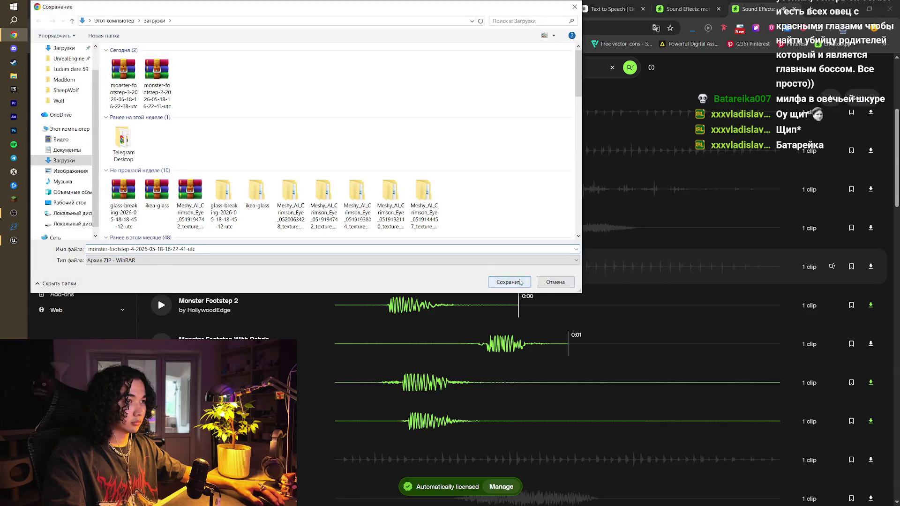
- Save the monster footstep download and preview Monster Footstep 5
{"action": "left_click", "coordinate": [511, 282]}
{"action": "scroll", "coordinate": [415, 285], "scroll_direction": "up", "scroll_amount": 5}
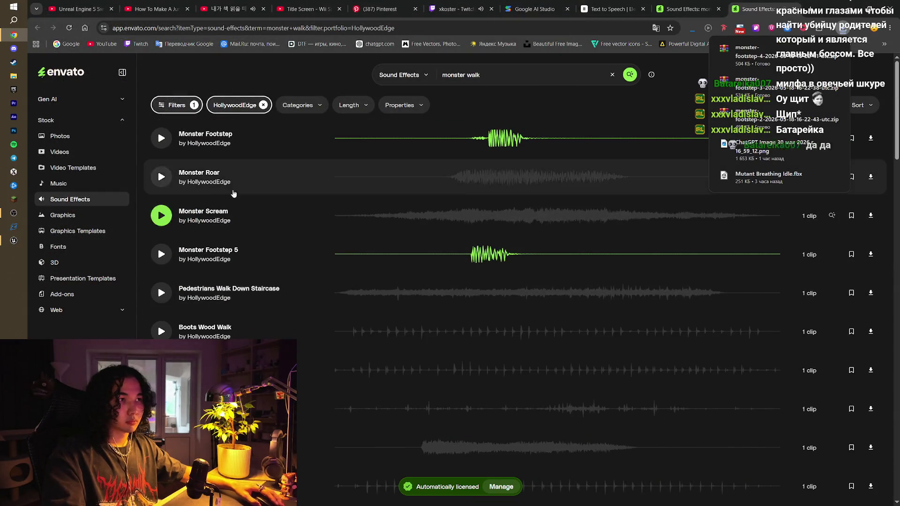
{"action": "left_click", "coordinate": [161, 254]}
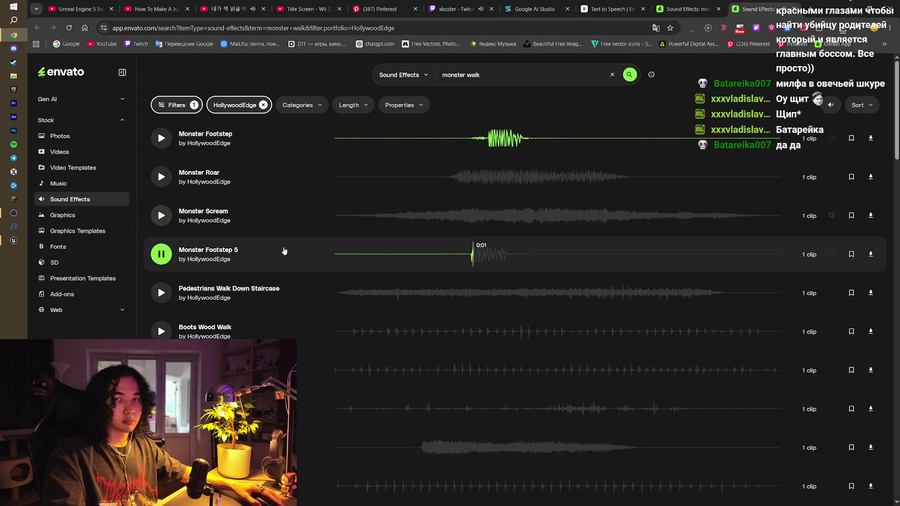
- Download Monster Roar 2 as a ZIP
{"action": "scroll", "coordinate": [398, 295], "scroll_direction": "down", "scroll_amount": 10}
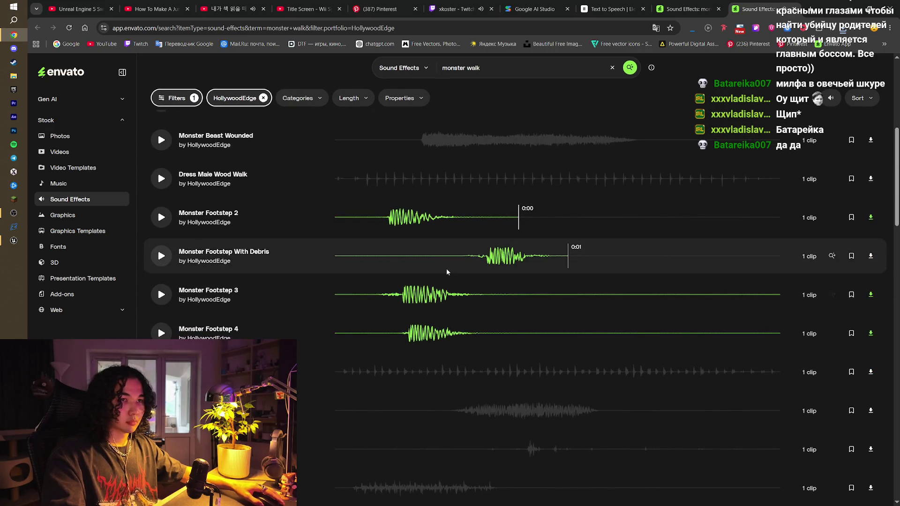
{"action": "scroll", "coordinate": [422, 291], "scroll_direction": "down", "scroll_amount": 5}
{"action": "scroll", "coordinate": [446, 274], "scroll_direction": "down", "scroll_amount": 2}
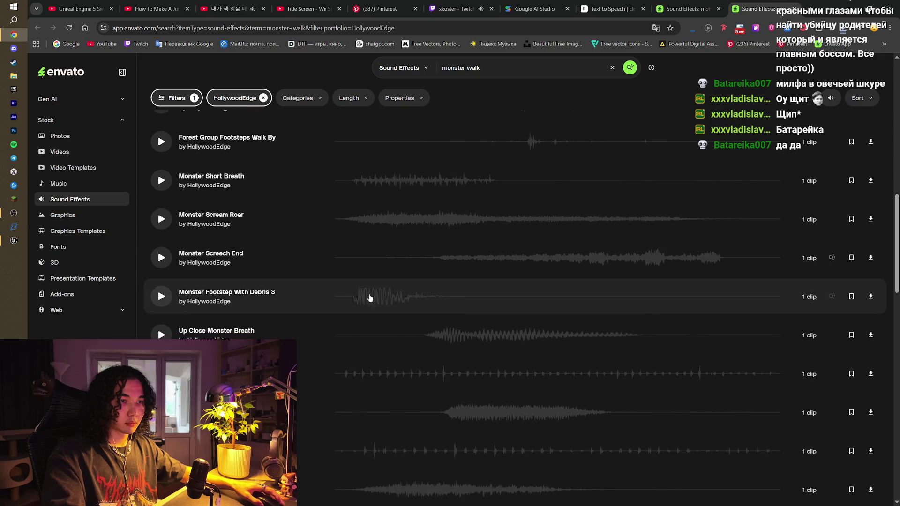
{"action": "scroll", "coordinate": [322, 307], "scroll_direction": "down", "scroll_amount": 6}
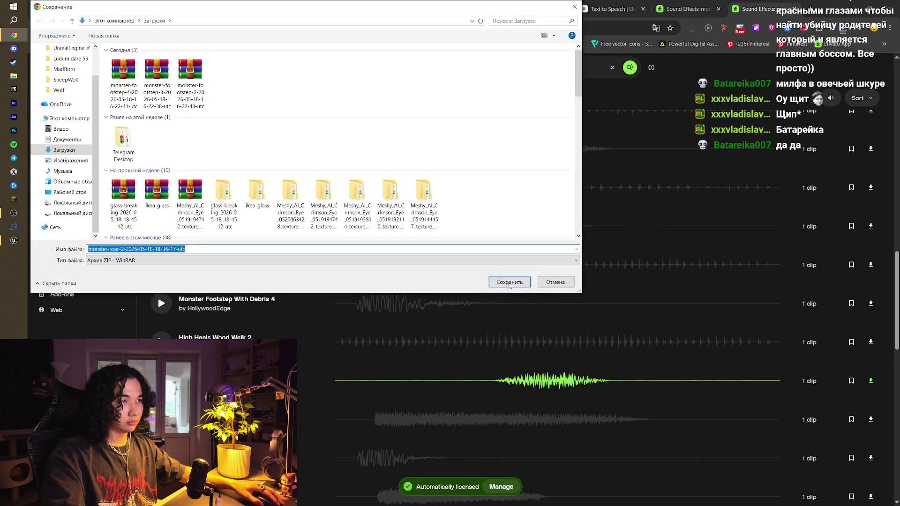
{"action": "left_click", "coordinate": [498, 283]}
- Return to the unfiltered monster walk results and select the search text
{"action": "scroll", "coordinate": [496, 291], "scroll_direction": "down", "scroll_amount": 3}
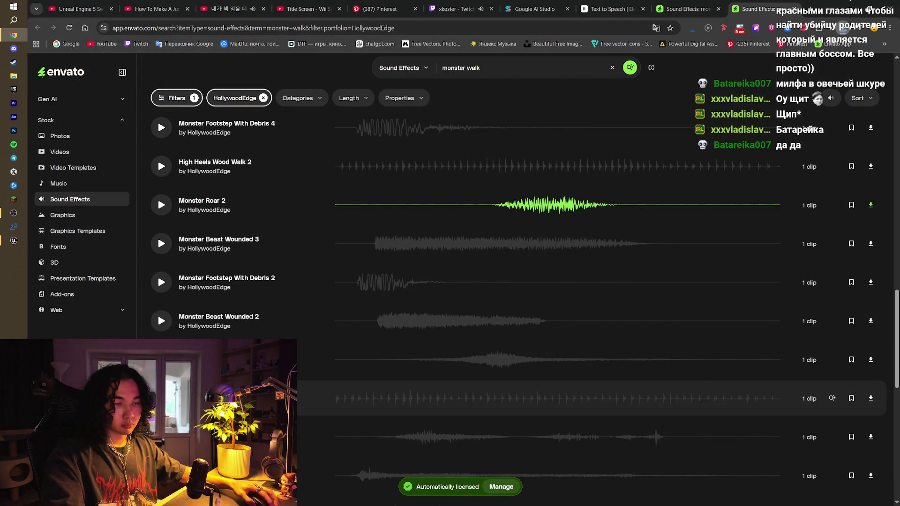
{"action": "scroll", "coordinate": [346, 398], "scroll_direction": "down", "scroll_amount": 3}
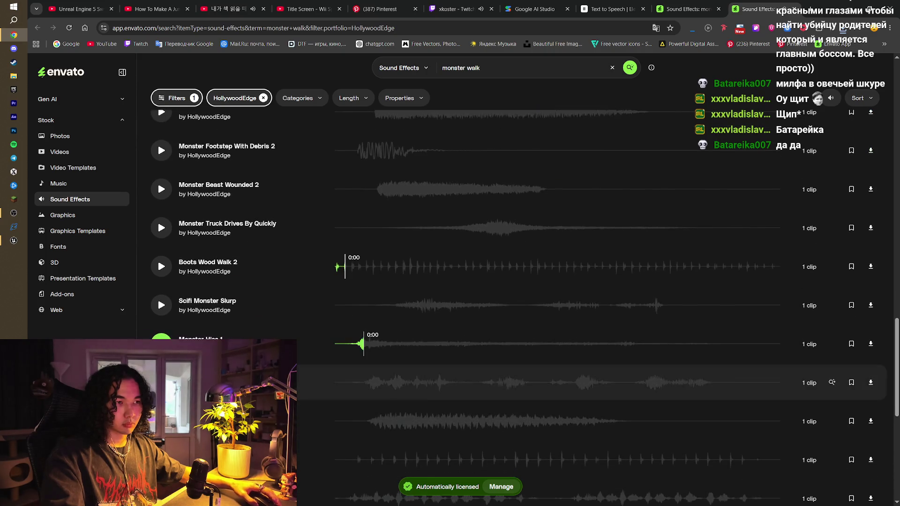
{"action": "scroll", "coordinate": [563, 382], "scroll_direction": "down", "scroll_amount": 2}
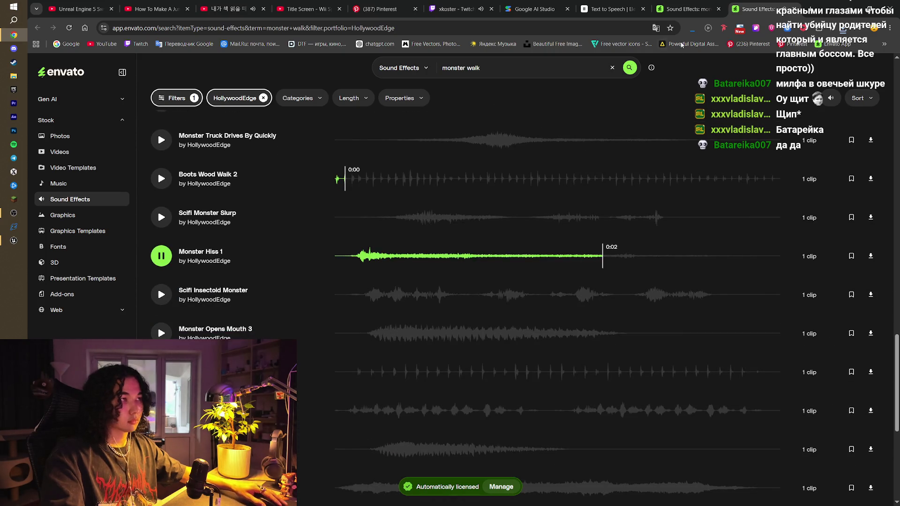
{"action": "key", "text": "alt+Left"}
{"action": "left_click", "coordinate": [436, 62]}
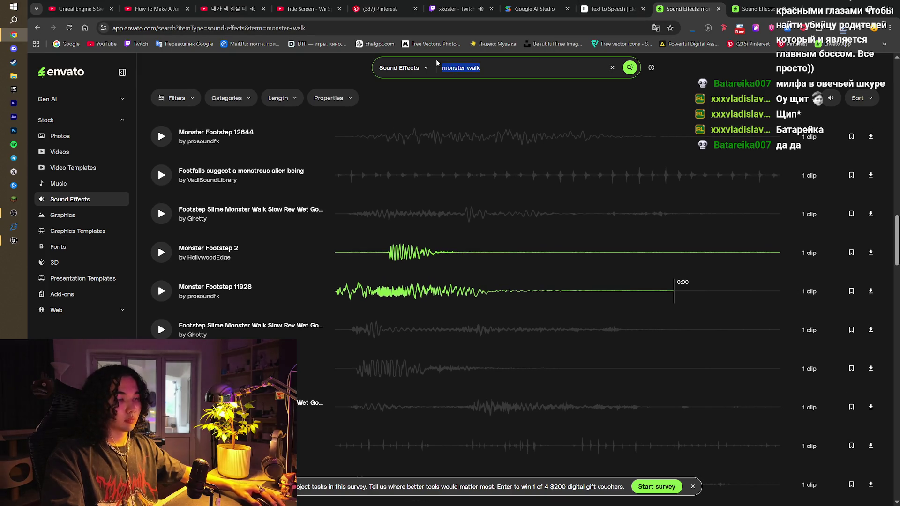
- Search sound effects for 'wolf moan' and preview the Wolf Howl and Wolf Howling clips
{"action": "type", "text": "wolf moan"}
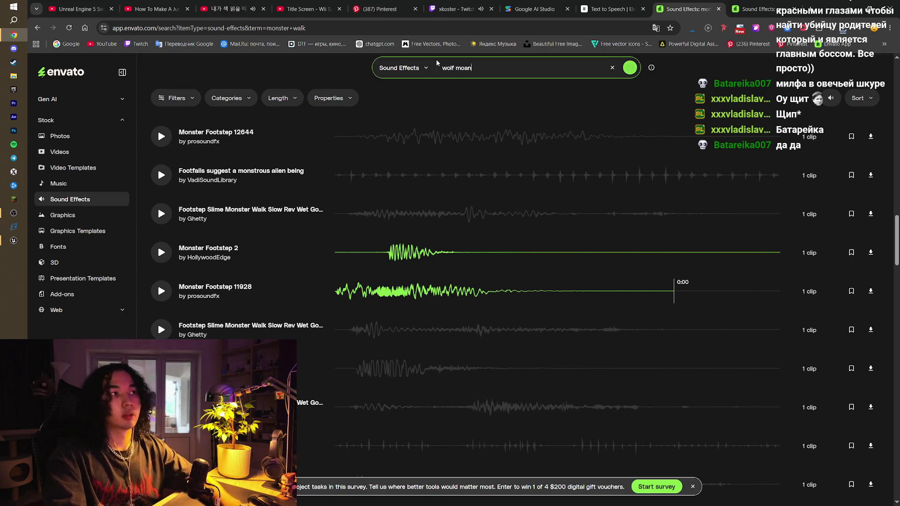
{"action": "key", "text": "Return"}
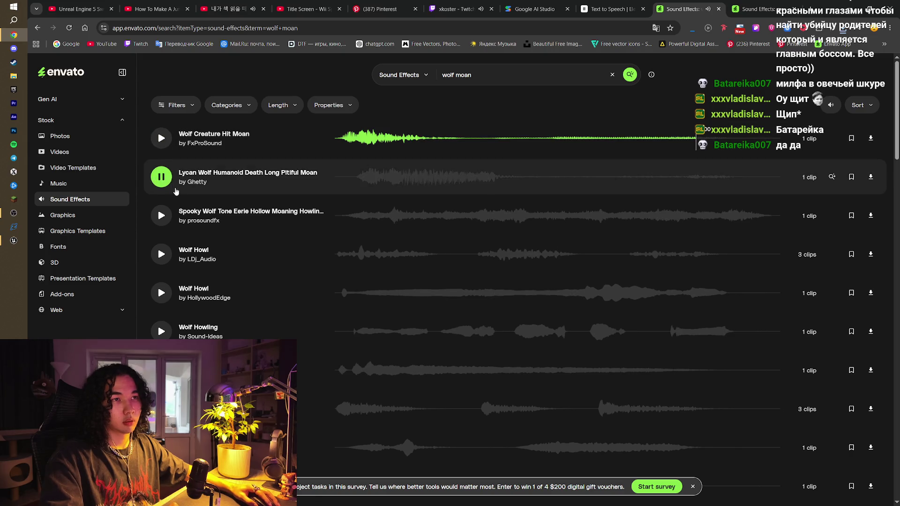
{"action": "left_click", "coordinate": [161, 255]}
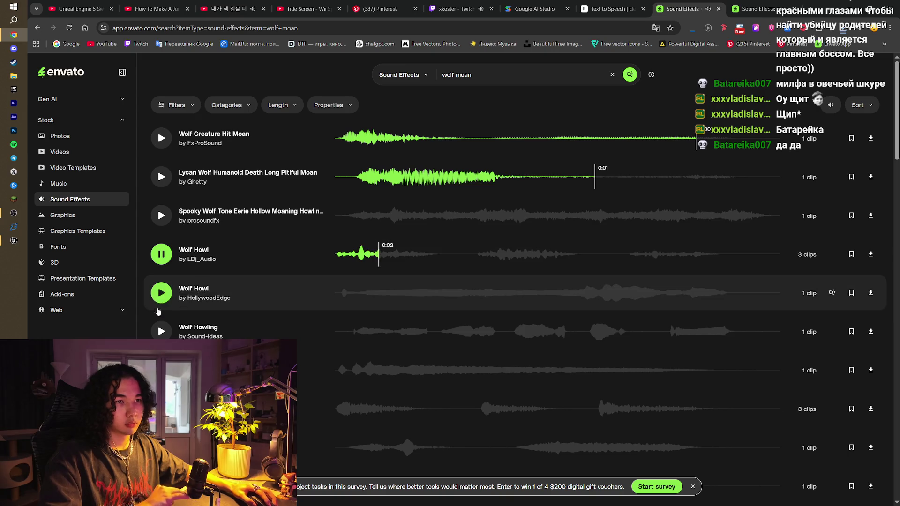
{"action": "left_click", "coordinate": [159, 331]}
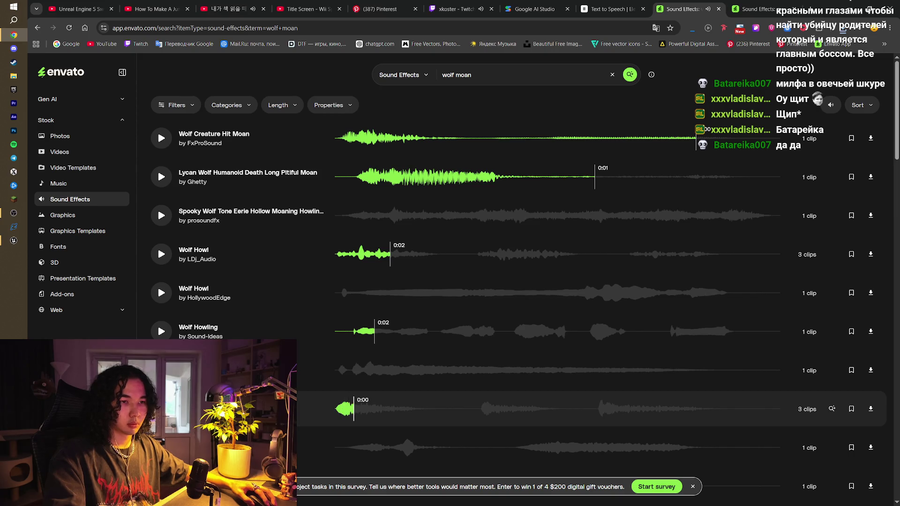
- Replace the search with 'werwolf sound'
{"action": "scroll", "coordinate": [162, 313], "scroll_direction": "down", "scroll_amount": 3}
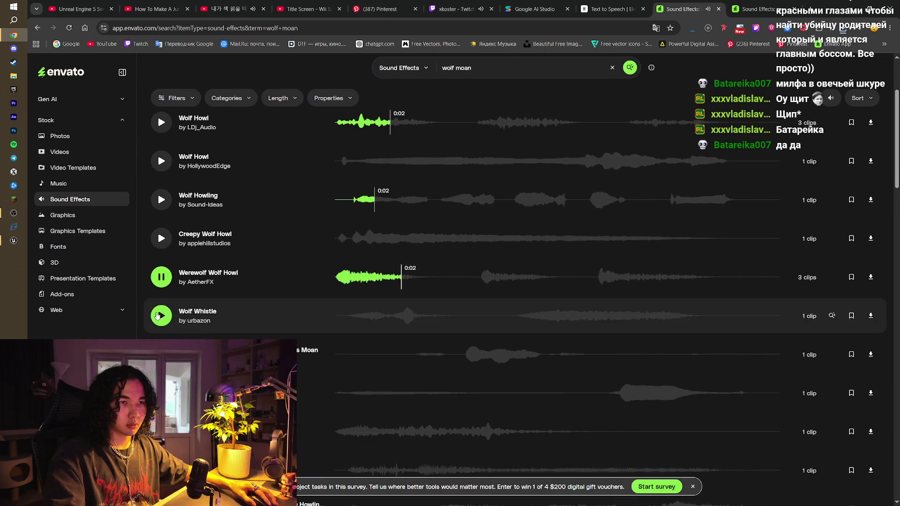
{"action": "left_click", "coordinate": [498, 65]}
{"action": "type", "text": "wer"}
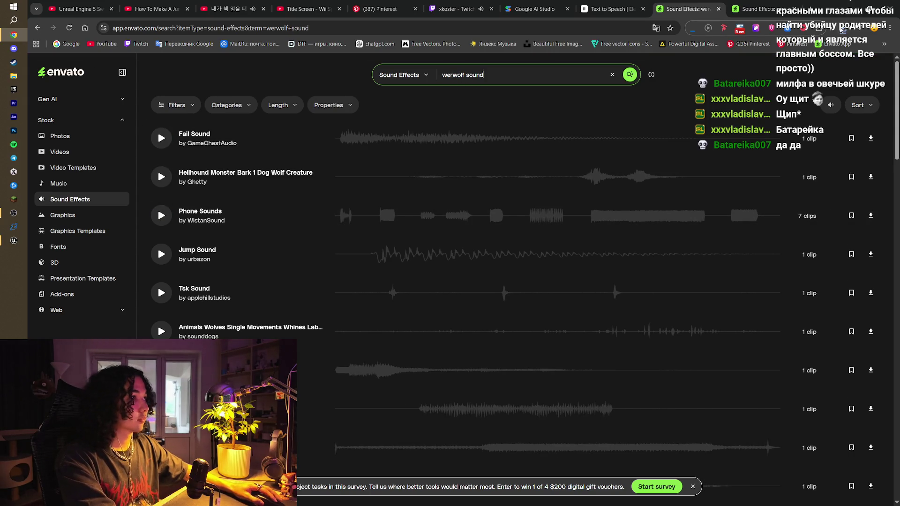
- Check recent downloads, flip between the two Sound Effects tabs, then search for 'werewolf'
{"action": "left_click", "coordinate": [841, 29]}
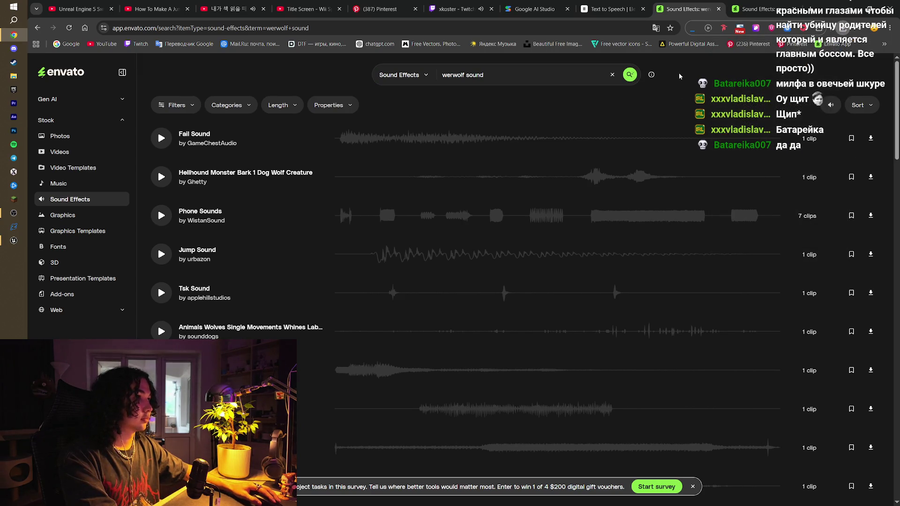
{"action": "left_click", "coordinate": [769, 5]}
{"action": "left_click", "coordinate": [720, 4]}
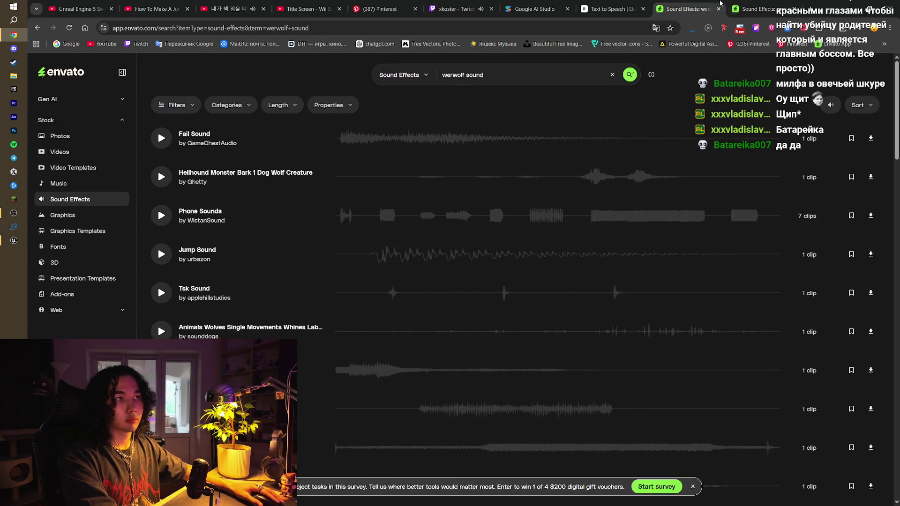
{"action": "left_click", "coordinate": [769, 5]}
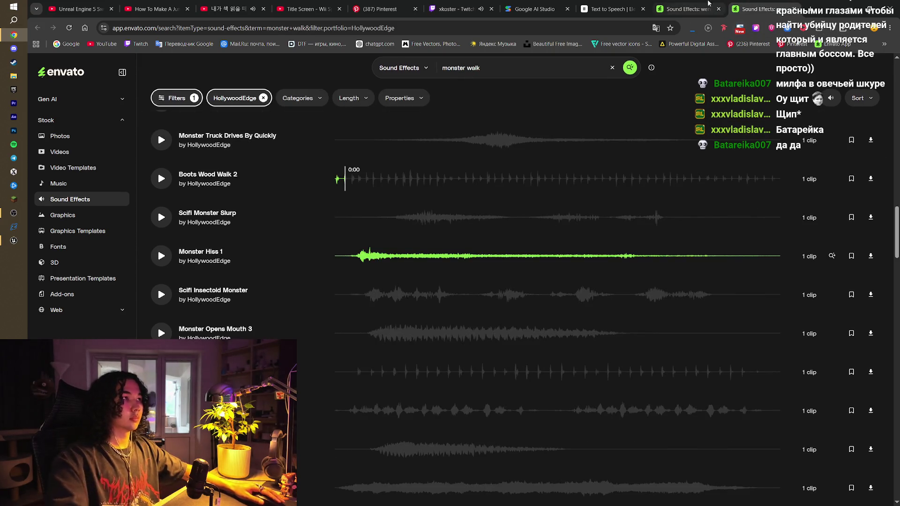
{"action": "left_click", "coordinate": [688, 9]}
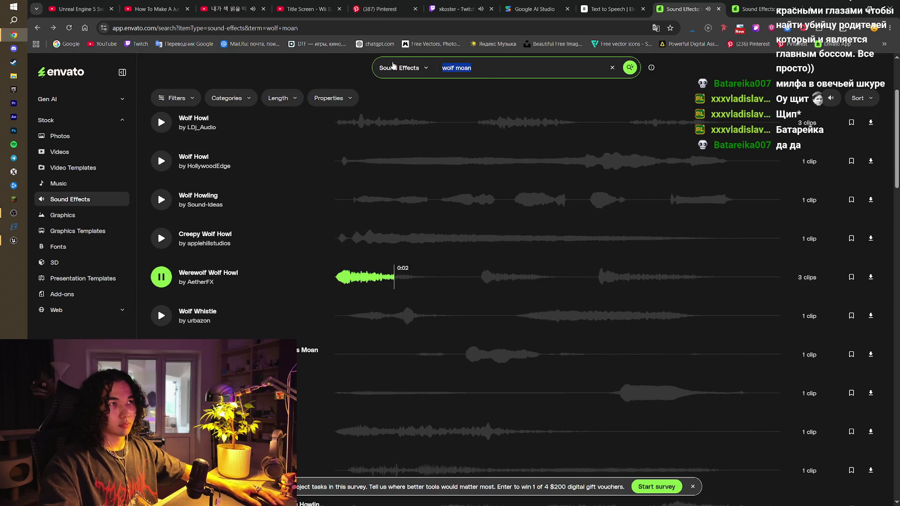
{"action": "type", "text": "were"}
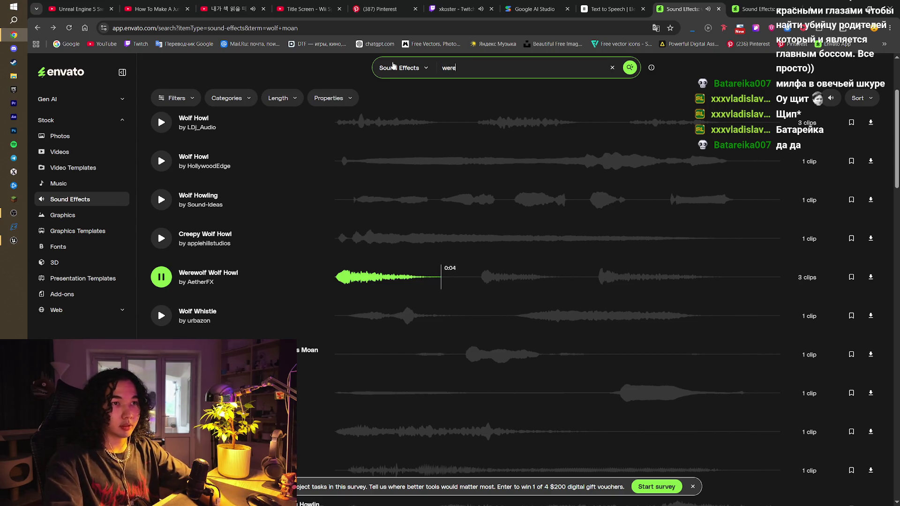
{"action": "key", "text": "Return"}
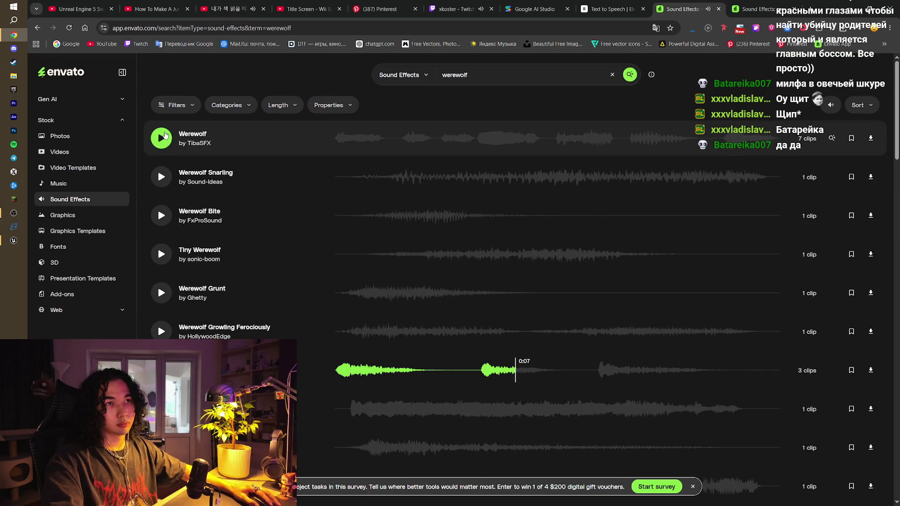
- Preview the Werewolf clips and save the Werewolf Wolf Howl pack as a ZIP
{"action": "left_click", "coordinate": [164, 136]}
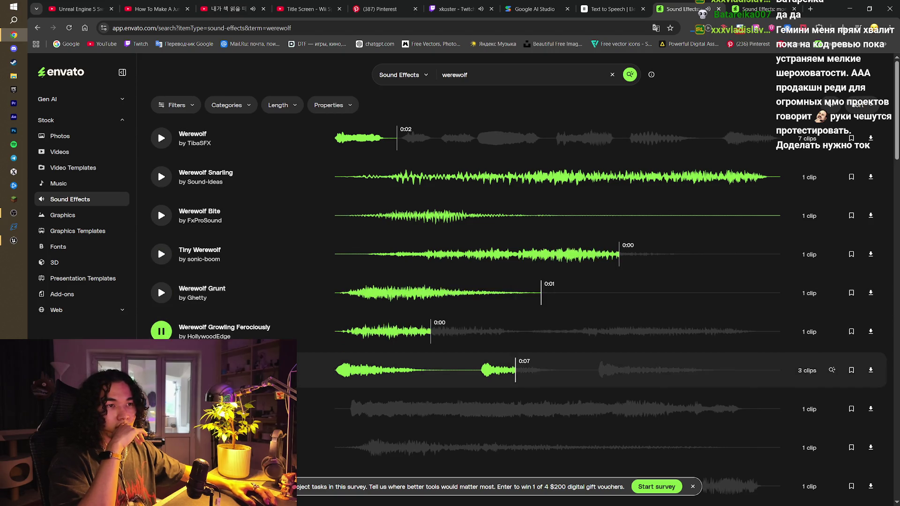
{"action": "left_click", "coordinate": [161, 370]}
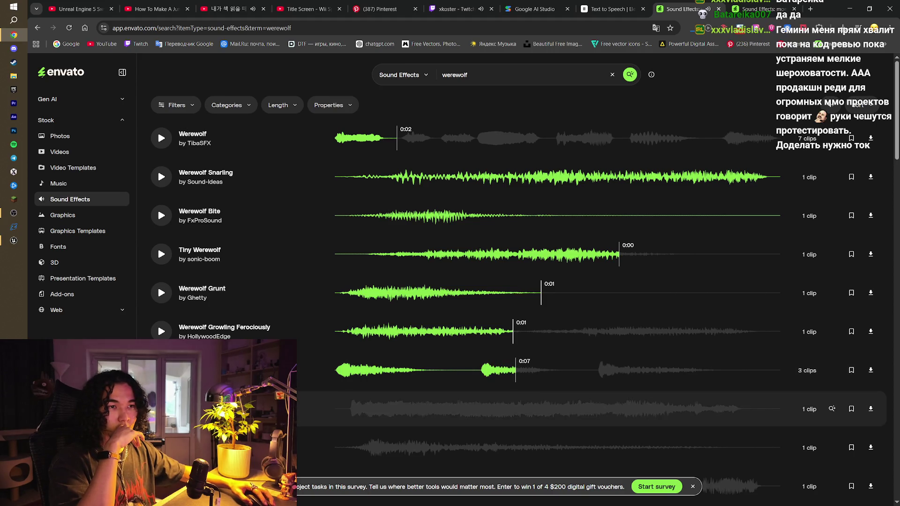
{"action": "scroll", "coordinate": [562, 402], "scroll_direction": "down", "scroll_amount": 2}
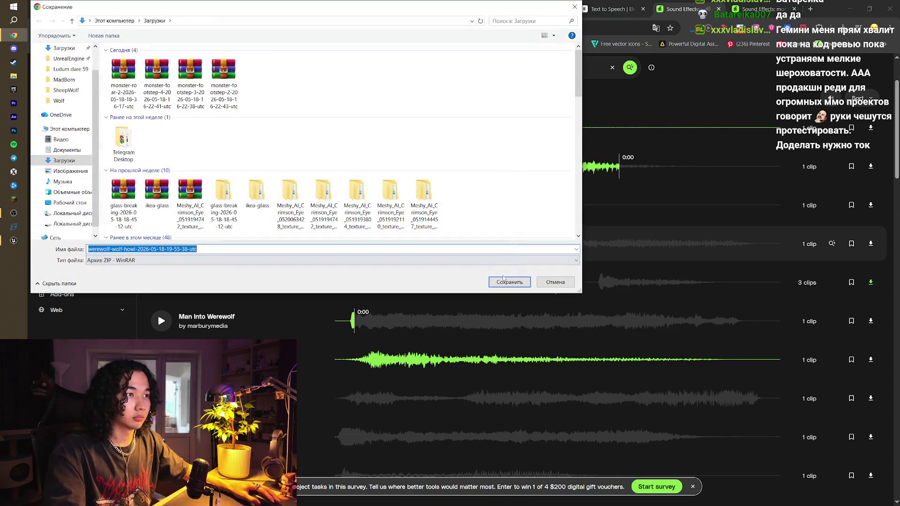
{"action": "left_click", "coordinate": [510, 281]}
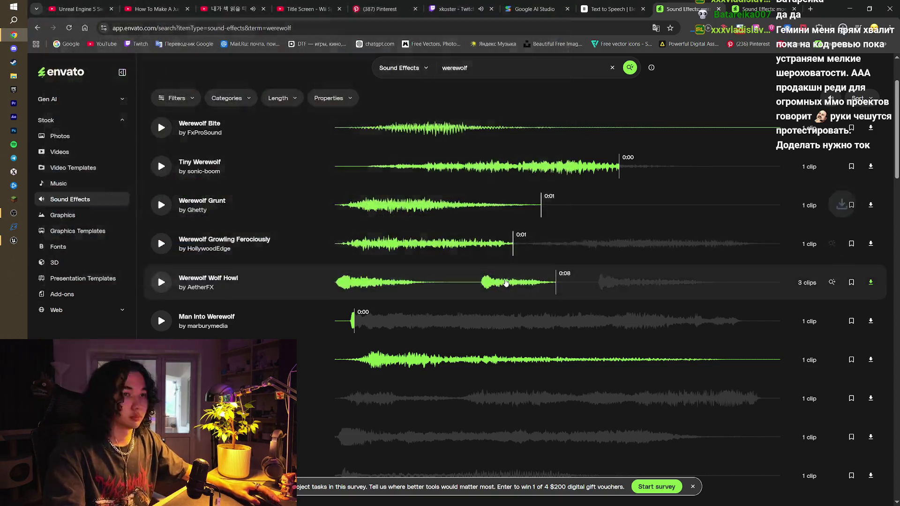
- Switch to the Twitch tab showing the goblin survival game stream
{"action": "left_click", "coordinate": [457, 9]}
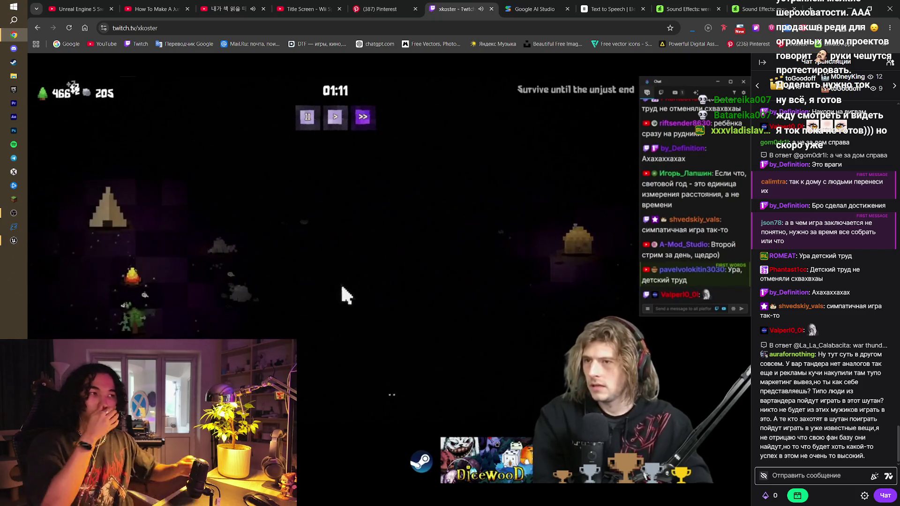
- Glance around the Unreal Engine viewport, then return to the Envato werewolf sound results
{"action": "mouse_move", "coordinate": [424, 288]}
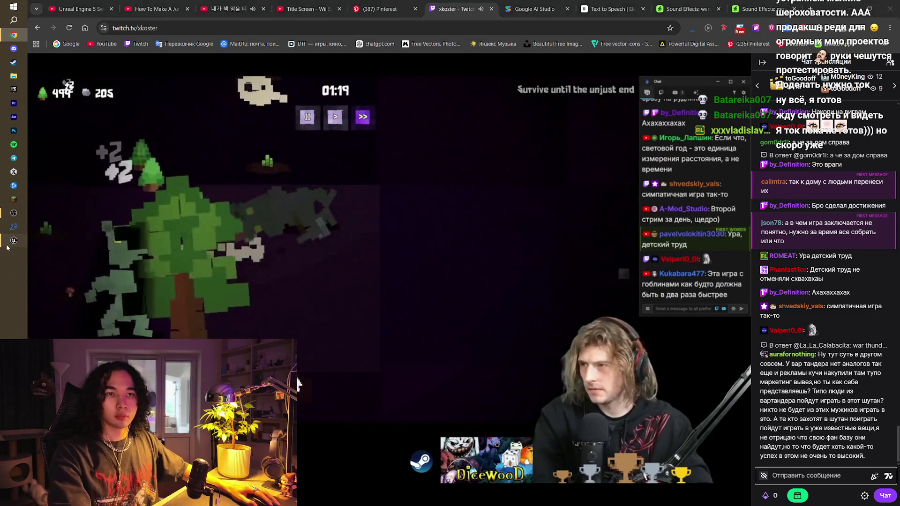
{"action": "key", "text": "alt+Tab"}
{"action": "left_click_drag", "start_coordinate": [347, 221], "coordinate": [494, 186]}
{"action": "left_click", "coordinate": [14, 34]}
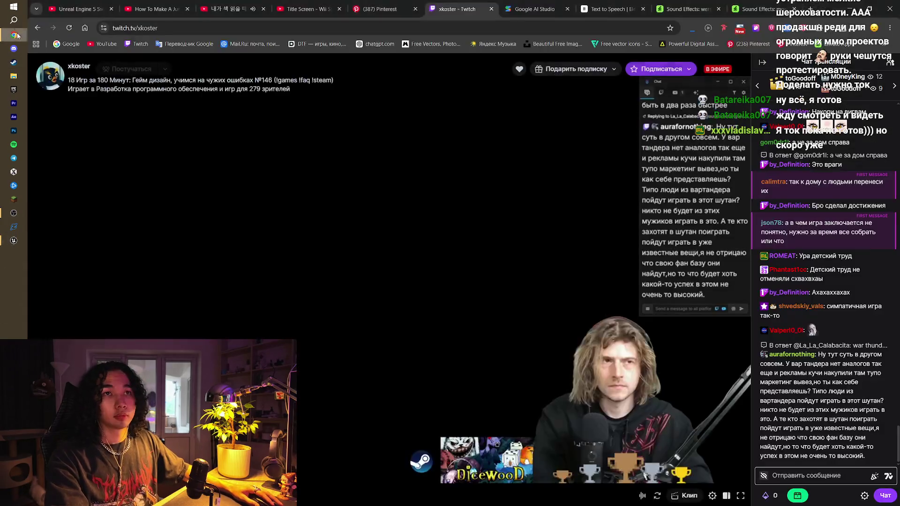
{"action": "key", "text": "ctrl+Tab"}
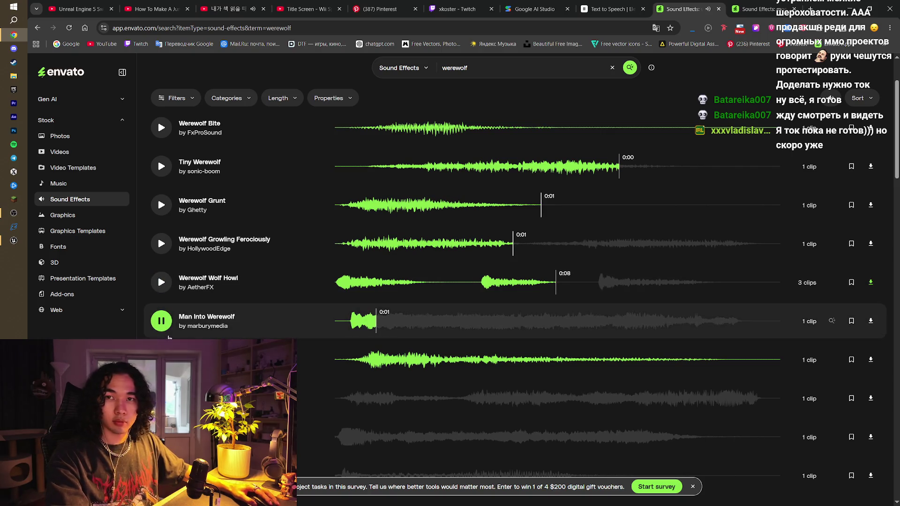
- Preview Werewolf Growl 3 and Sound-Ideas' Werewolf Growl, then open the HollywoodEdge monster walk tab
{"action": "left_click", "coordinate": [161, 399]}
{"action": "left_click", "coordinate": [160, 437]}
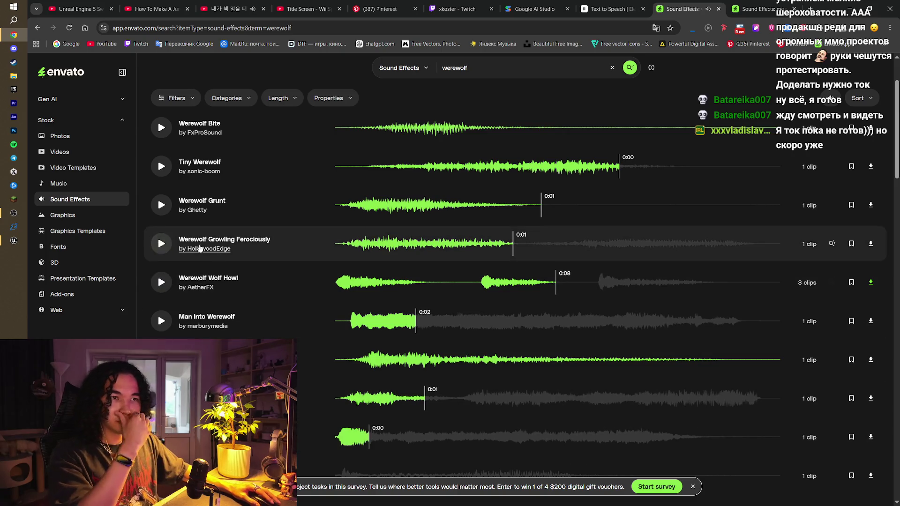
{"action": "scroll", "coordinate": [562, 337], "scroll_direction": "down", "scroll_amount": 3}
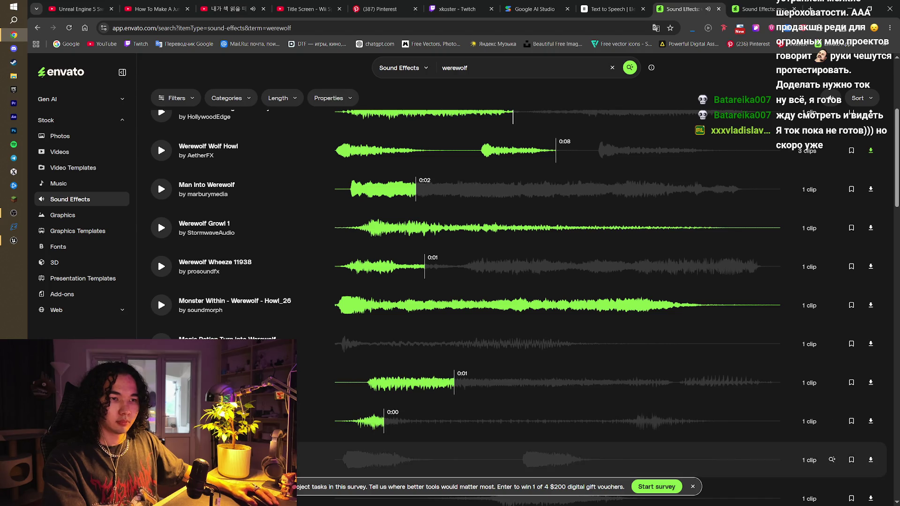
{"action": "scroll", "coordinate": [562, 413], "scroll_direction": "down", "scroll_amount": 2}
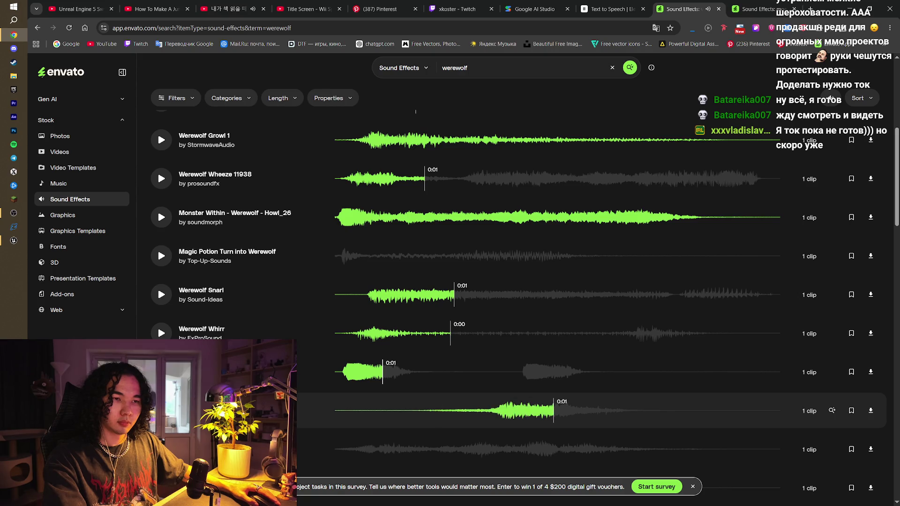
{"action": "scroll", "coordinate": [562, 407], "scroll_direction": "down", "scroll_amount": 2}
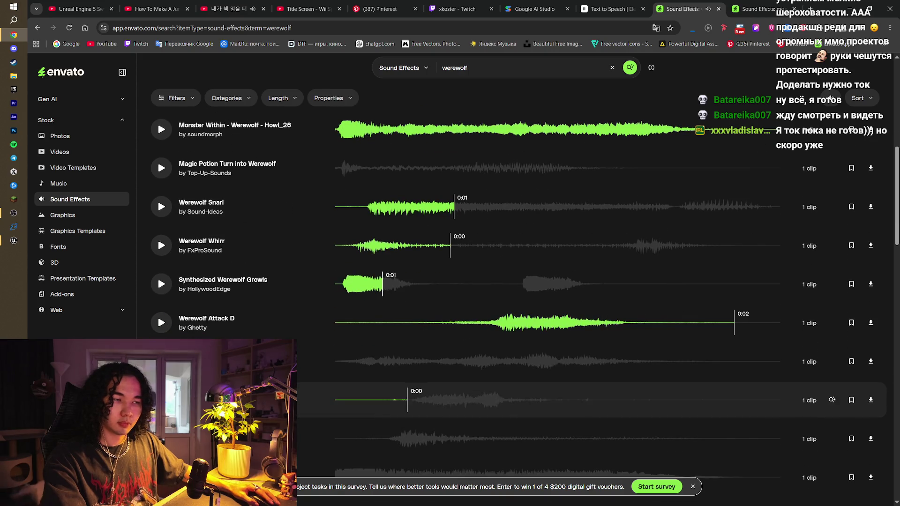
{"action": "scroll", "coordinate": [562, 422], "scroll_direction": "down", "scroll_amount": 3}
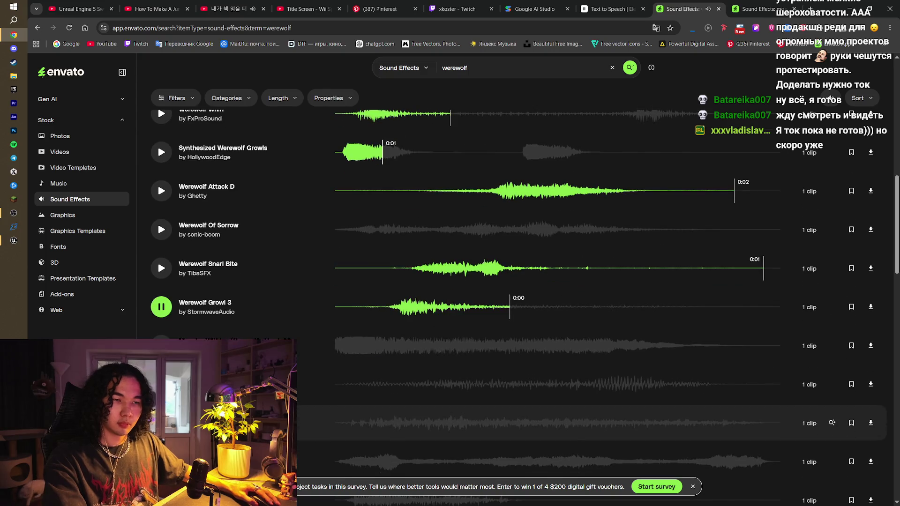
{"action": "scroll", "coordinate": [562, 412], "scroll_direction": "down", "scroll_amount": 2}
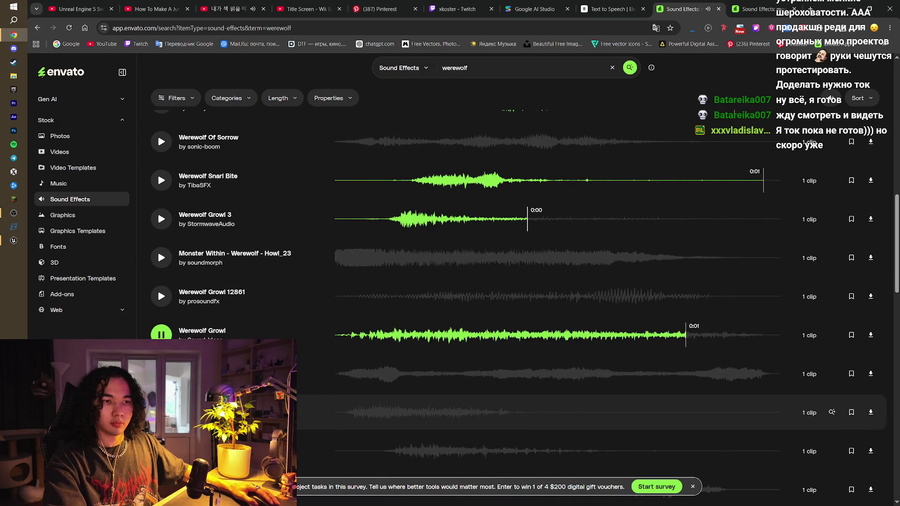
{"action": "scroll", "coordinate": [562, 402], "scroll_direction": "down", "scroll_amount": 2}
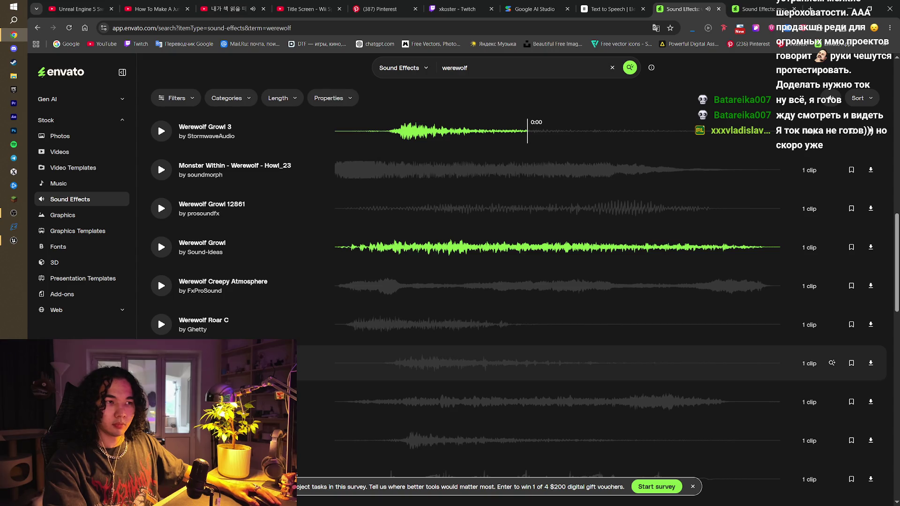
{"action": "scroll", "coordinate": [413, 359], "scroll_direction": "down", "scroll_amount": 4}
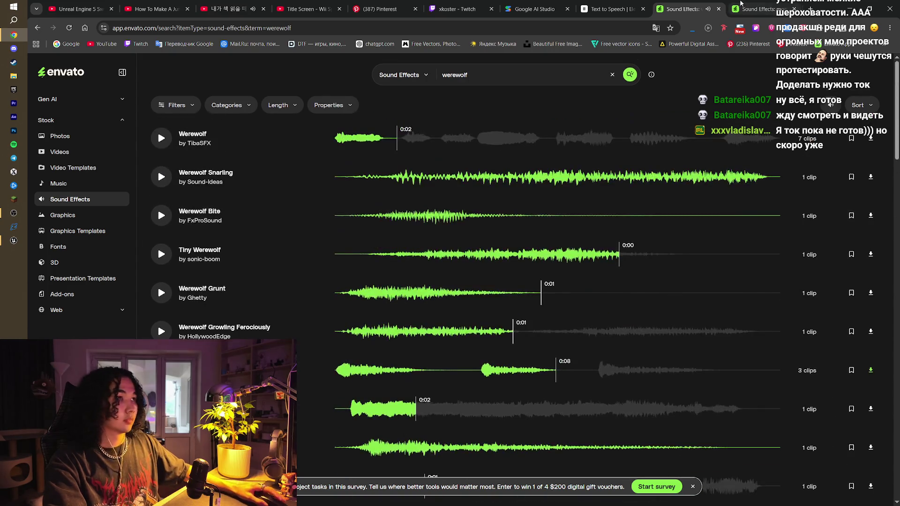
{"action": "left_click", "coordinate": [748, 9]}
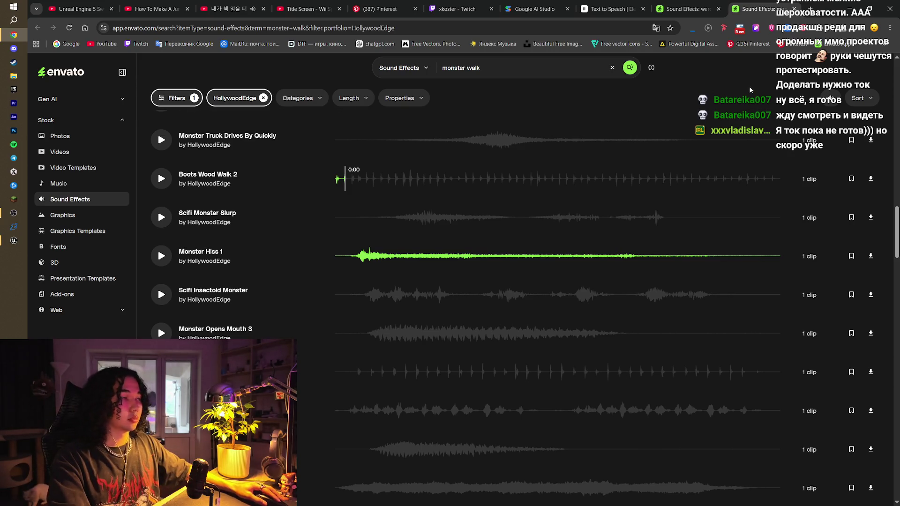
- Orbit the Unreal playground viewport, move the Content Browser up to Characters, then return to Envato
{"action": "left_click", "coordinate": [13, 240]}
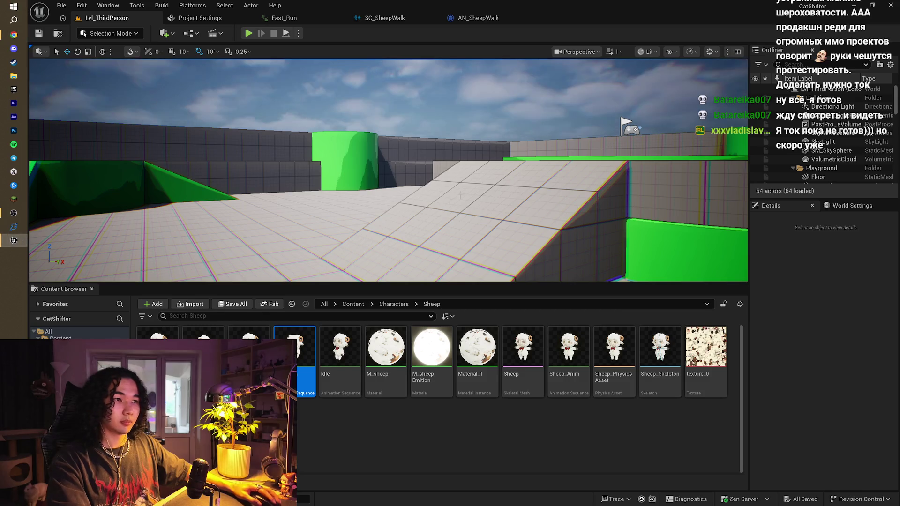
{"action": "mouse_move", "coordinate": [387, 170]}
{"action": "left_mouse_down"}
{"action": "mouse_move", "coordinate": [357, 164]}
{"action": "mouse_move", "coordinate": [356, 108]}
{"action": "mouse_move", "coordinate": [358, 185]}
{"action": "mouse_move", "coordinate": [394, 178]}
{"action": "left_mouse_up"}
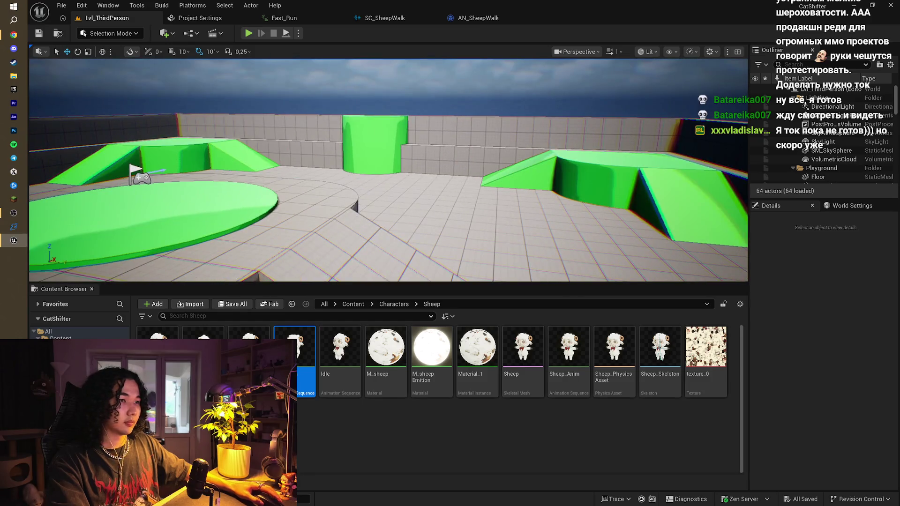
{"action": "left_click", "coordinate": [388, 303]}
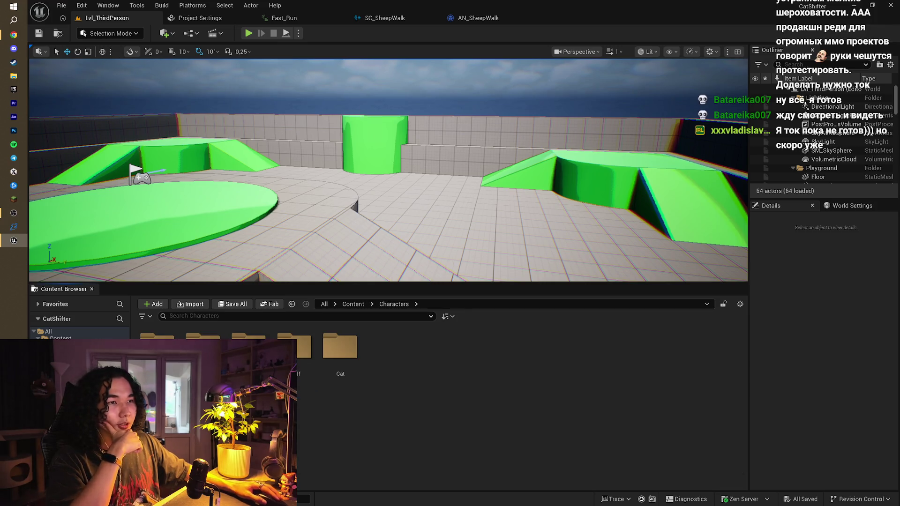
{"action": "mouse_move", "coordinate": [413, 147]}
{"action": "left_mouse_down"}
{"action": "mouse_move", "coordinate": [413, 168]}
{"action": "mouse_move", "coordinate": [442, 169]}
{"action": "mouse_move", "coordinate": [443, 187]}
{"action": "mouse_move", "coordinate": [443, 153]}
{"action": "left_mouse_up"}
{"action": "left_click", "coordinate": [14, 35]}
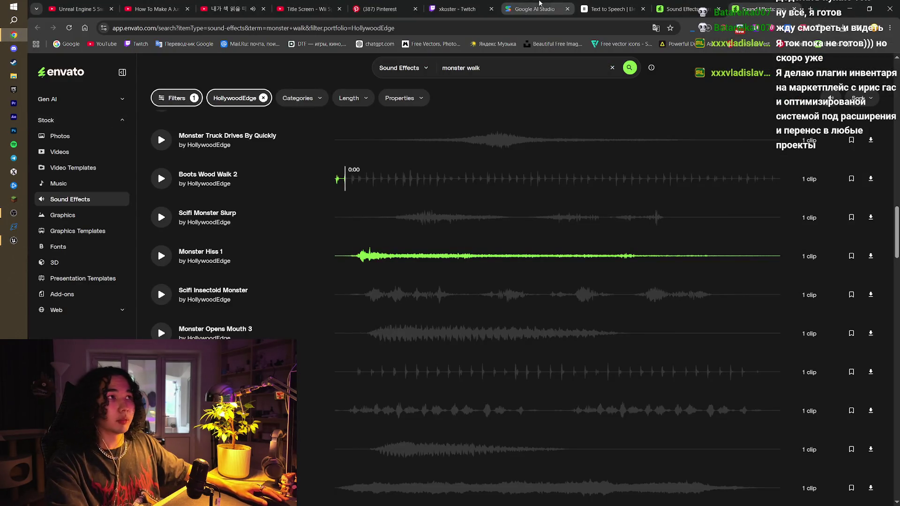
- Open Mixamo in a new tab and search its animations for 'attack'
{"action": "left_click", "coordinate": [809, 8]}
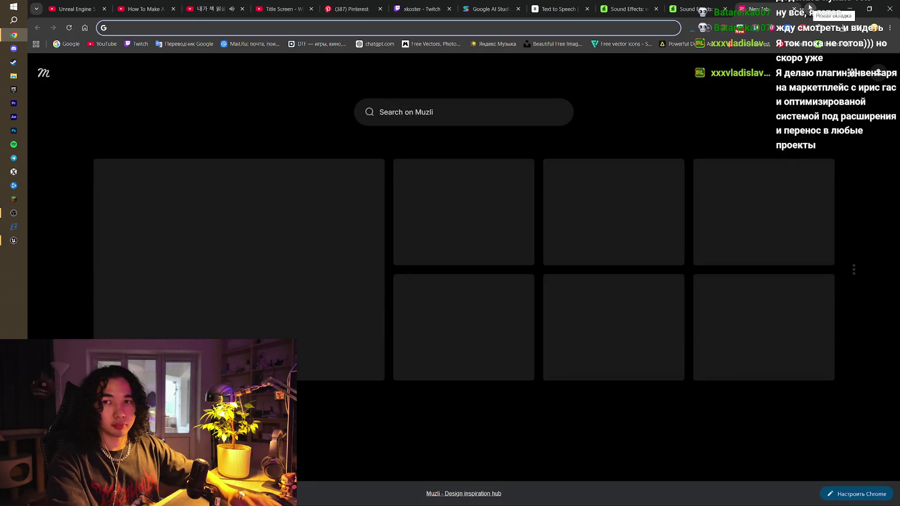
{"action": "type", "text": "web.whatsapp.com"}
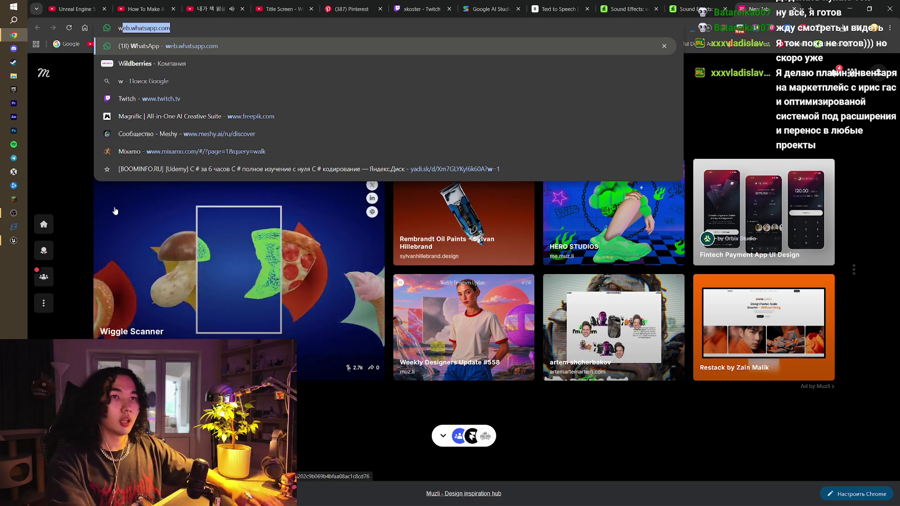
{"action": "left_click", "coordinate": [232, 152]}
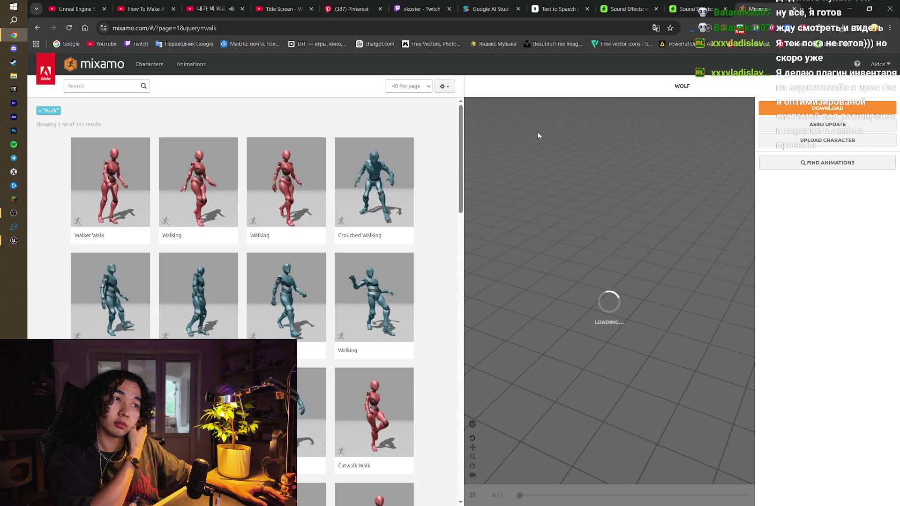
{"action": "left_click", "coordinate": [105, 84]}
{"action": "type", "text": "attack"}
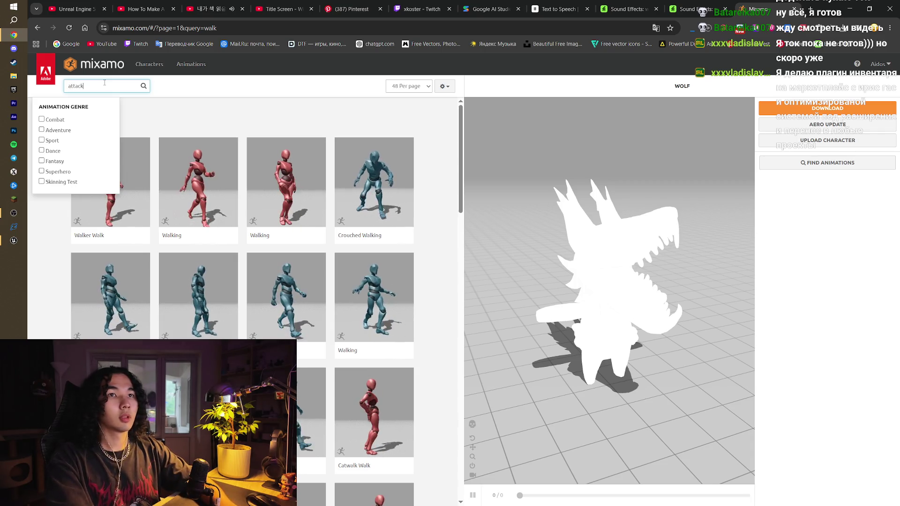
{"action": "key", "text": "Return"}
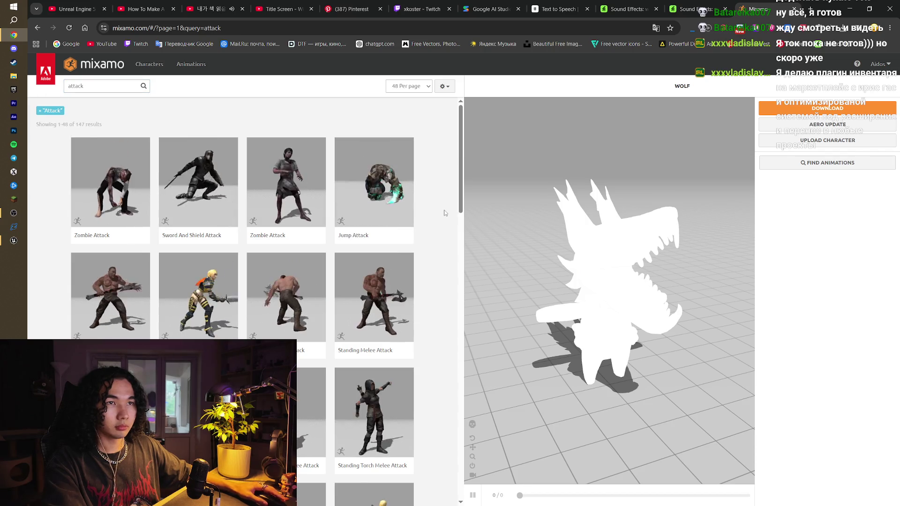
- Preview Jump Attack on the wolf and move to the second results page
{"action": "scroll", "coordinate": [445, 213], "scroll_direction": "down", "scroll_amount": 5}
{"action": "scroll", "coordinate": [444, 212], "scroll_direction": "up", "scroll_amount": 5}
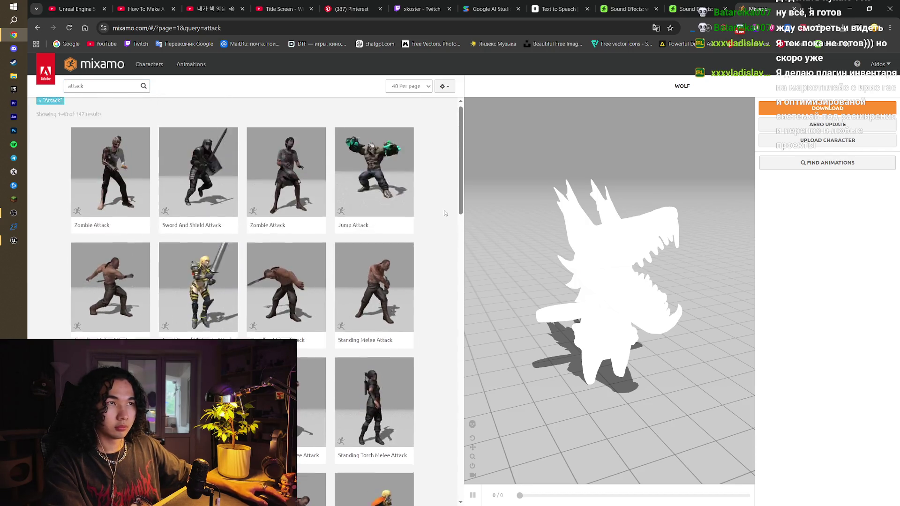
{"action": "left_click", "coordinate": [375, 206]}
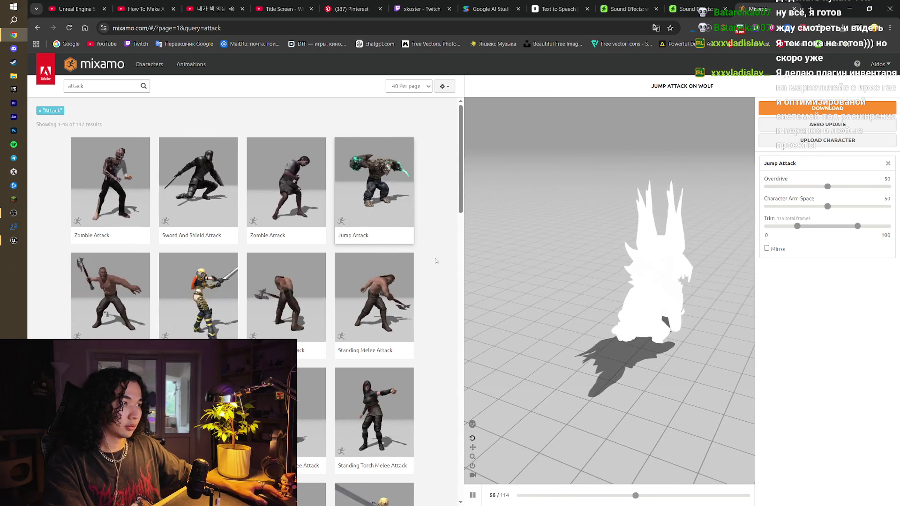
{"action": "scroll", "coordinate": [433, 260], "scroll_direction": "down", "scroll_amount": 13}
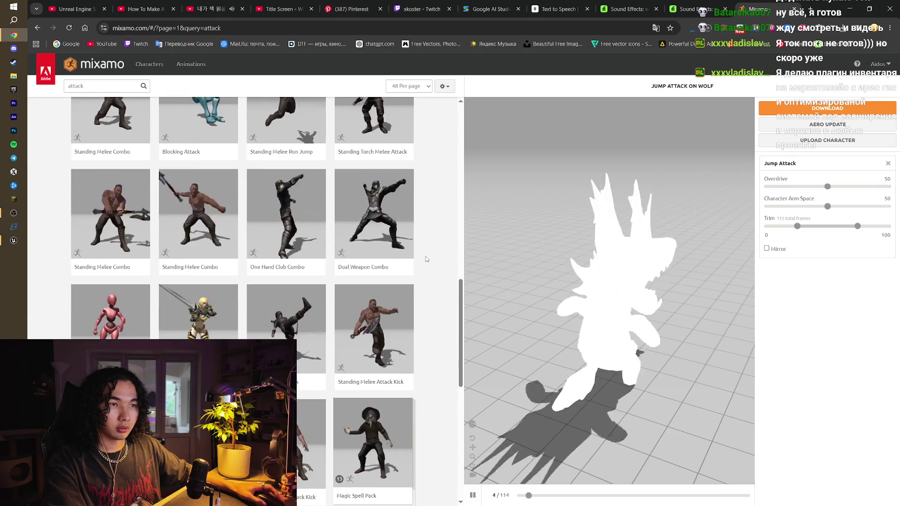
{"action": "scroll", "coordinate": [426, 259], "scroll_direction": "down", "scroll_amount": 10}
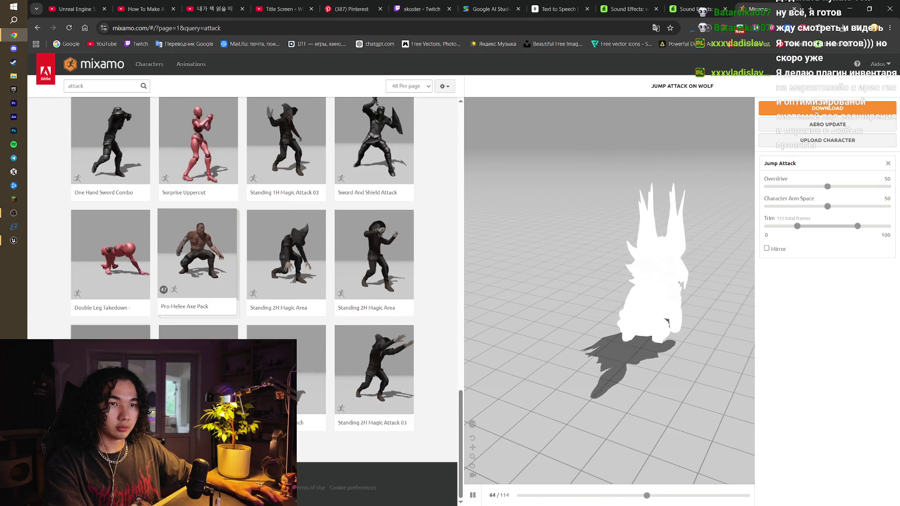
{"action": "left_click", "coordinate": [422, 446]}
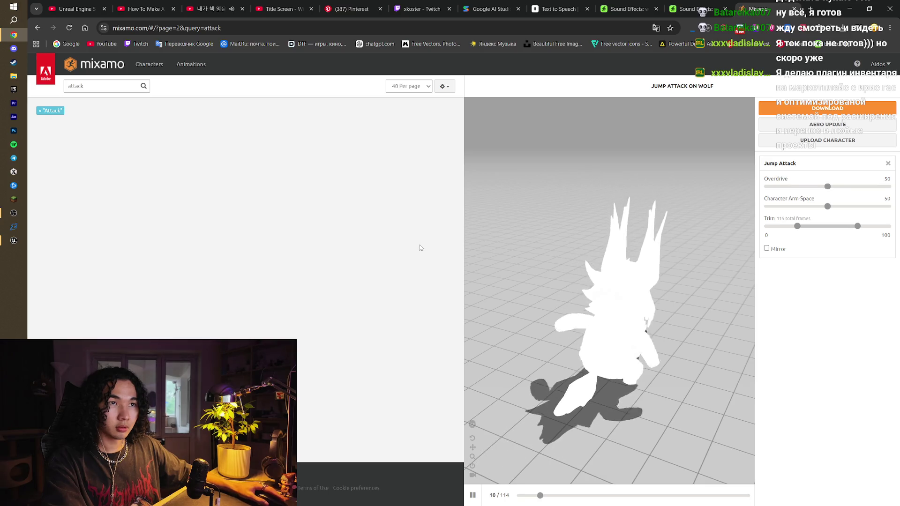
{"action": "scroll", "coordinate": [419, 245], "scroll_direction": "down", "scroll_amount": 3}
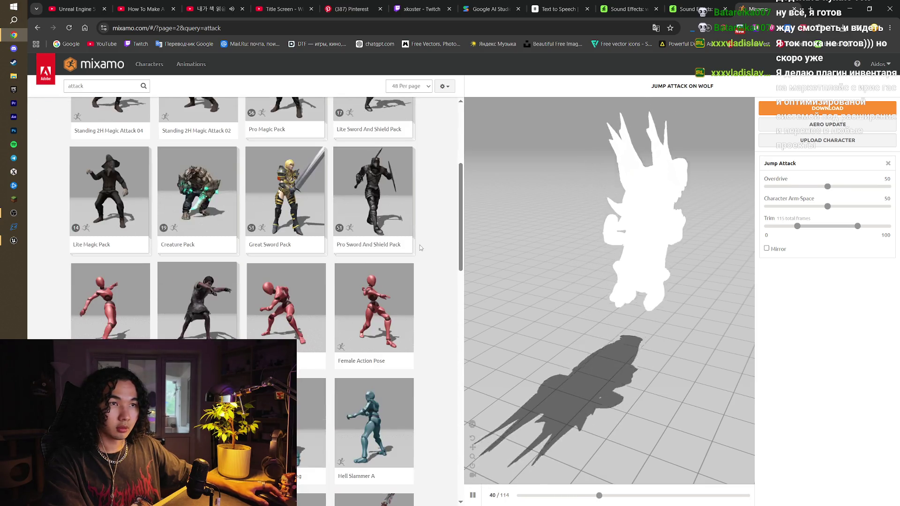
- Preview the Creature Pack, then Mutant Punch from the third results page
{"action": "left_click", "coordinate": [208, 213]}
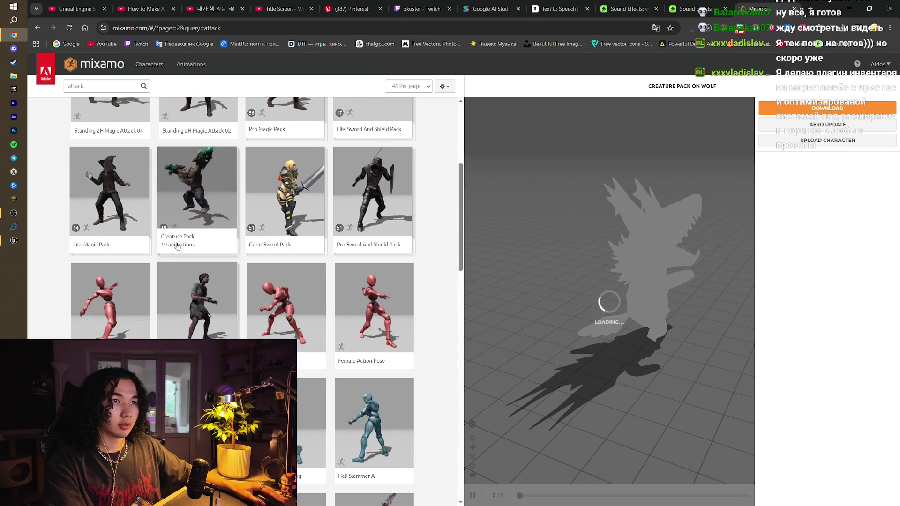
{"action": "scroll", "coordinate": [177, 246], "scroll_direction": "up", "scroll_amount": 5}
{"action": "scroll", "coordinate": [194, 244], "scroll_direction": "down", "scroll_amount": 20}
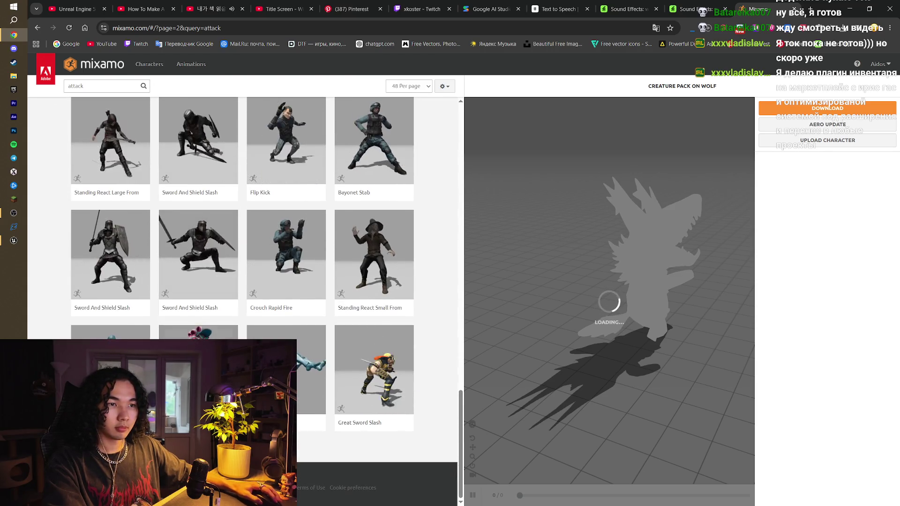
{"action": "left_click", "coordinate": [268, 445]}
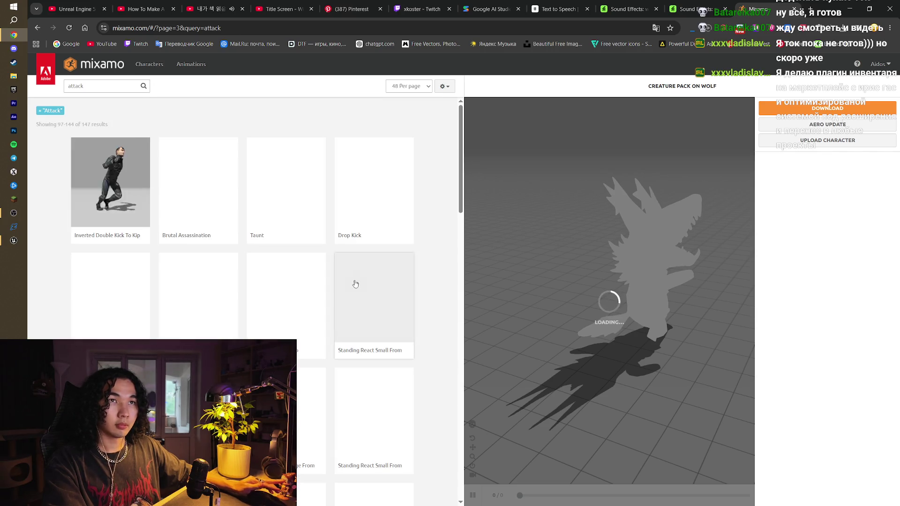
{"action": "left_click", "coordinate": [197, 286]}
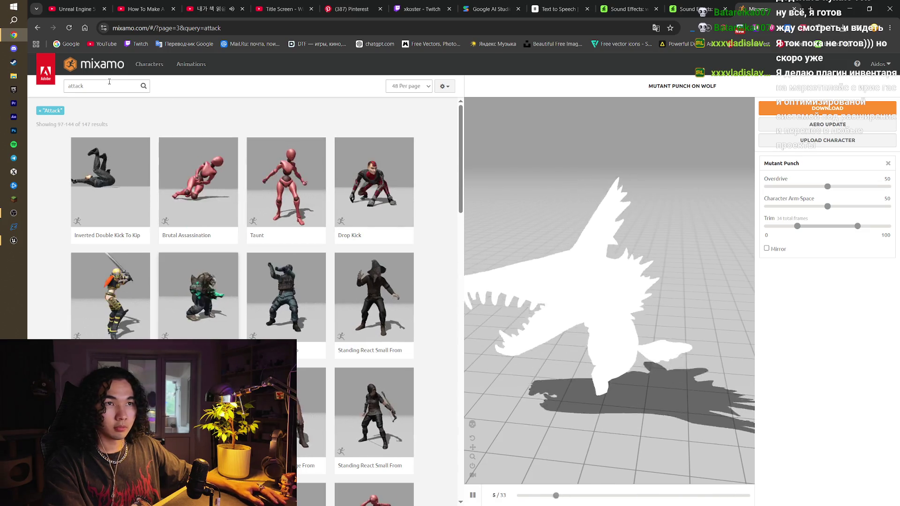
- Select the 'attack' term in the search box to replace it
{"action": "scroll", "coordinate": [398, 295], "scroll_direction": "down", "scroll_amount": 5}
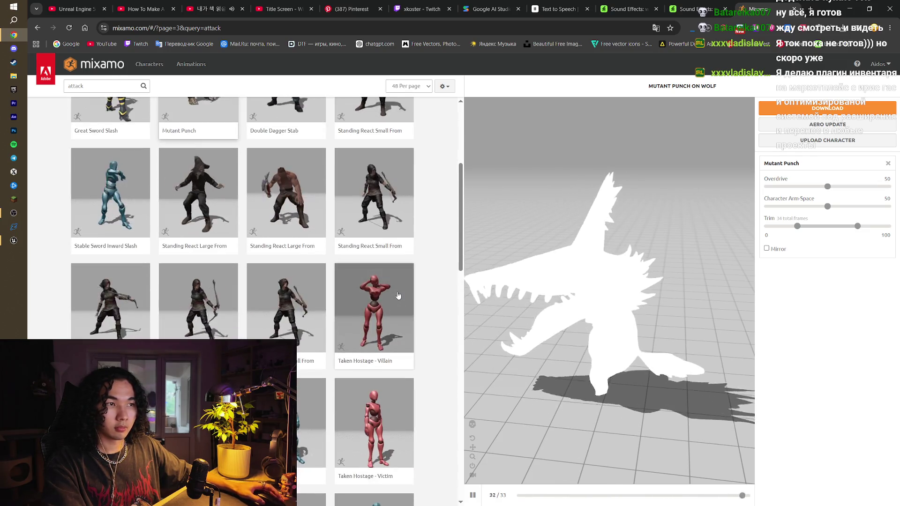
{"action": "scroll", "coordinate": [398, 295], "scroll_direction": "up", "scroll_amount": 5}
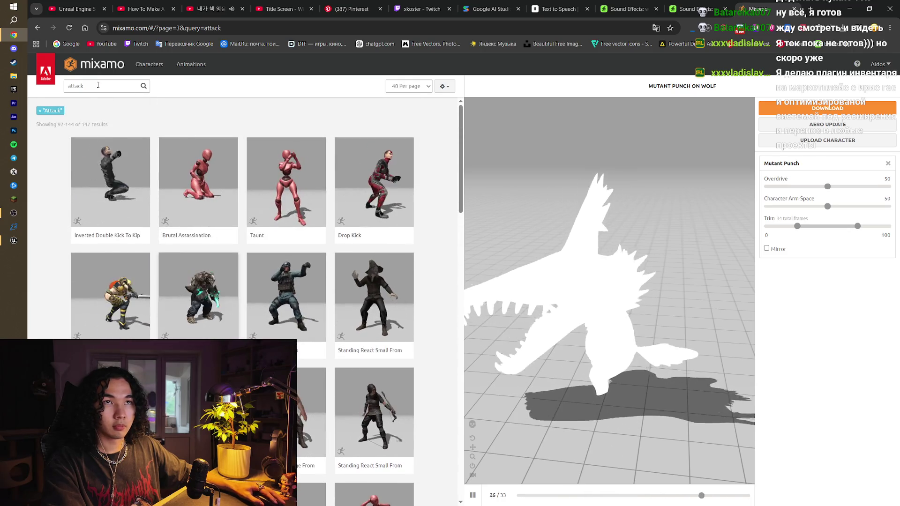
{"action": "left_click", "coordinate": [98, 84]}
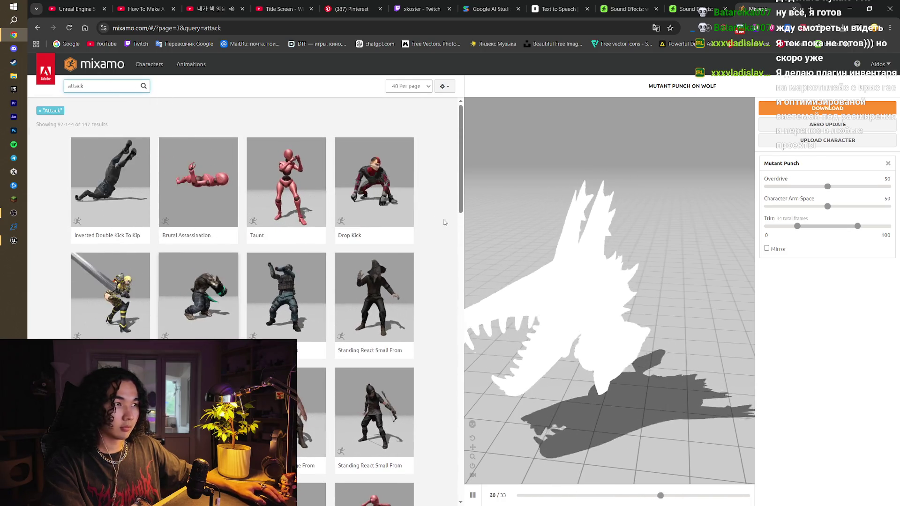
{"action": "left_click", "coordinate": [733, 226]}
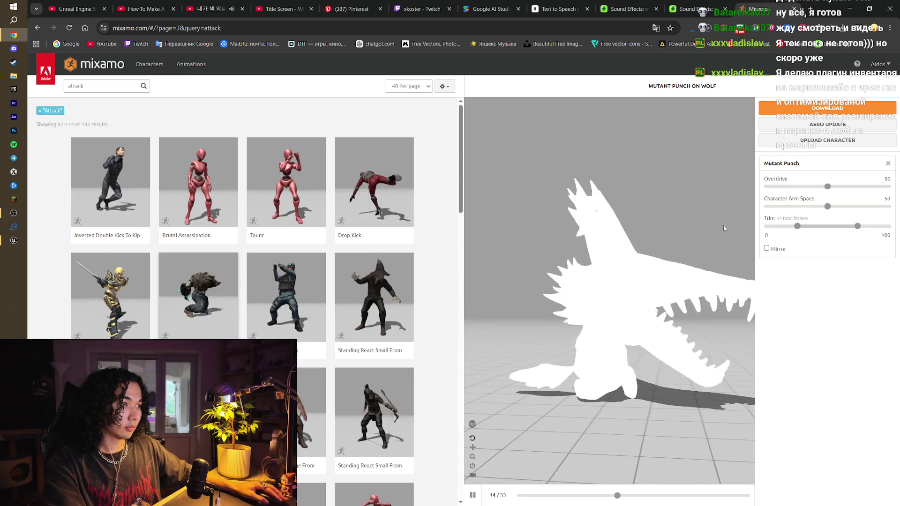
{"action": "scroll", "coordinate": [436, 257], "scroll_direction": "down", "scroll_amount": 6}
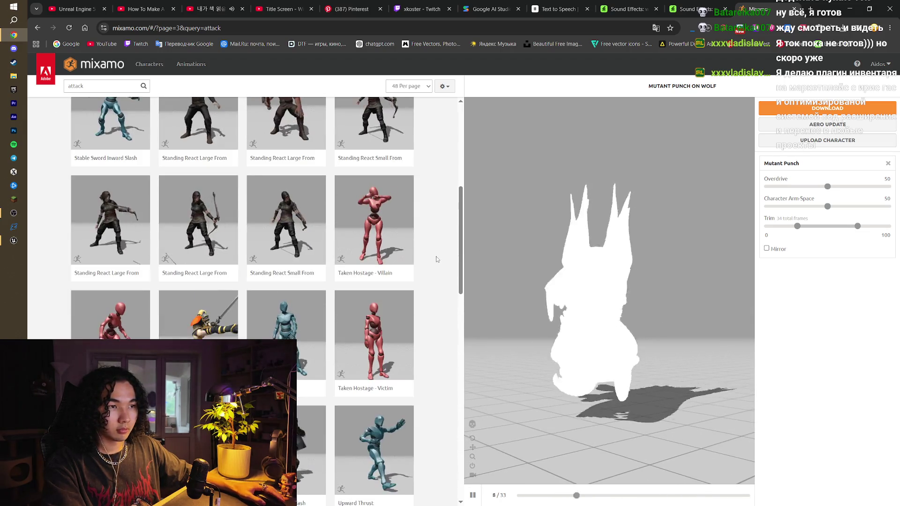
{"action": "scroll", "coordinate": [436, 259], "scroll_direction": "up", "scroll_amount": 5}
{"action": "left_click_drag", "start_coordinate": [87, 85], "coordinate": [49, 84]}
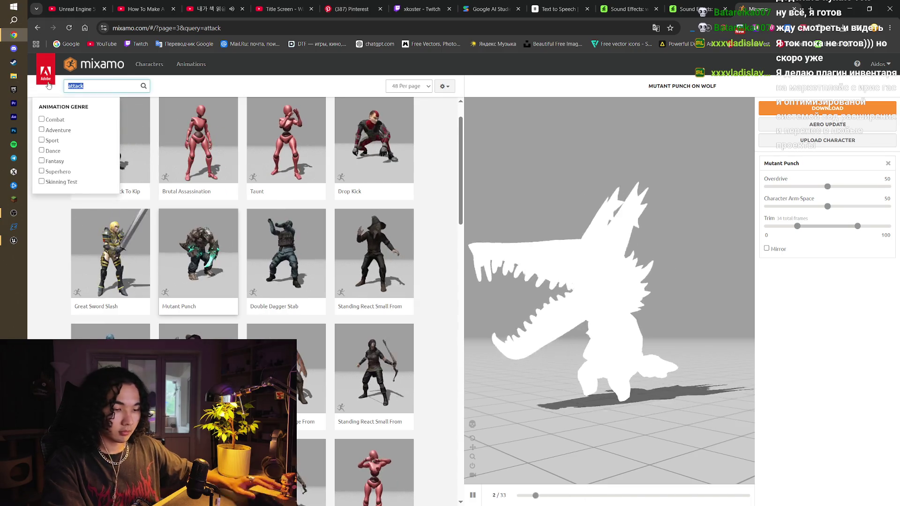
- Search Mixamo for 'head' and preview Head Spinning on the wolf
{"action": "type", "text": "head"}
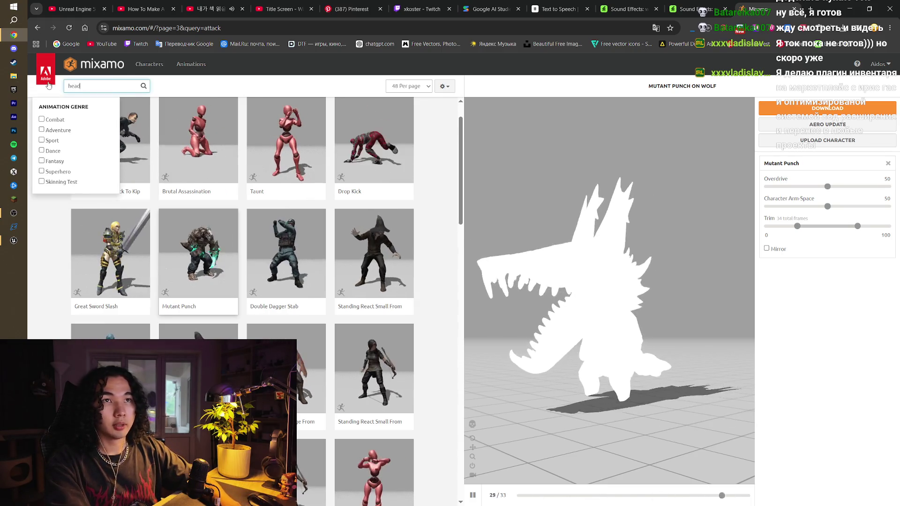
{"action": "key", "text": "Return"}
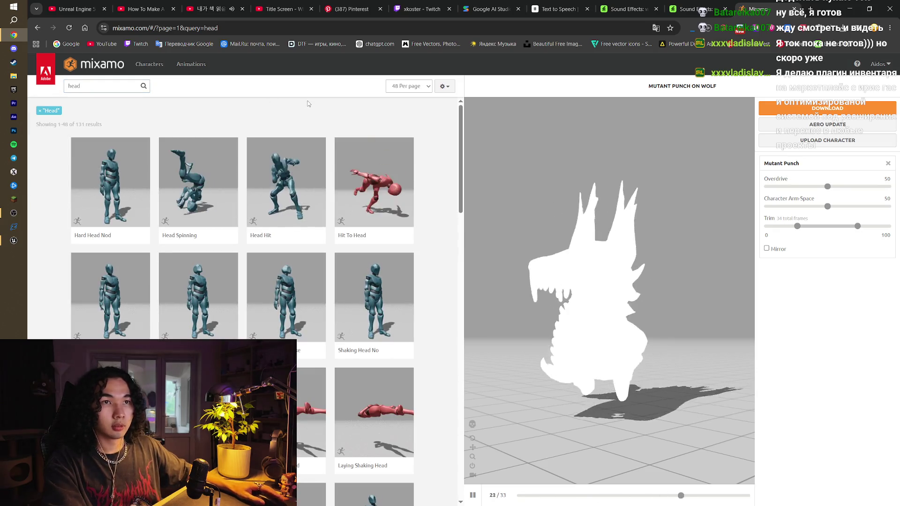
{"action": "left_click", "coordinate": [199, 185]}
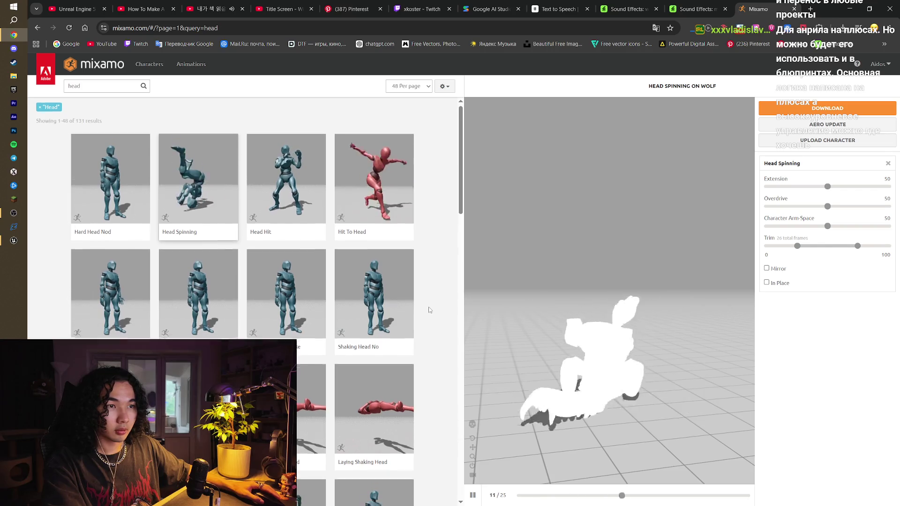
- Preview Header Soccerball on the wolf and orbit to a higher diagonal view
{"action": "scroll", "coordinate": [430, 309], "scroll_direction": "down", "scroll_amount": 3}
{"action": "scroll", "coordinate": [433, 307], "scroll_direction": "down", "scroll_amount": 6}
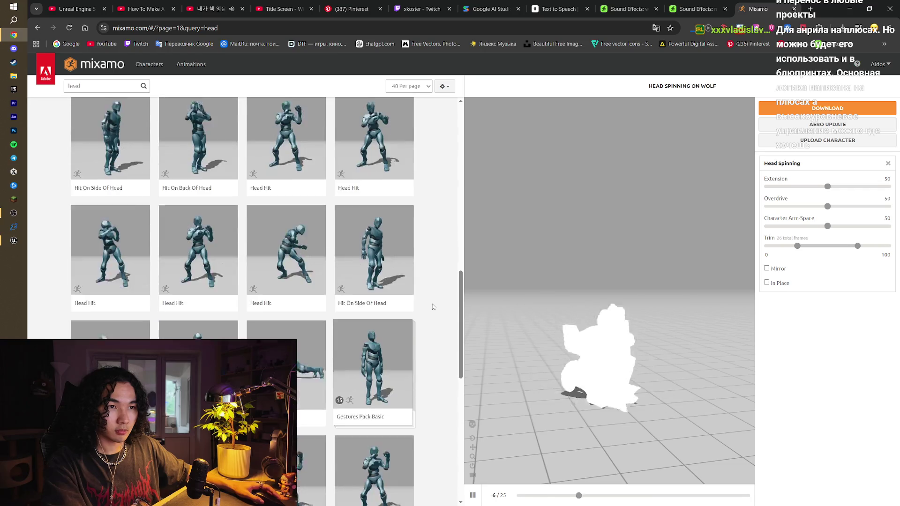
{"action": "scroll", "coordinate": [433, 307], "scroll_direction": "down", "scroll_amount": 2}
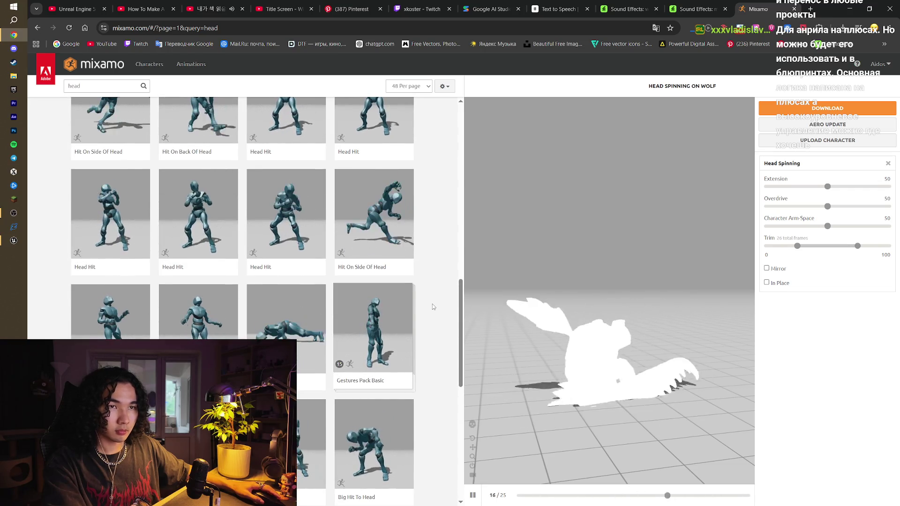
{"action": "left_click", "coordinate": [198, 311]}
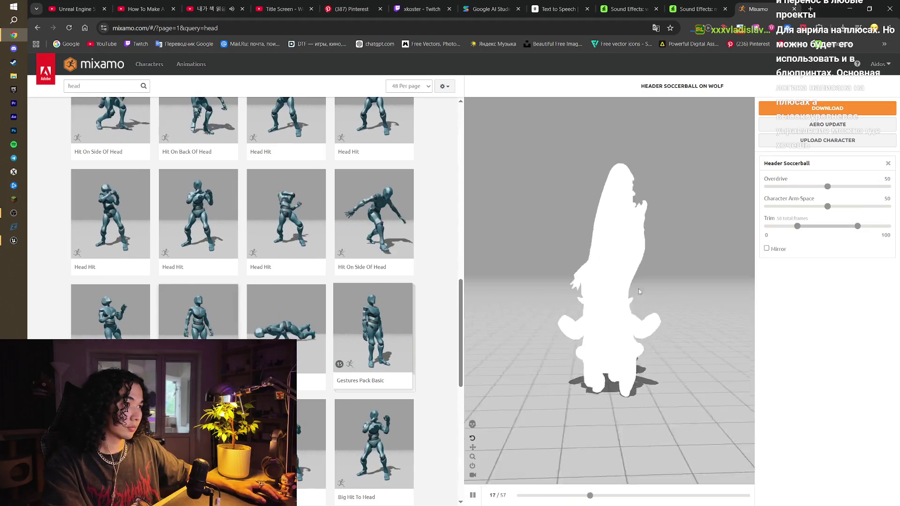
{"action": "left_click_drag", "start_coordinate": [490, 299], "coordinate": [647, 313]}
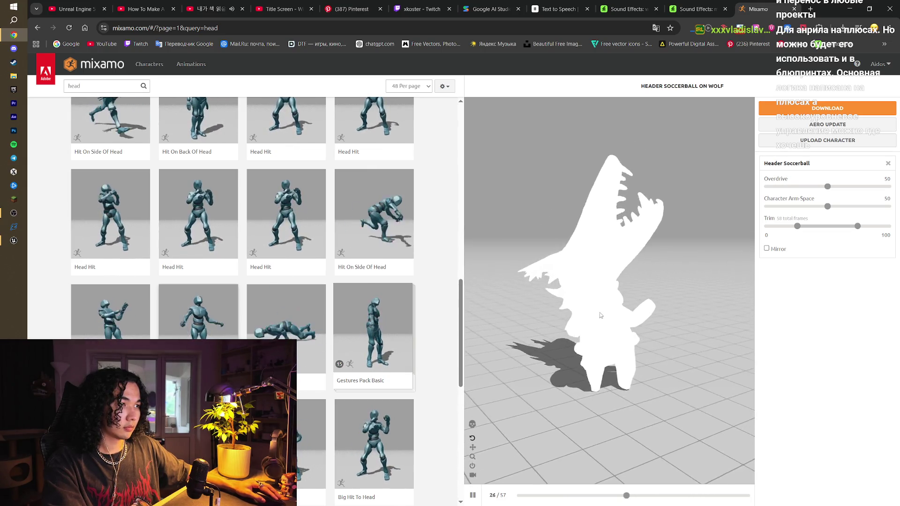
{"action": "left_click_drag", "start_coordinate": [609, 312], "coordinate": [821, 86]}
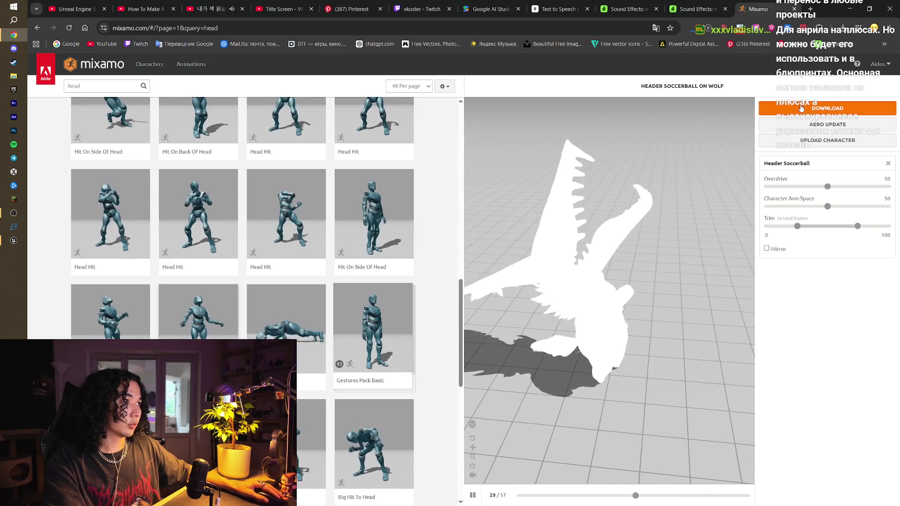
- Download Header Soccerball from Mixamo as an FBX with skin at 30 fps
{"action": "left_click", "coordinate": [825, 108]}
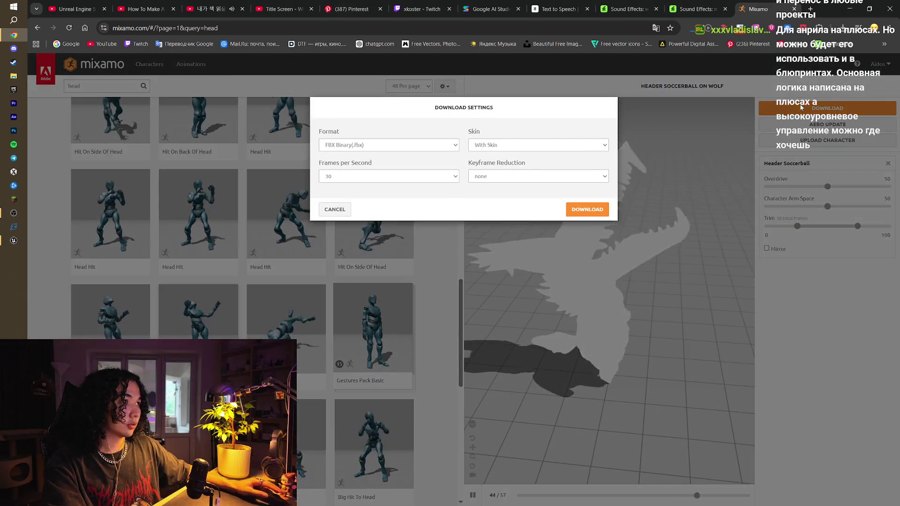
{"action": "left_click", "coordinate": [516, 145]}
{"action": "left_click", "coordinate": [515, 165]}
{"action": "left_click", "coordinate": [572, 213]}
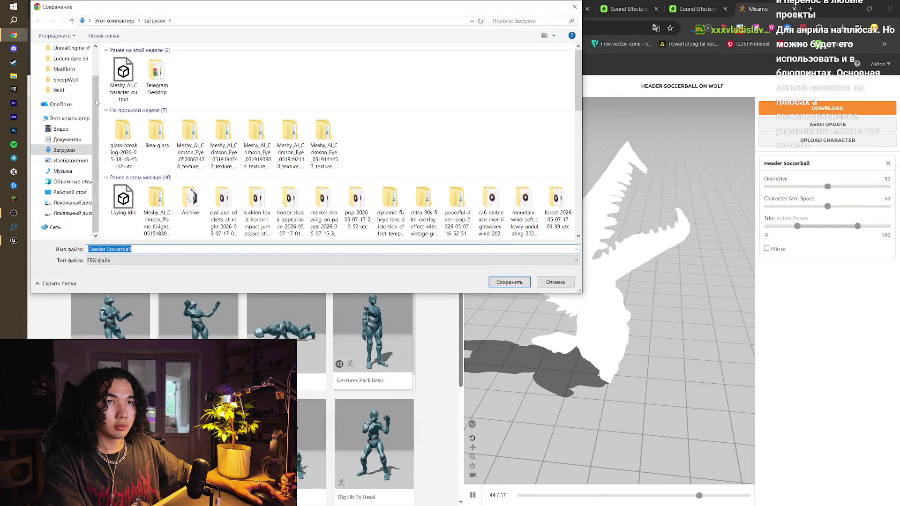
- Save the Header Soccerball file into Desktop\SheepWolf\Wolf
{"action": "left_click", "coordinate": [66, 80]}
{"action": "left_click", "coordinate": [190, 78]}
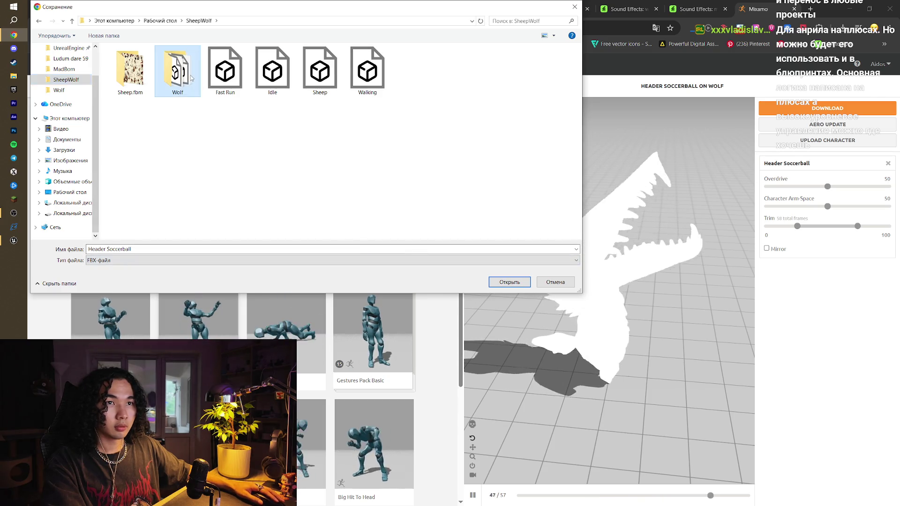
{"action": "double_click", "coordinate": [178, 73]}
{"action": "left_click", "coordinate": [509, 281]}
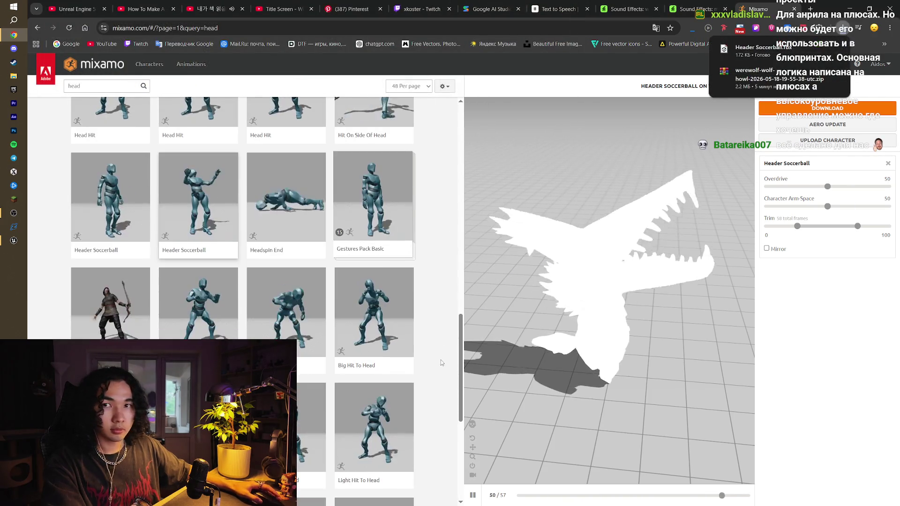
{"action": "scroll", "coordinate": [432, 363], "scroll_direction": "down", "scroll_amount": 1}
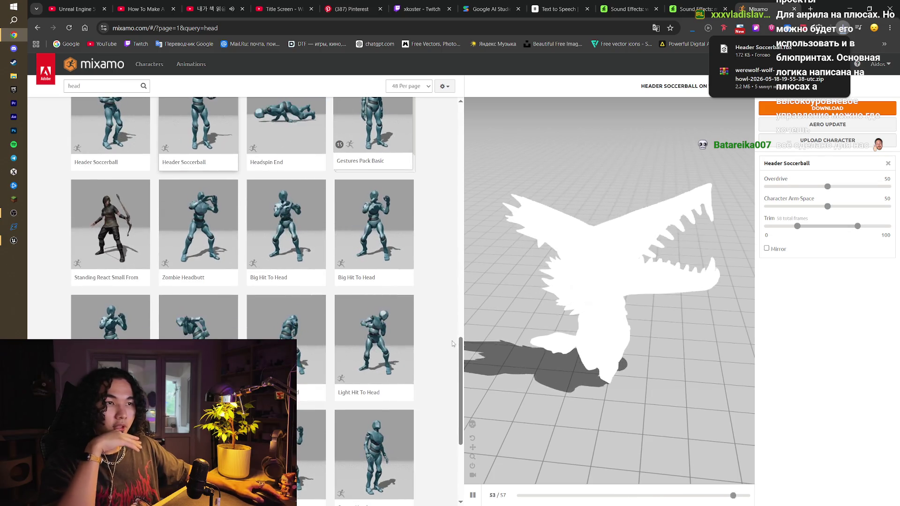
- Preview the Headbutt animation on the wolf
{"action": "scroll", "coordinate": [426, 343], "scroll_direction": "down", "scroll_amount": 2}
{"action": "scroll", "coordinate": [425, 343], "scroll_direction": "down", "scroll_amount": 1}
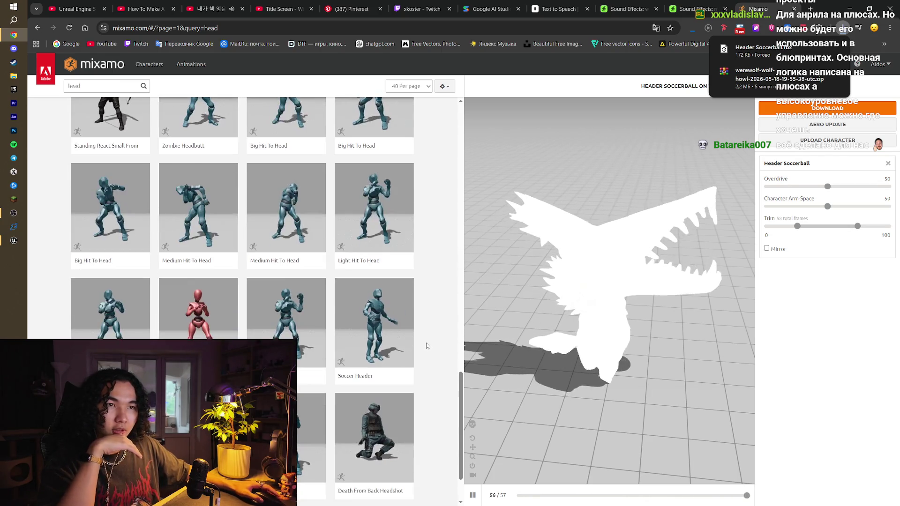
{"action": "left_click", "coordinate": [194, 314]}
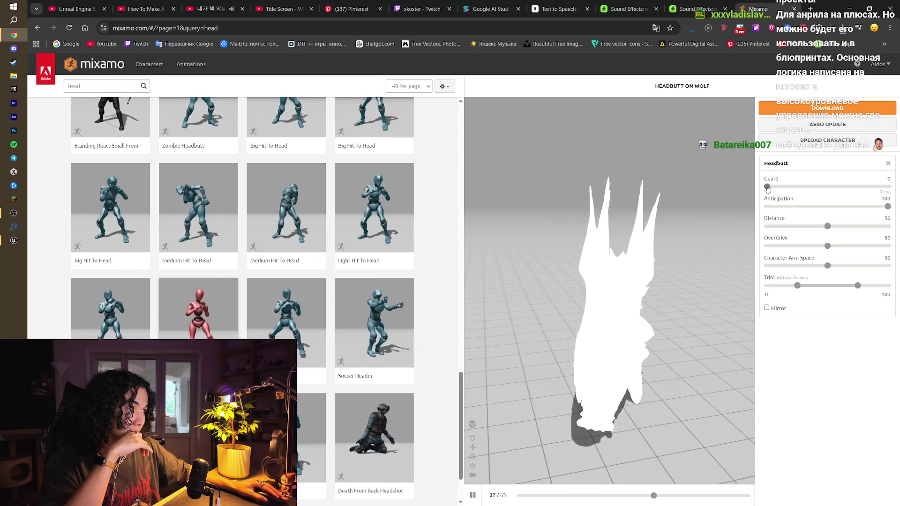
- Set Headbutt Guard to 47, Distance to 100 and Anticipation to 100
{"action": "left_click_drag", "start_coordinate": [767, 186], "coordinate": [887, 186]}
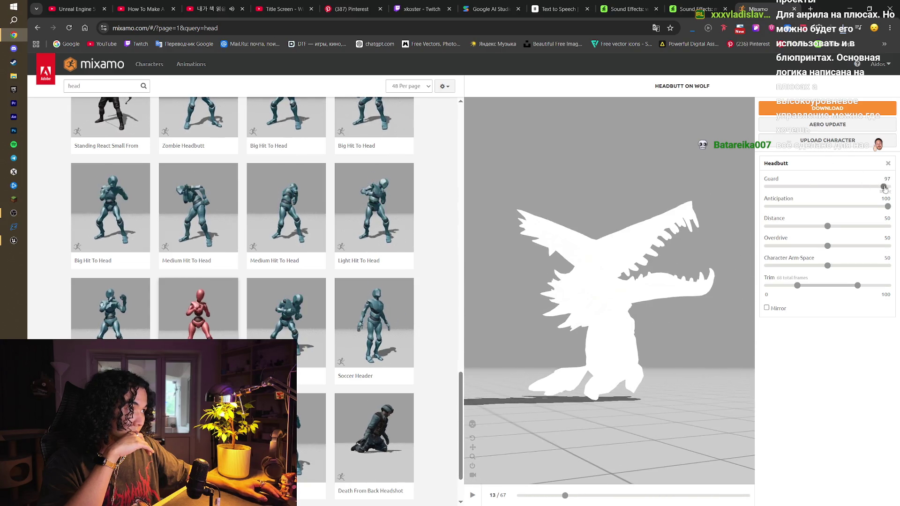
{"action": "left_click_drag", "start_coordinate": [887, 186], "coordinate": [755, 191]}
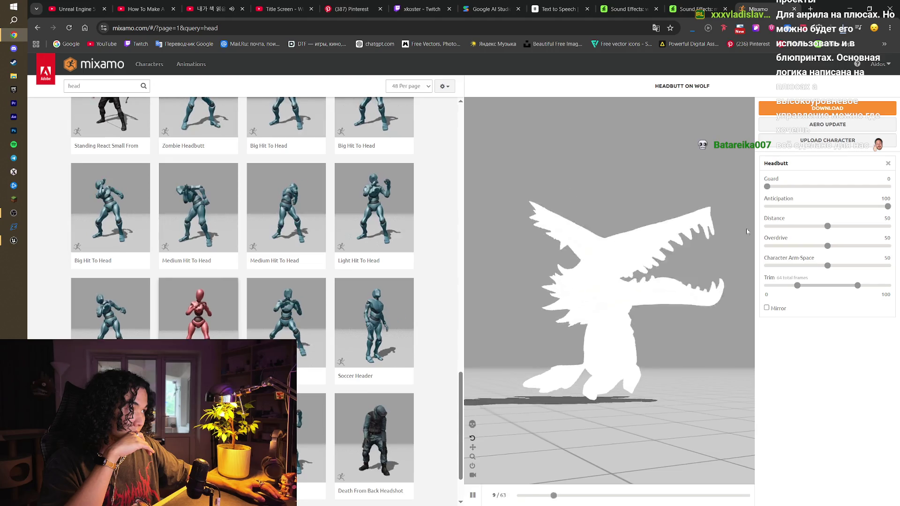
{"action": "left_click_drag", "start_coordinate": [886, 206], "coordinate": [704, 223]}
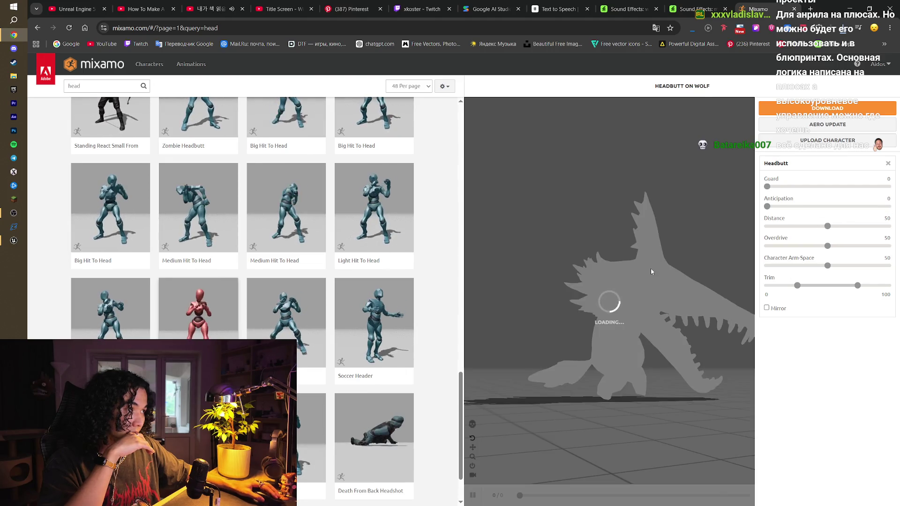
{"action": "left_click_drag", "start_coordinate": [827, 226], "coordinate": [888, 227]}
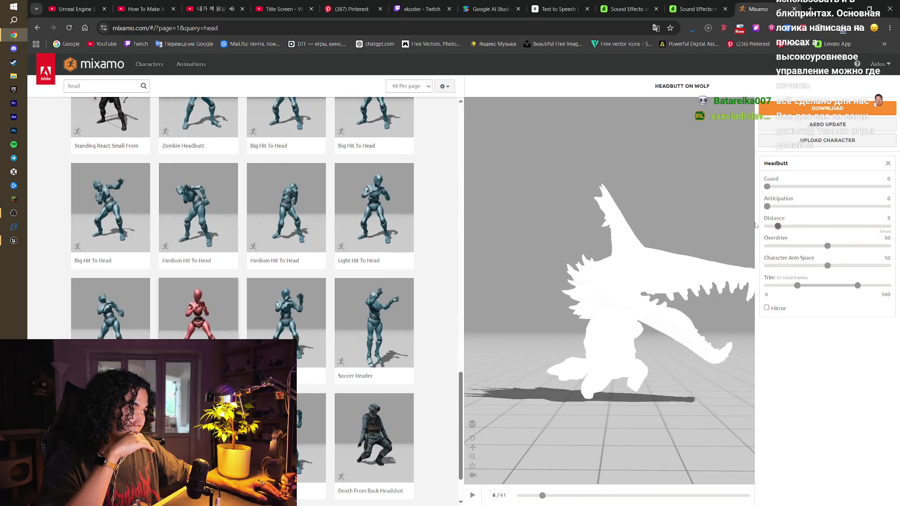
{"action": "left_click", "coordinate": [885, 231]}
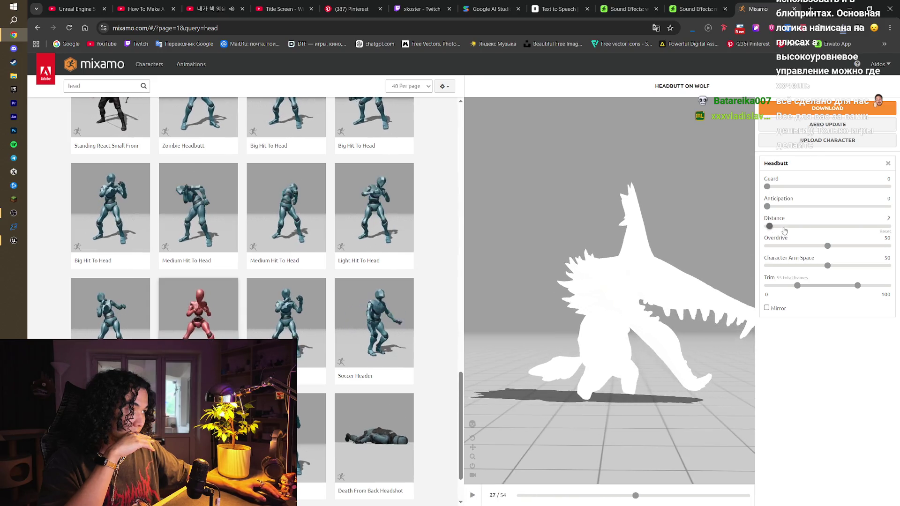
{"action": "left_click", "coordinate": [885, 231]}
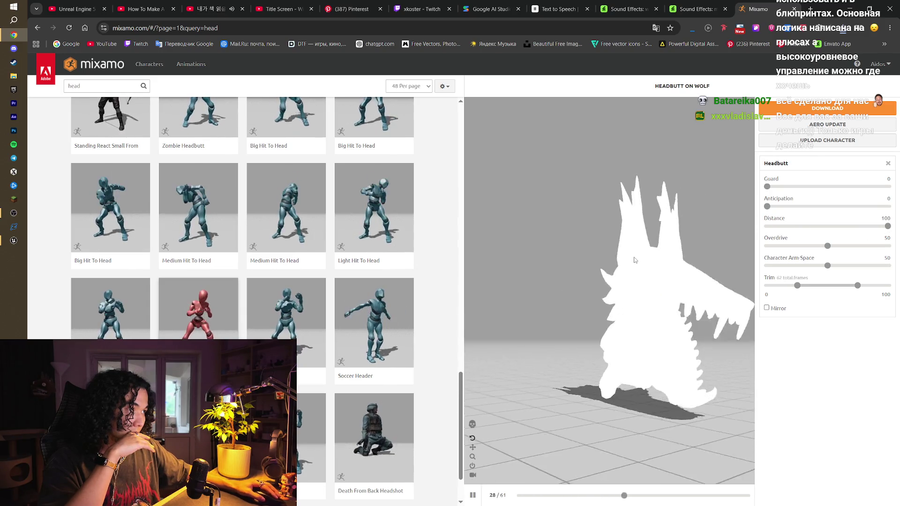
{"action": "left_click_drag", "start_coordinate": [818, 186], "coordinate": [823, 187]}
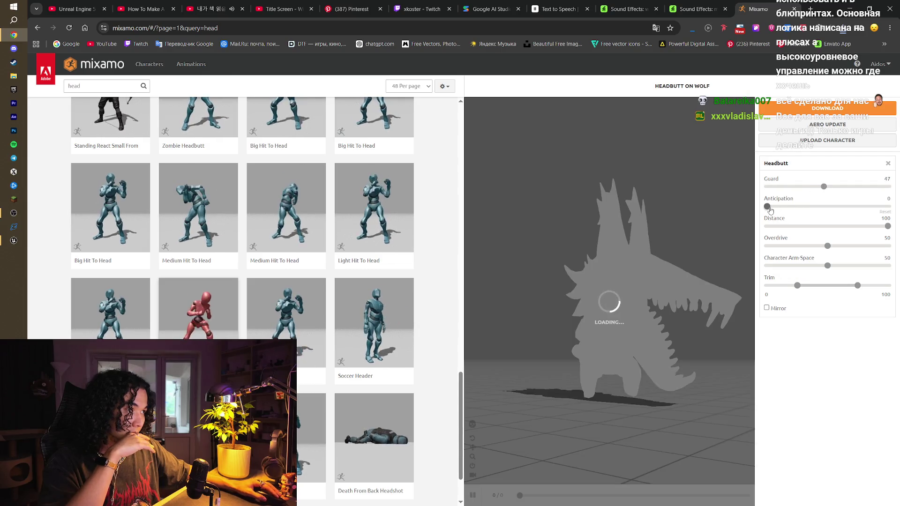
{"action": "left_click_drag", "start_coordinate": [767, 206], "coordinate": [888, 206]}
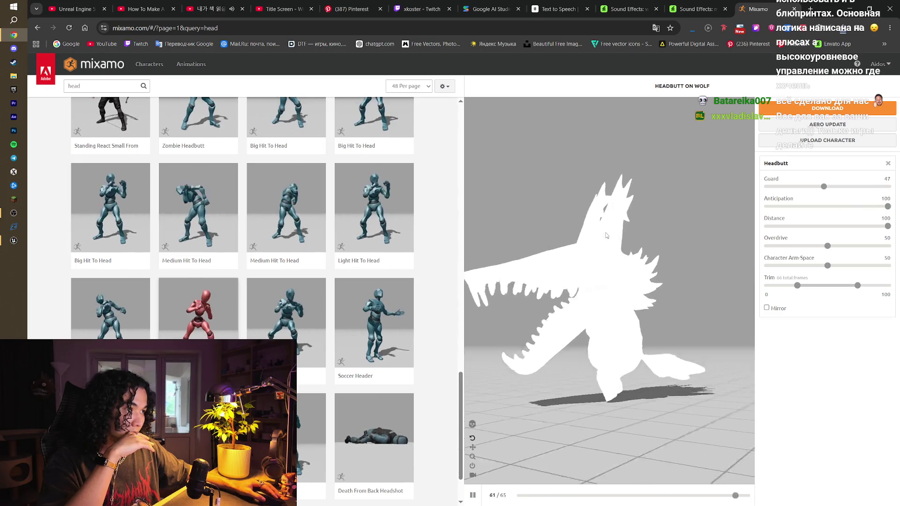
- Widen Character Arm-Space to 72, then preview Illegal Headbutt on the wolf
{"action": "left_click_drag", "start_coordinate": [605, 235], "coordinate": [479, 281]}
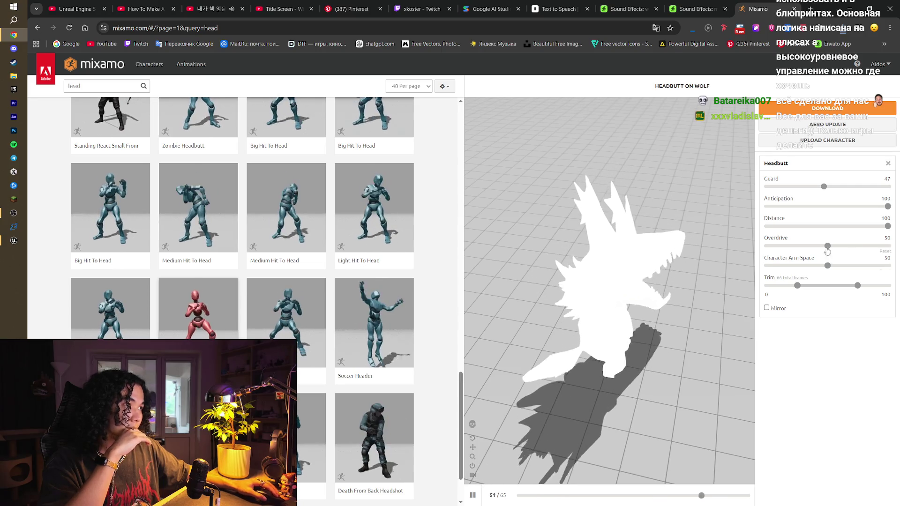
{"action": "left_click_drag", "start_coordinate": [553, 263], "coordinate": [556, 190]}
{"action": "left_click_drag", "start_coordinate": [826, 266], "coordinate": [854, 266]}
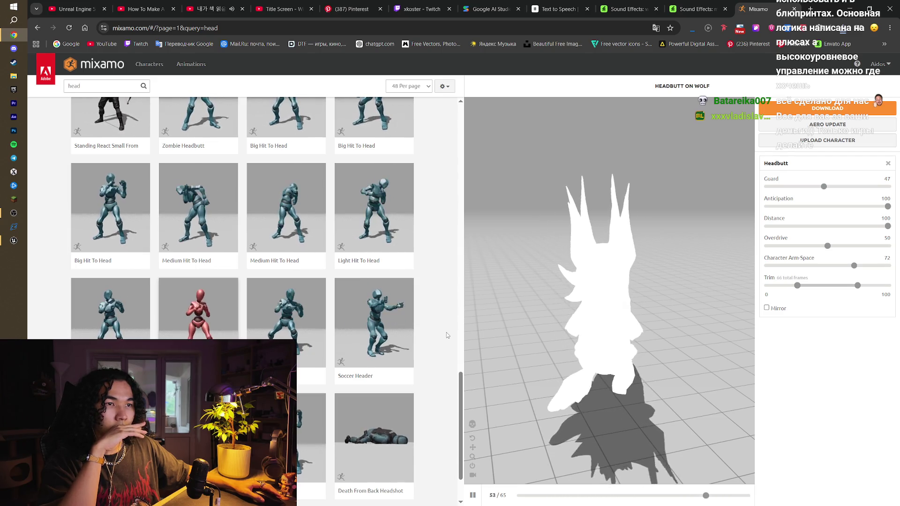
{"action": "left_click", "coordinate": [295, 320]}
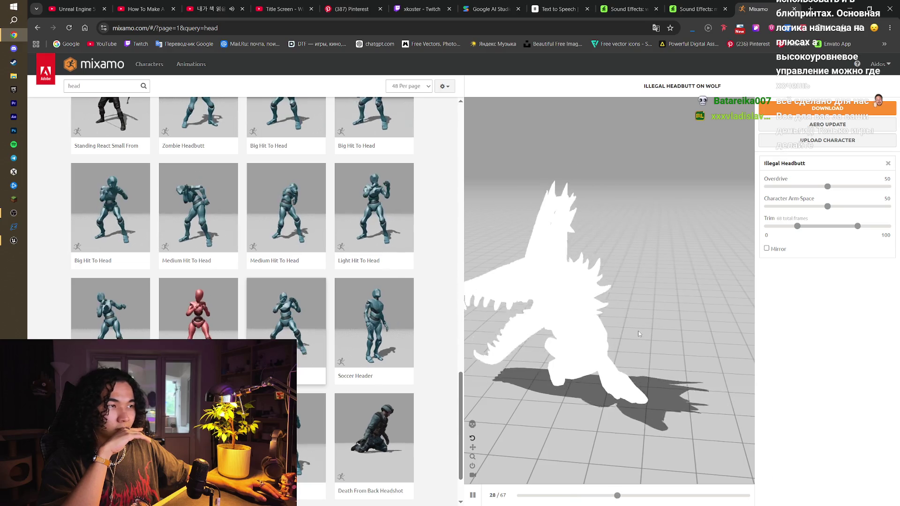
- Load Soccer Header on the wolf, leave Direction at 100 and raise Overdrive to 69
{"action": "scroll", "coordinate": [446, 339], "scroll_direction": "down", "scroll_amount": 2}
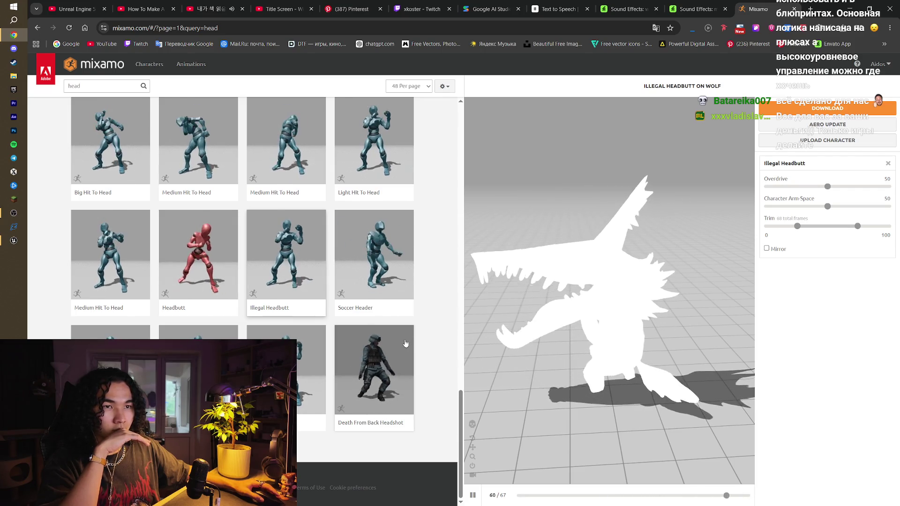
{"action": "left_click", "coordinate": [396, 300]}
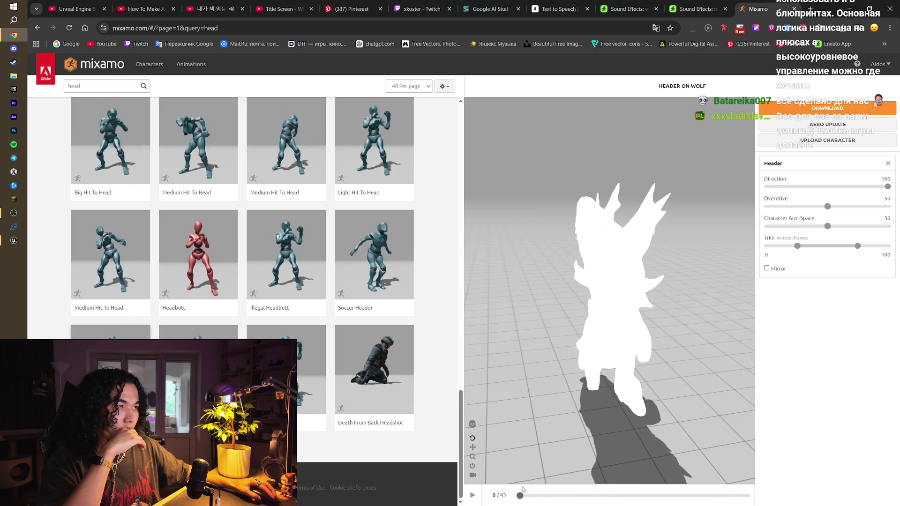
{"action": "left_click_drag", "start_coordinate": [660, 265], "coordinate": [528, 265]}
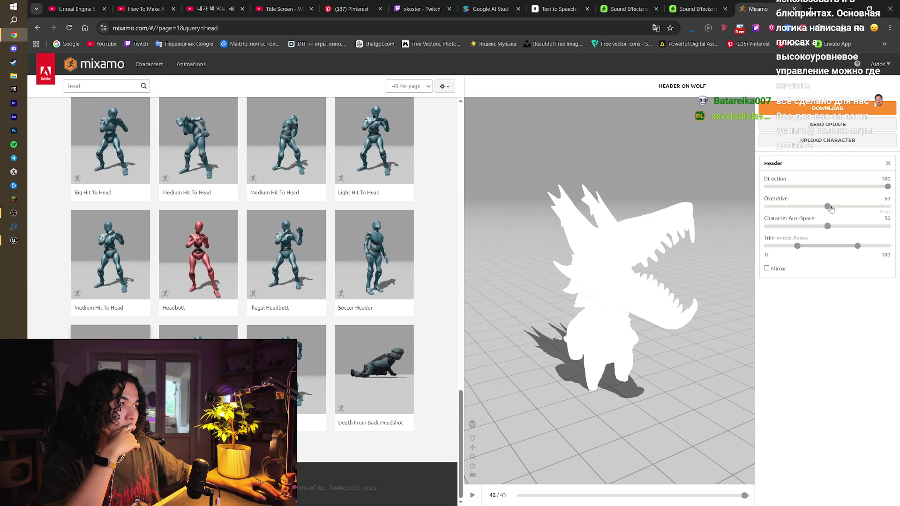
{"action": "left_click_drag", "start_coordinate": [888, 187], "coordinate": [740, 194]}
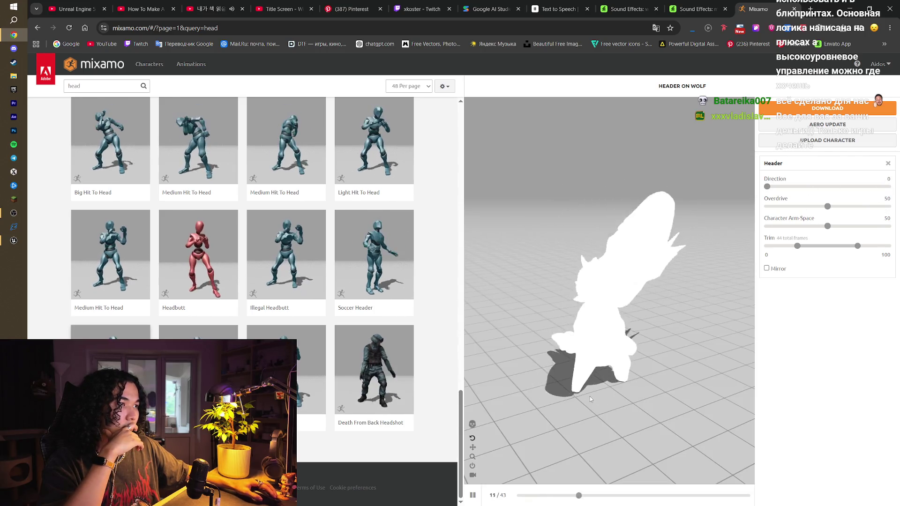
{"action": "left_click_drag", "start_coordinate": [768, 188], "coordinate": [889, 188]}
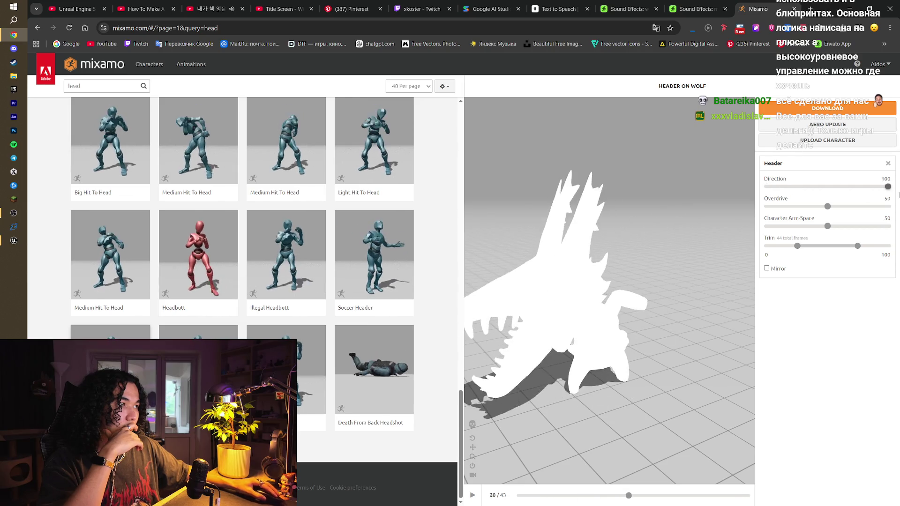
{"action": "left_click_drag", "start_coordinate": [745, 220], "coordinate": [718, 252]}
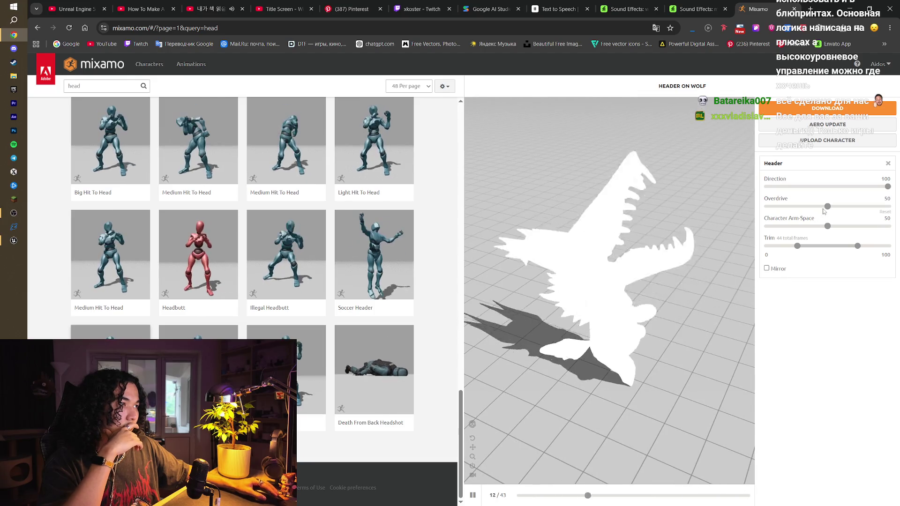
{"action": "left_click", "coordinate": [830, 207]}
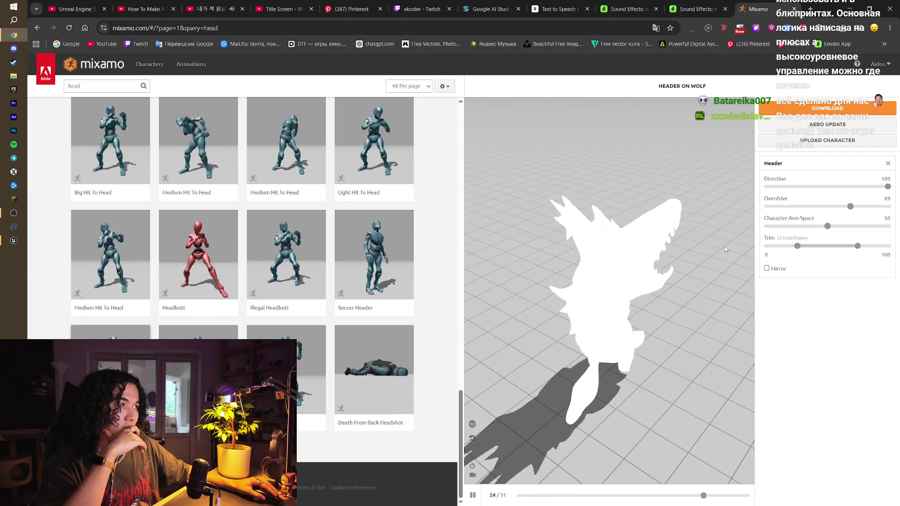
- Download Header as FBX Binary without skin at 30 fps, then go to the next page of head results
{"action": "left_click", "coordinate": [807, 111]}
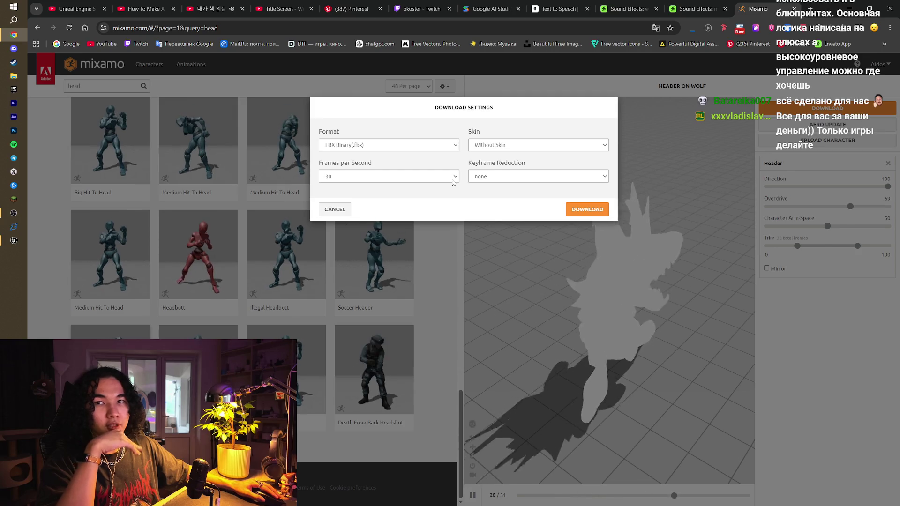
{"action": "left_click", "coordinate": [574, 209]}
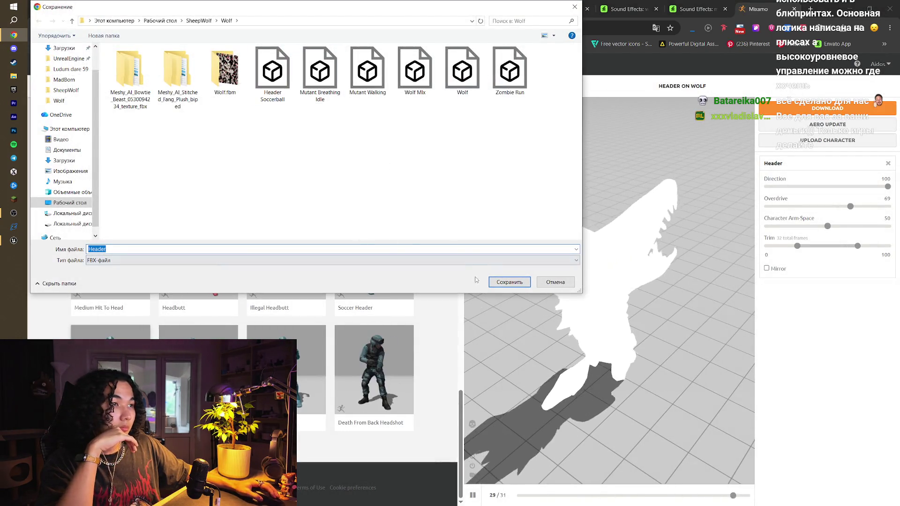
{"action": "left_click", "coordinate": [509, 282]}
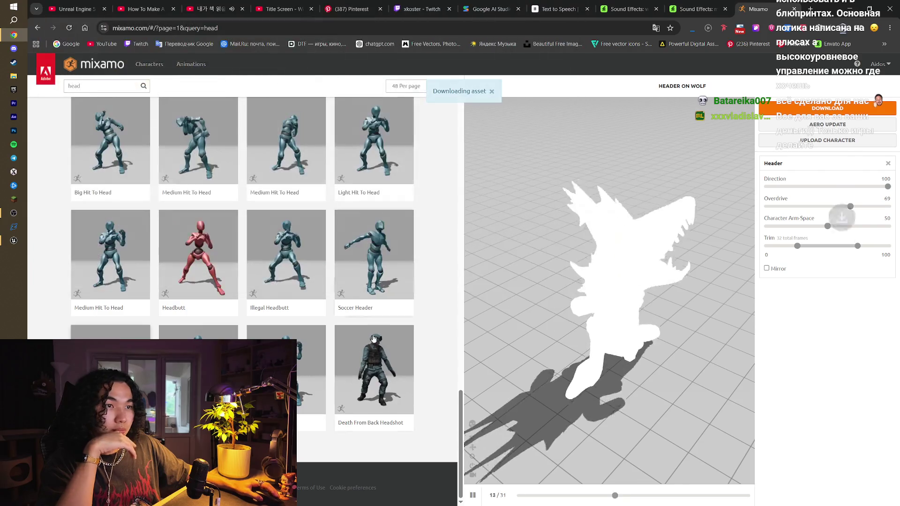
{"action": "left_click", "coordinate": [311, 336]}
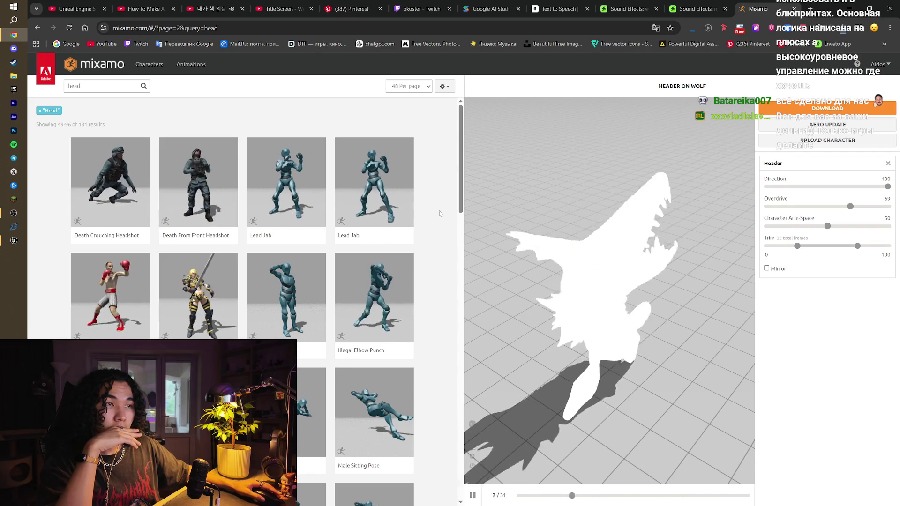
- Browse page 2 of the head results, then go back to page 1
{"action": "scroll", "coordinate": [439, 214], "scroll_direction": "down", "scroll_amount": 3}
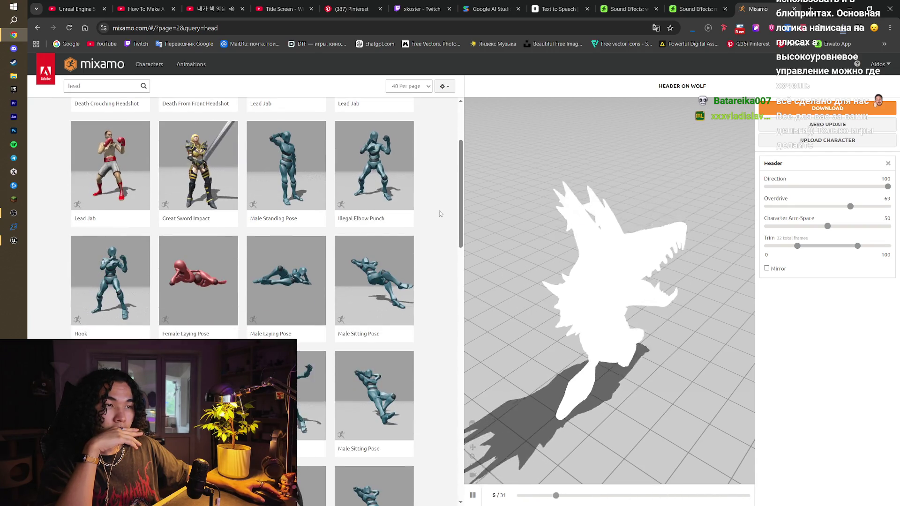
{"action": "scroll", "coordinate": [436, 214], "scroll_direction": "down", "scroll_amount": 3}
{"action": "scroll", "coordinate": [436, 213], "scroll_direction": "down", "scroll_amount": 4}
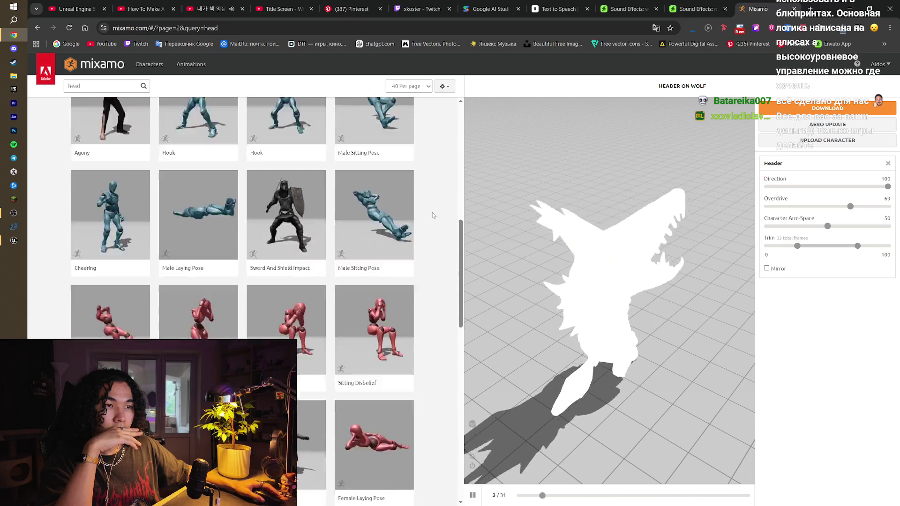
{"action": "scroll", "coordinate": [433, 214], "scroll_direction": "down", "scroll_amount": 4}
{"action": "scroll", "coordinate": [433, 215], "scroll_direction": "down", "scroll_amount": 3}
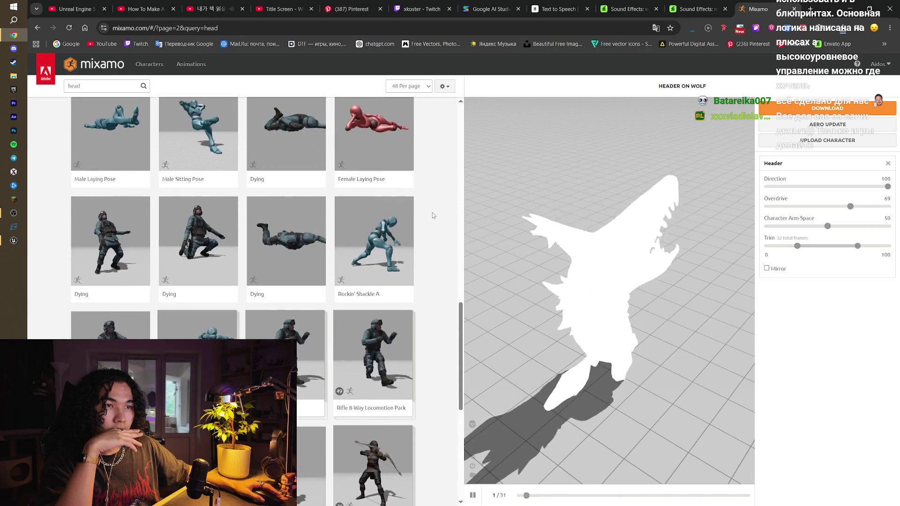
{"action": "scroll", "coordinate": [432, 214], "scroll_direction": "down", "scroll_amount": 3}
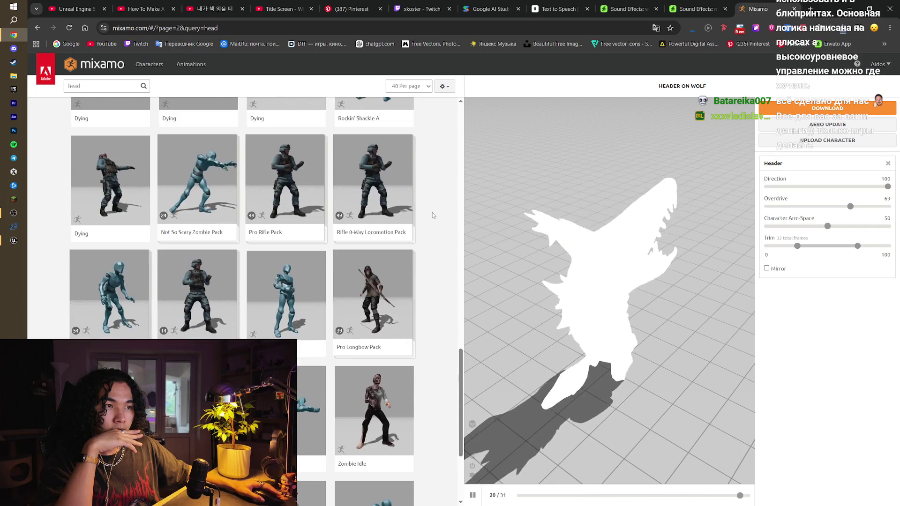
{"action": "scroll", "coordinate": [432, 215], "scroll_direction": "down", "scroll_amount": 2}
{"action": "scroll", "coordinate": [432, 214], "scroll_direction": "up", "scroll_amount": 20}
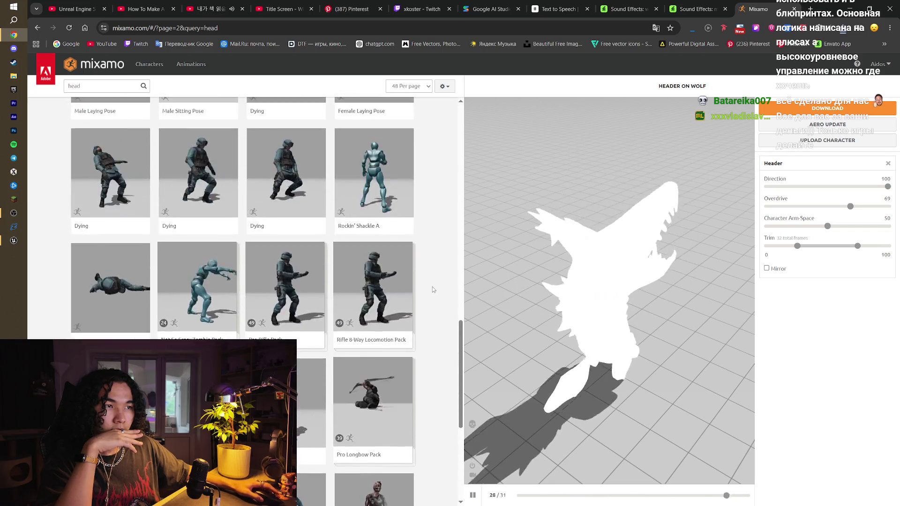
{"action": "scroll", "coordinate": [433, 289], "scroll_direction": "up", "scroll_amount": 3}
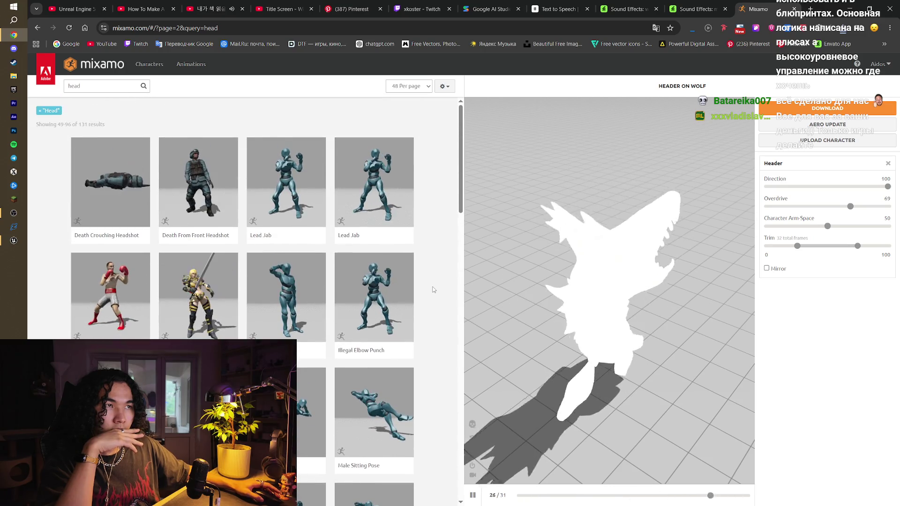
{"action": "scroll", "coordinate": [434, 289], "scroll_direction": "down", "scroll_amount": 20}
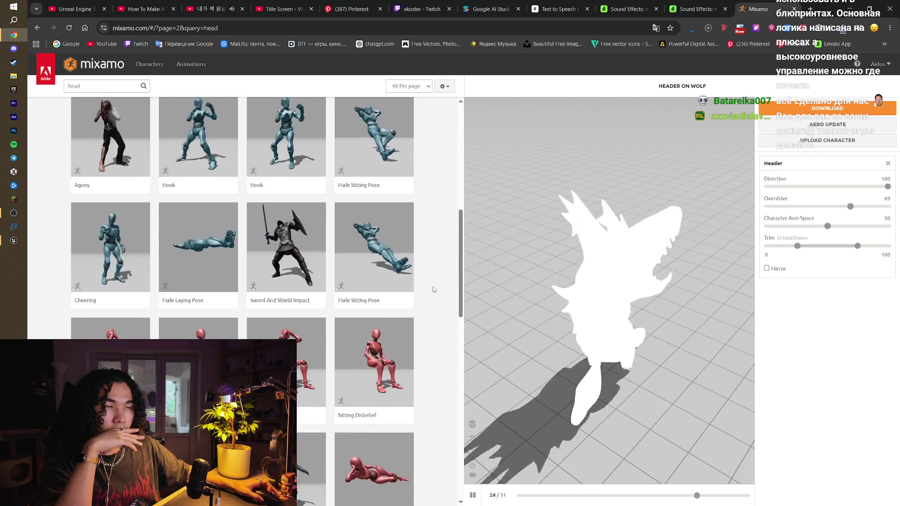
{"action": "left_click", "coordinate": [244, 445]}
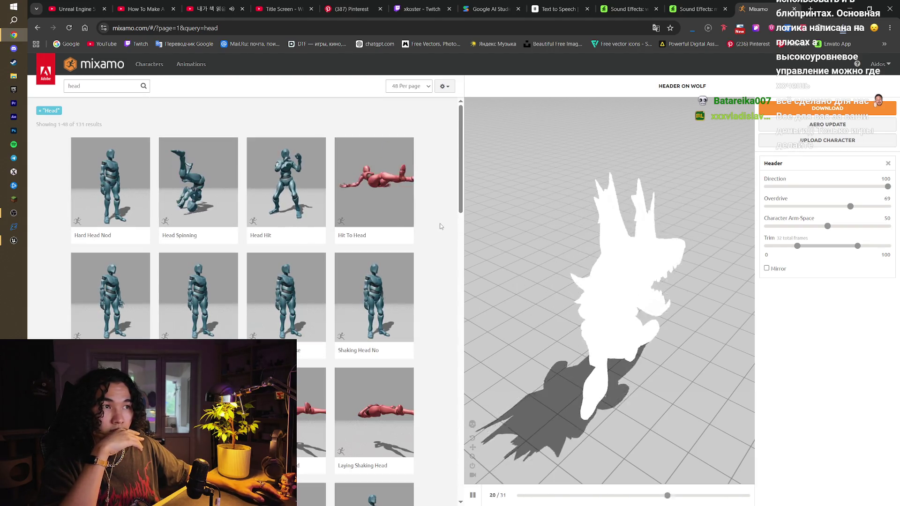
- Preview the Headbutt animation on the wolf with default settings
{"action": "scroll", "coordinate": [440, 227], "scroll_direction": "down", "scroll_amount": 6}
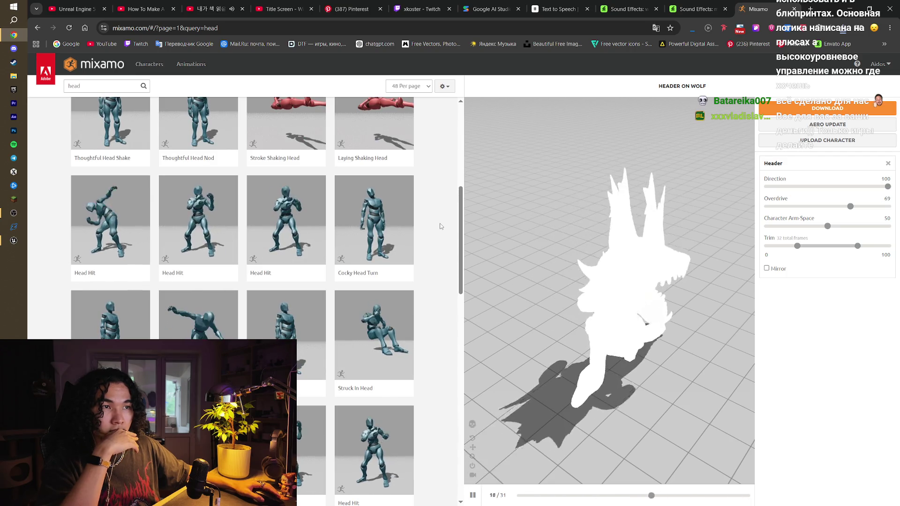
{"action": "scroll", "coordinate": [440, 226], "scroll_direction": "down", "scroll_amount": 10}
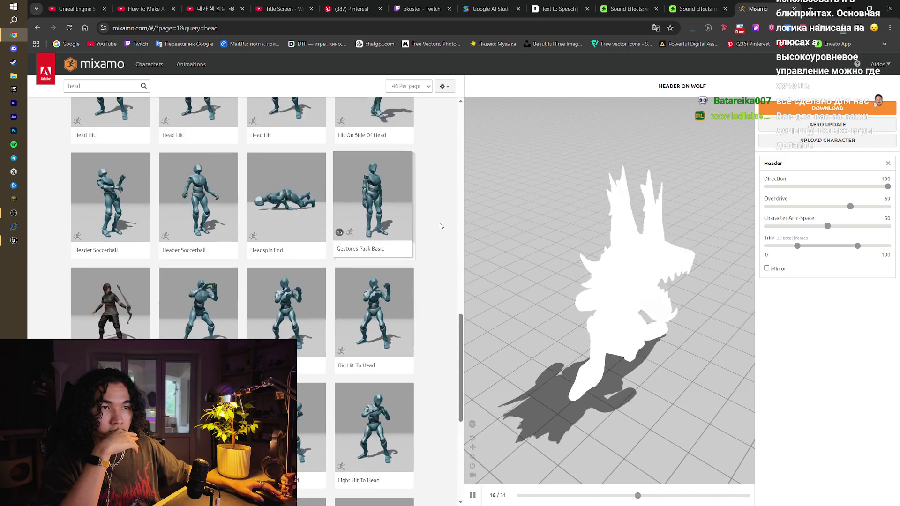
{"action": "scroll", "coordinate": [440, 227], "scroll_direction": "down", "scroll_amount": 6}
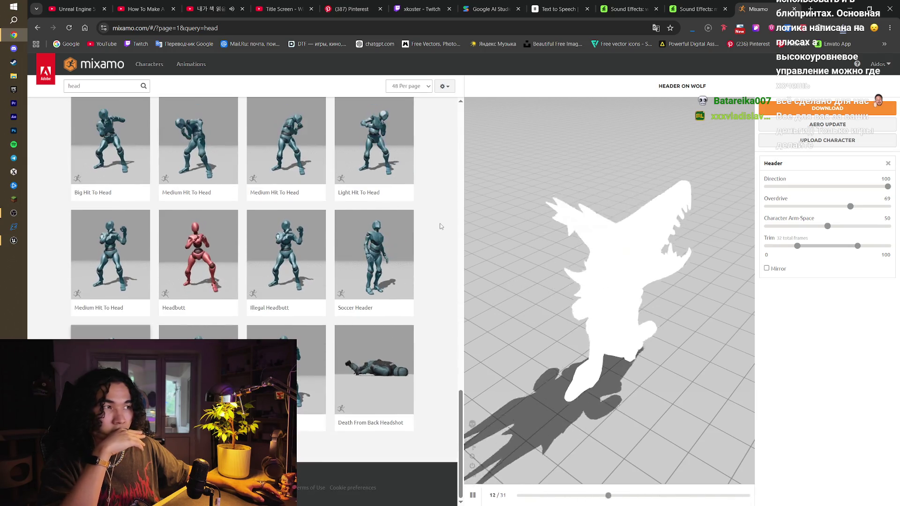
{"action": "left_click", "coordinate": [199, 255]}
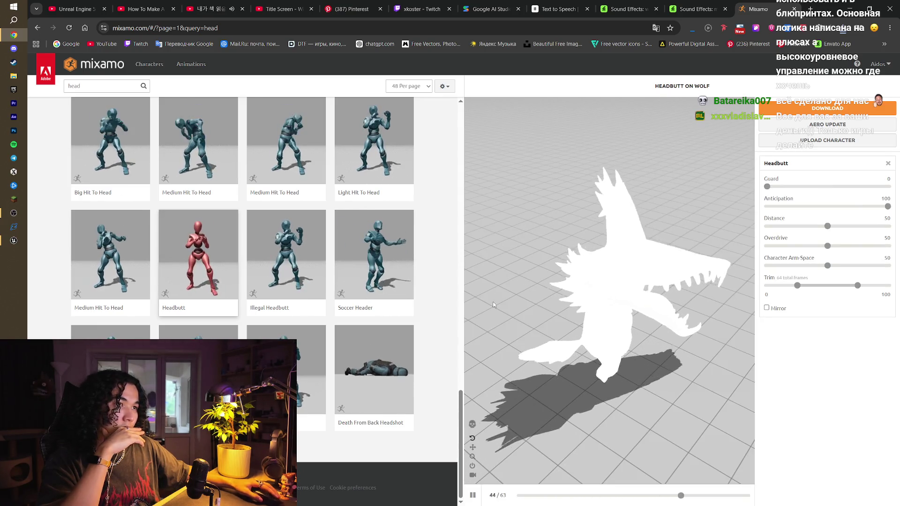
{"action": "left_click_drag", "start_coordinate": [460, 410], "coordinate": [460, 123]}
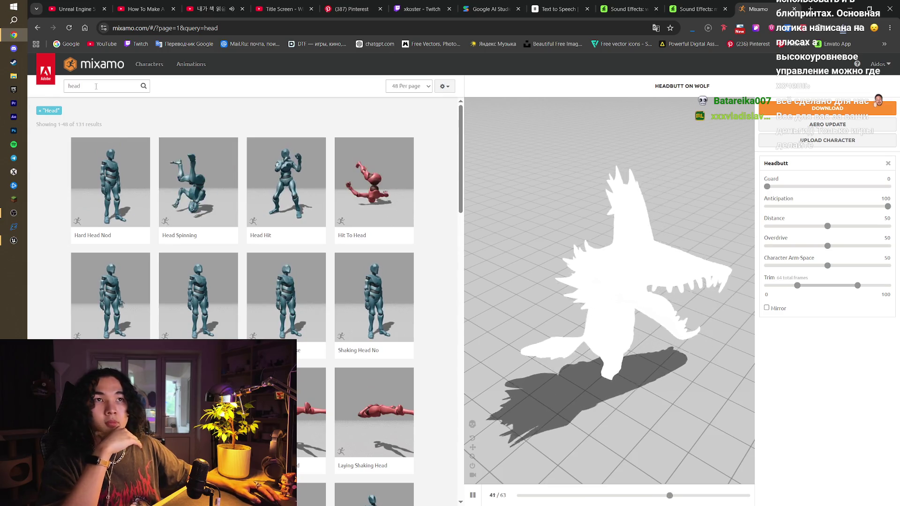
- Search Mixamo animations for 'attack'
{"action": "left_click", "coordinate": [70, 86]}
{"action": "type", "text": "attack"}
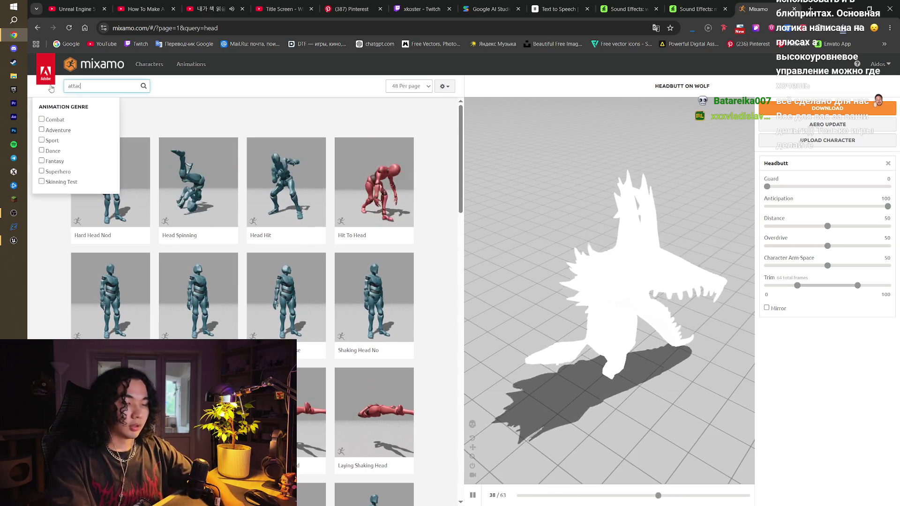
{"action": "key", "text": "Return"}
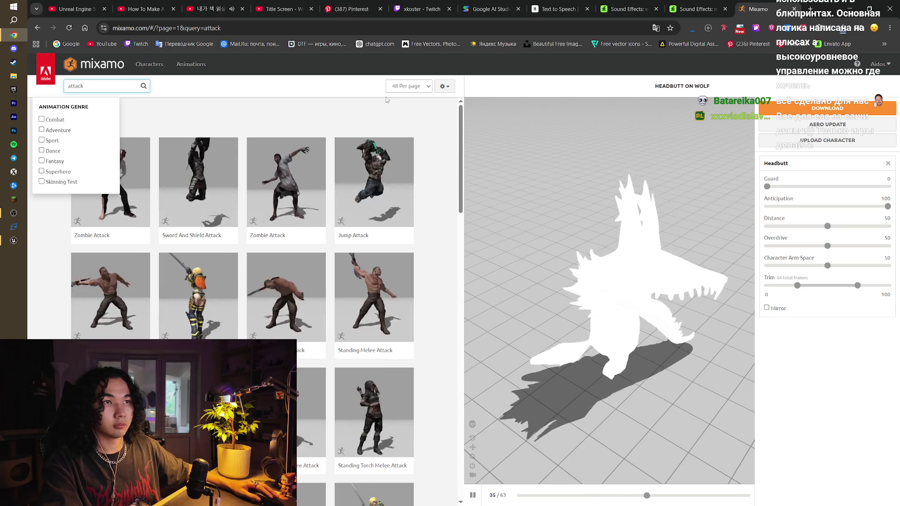
{"action": "left_click_drag", "start_coordinate": [457, 162], "coordinate": [465, 231]}
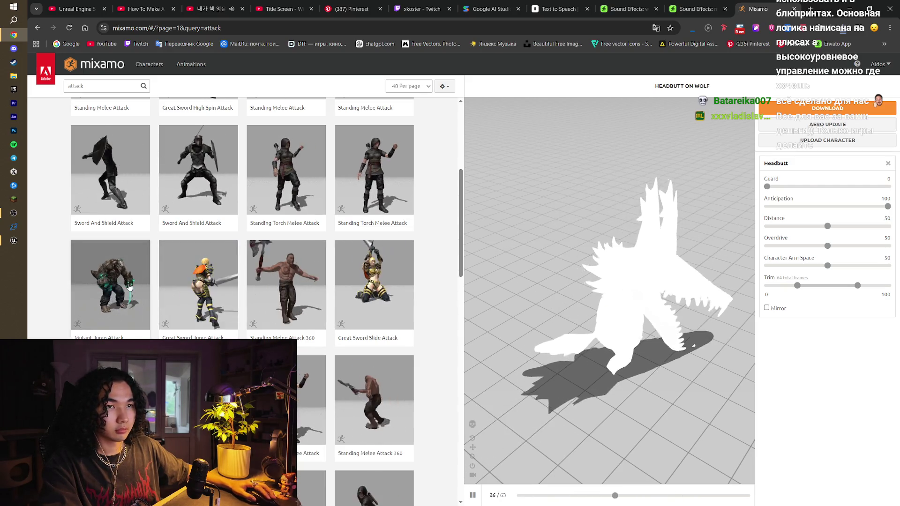
- Preview Mutant Jump Attack, Standing Melee Attack Kick and Standing 2H Magic Attack 03, then close Mixamo
{"action": "left_click", "coordinate": [110, 281]}
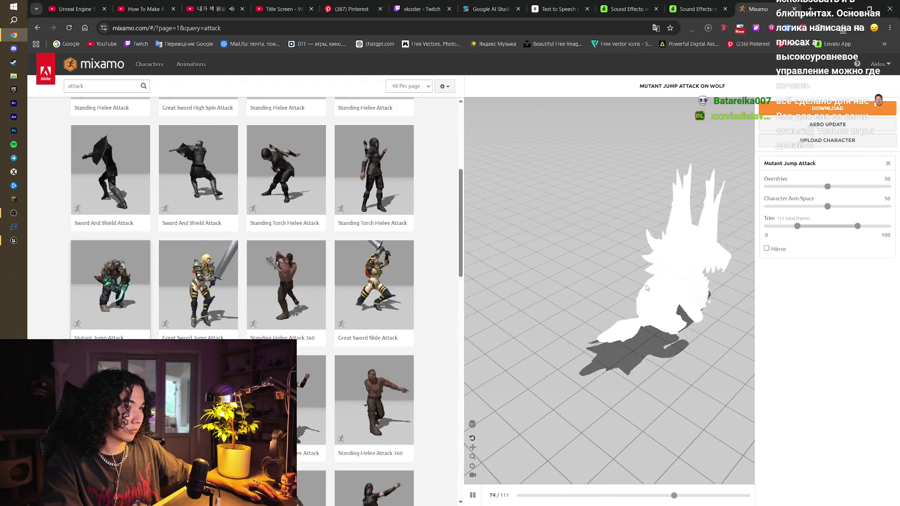
{"action": "mouse_move", "coordinate": [646, 285]}
{"action": "left_mouse_down"}
{"action": "mouse_move", "coordinate": [734, 275]}
{"action": "mouse_move", "coordinate": [655, 285]}
{"action": "left_mouse_up"}
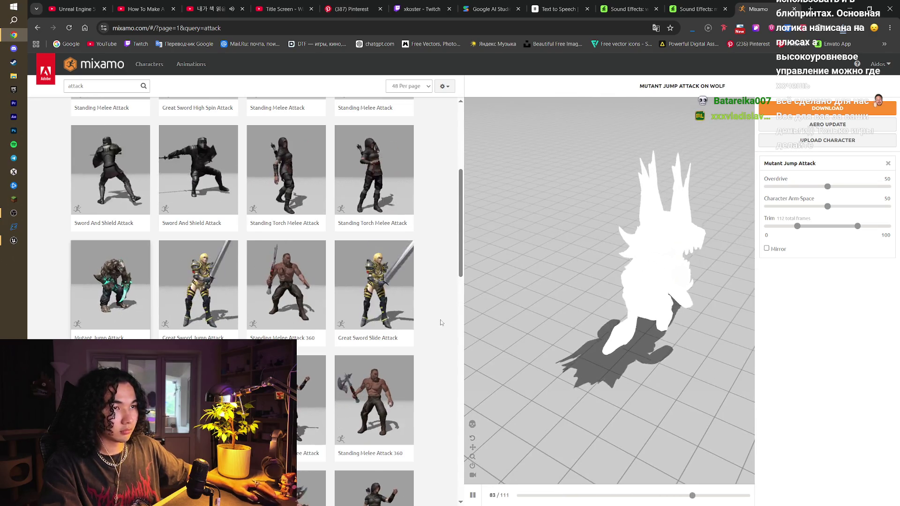
{"action": "scroll", "coordinate": [440, 323], "scroll_direction": "down", "scroll_amount": 12}
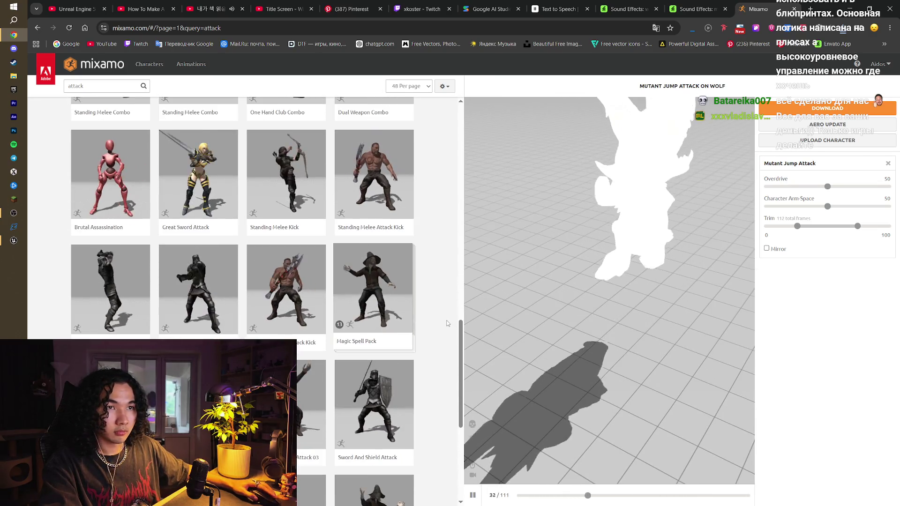
{"action": "left_click", "coordinate": [289, 291]}
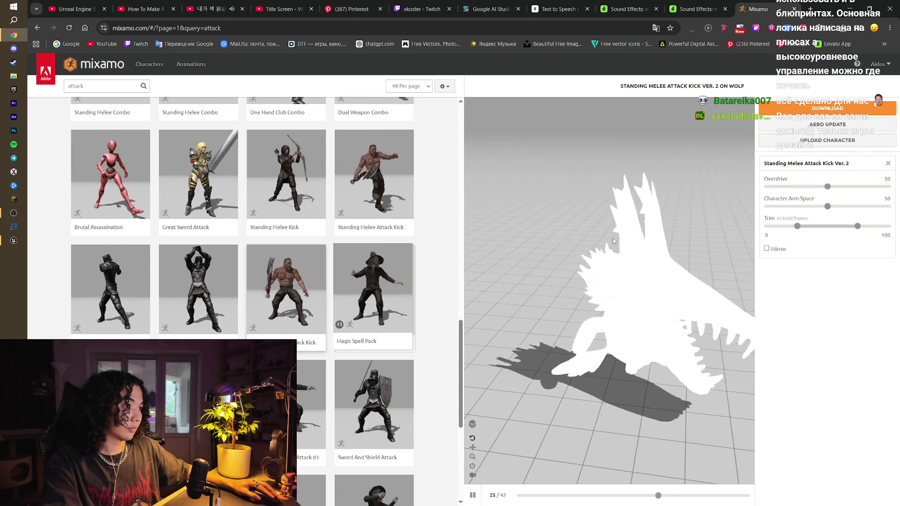
{"action": "scroll", "coordinate": [427, 341], "scroll_direction": "down", "scroll_amount": 5}
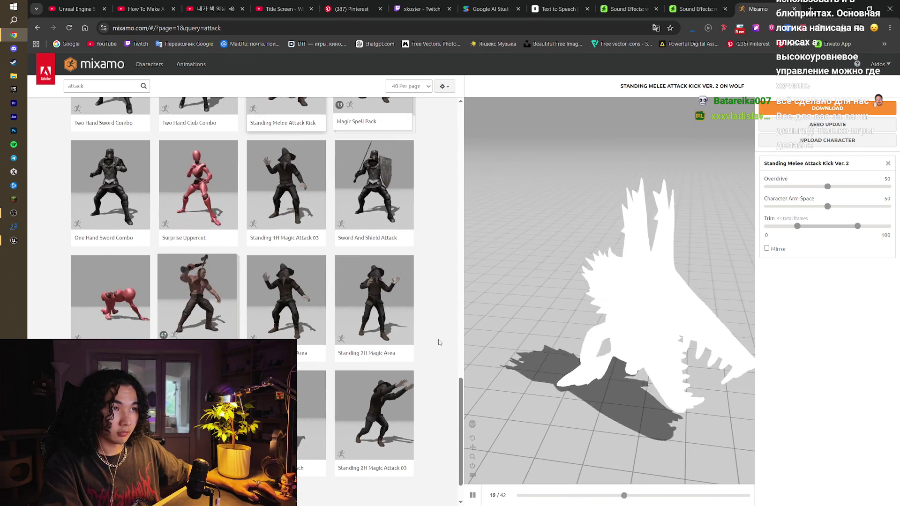
{"action": "left_click", "coordinate": [407, 402]}
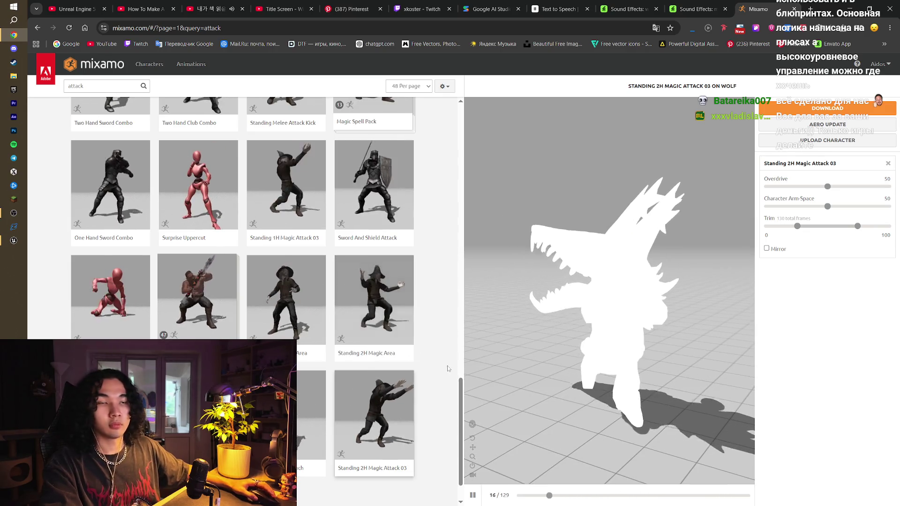
{"action": "left_click_drag", "start_coordinate": [461, 403], "coordinate": [465, 130]}
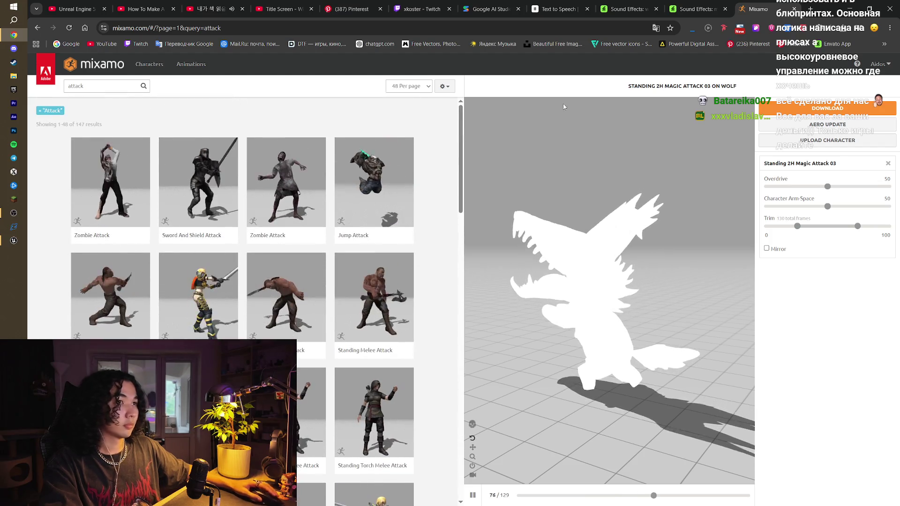
{"action": "key", "text": "ctrl+w"}
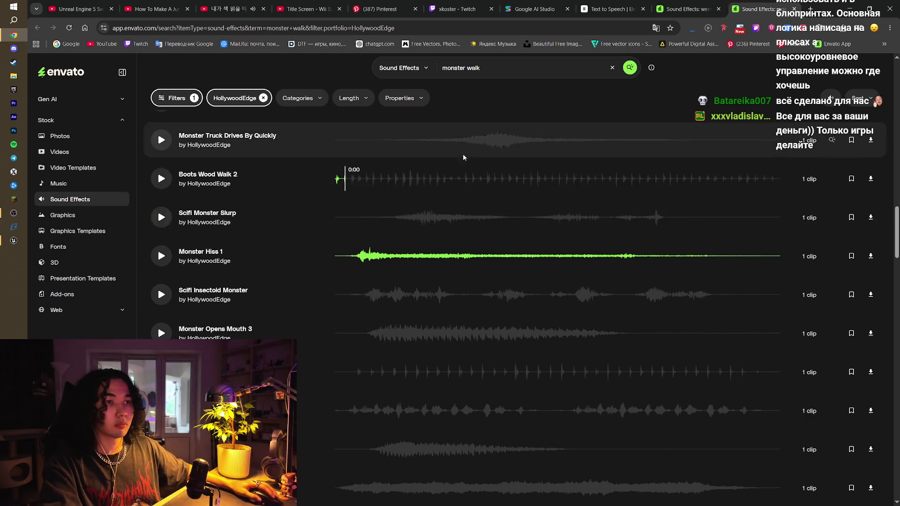
- Audition Monster Hiss 1, Werewolf Bite, Tiny Werewolf and Werewolf Grunt sounds
{"action": "left_click", "coordinate": [164, 253]}
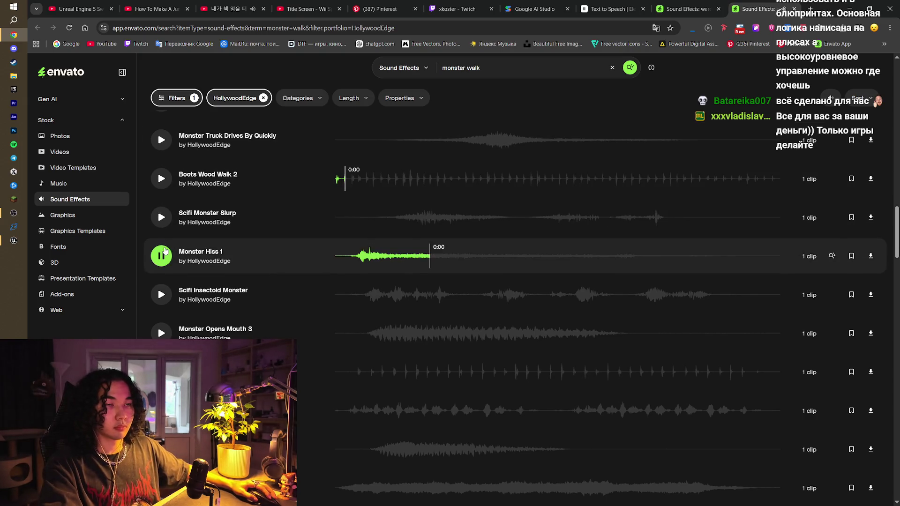
{"action": "scroll", "coordinate": [161, 257], "scroll_direction": "up", "scroll_amount": 10}
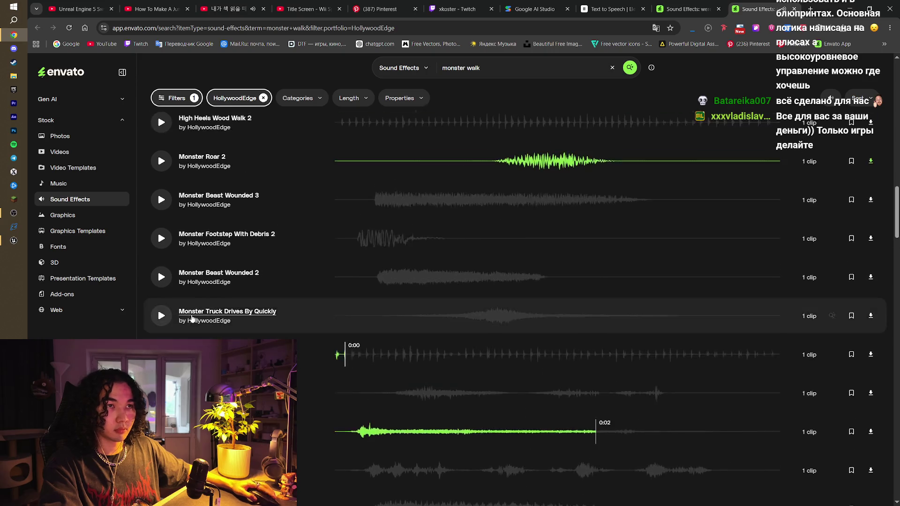
{"action": "scroll", "coordinate": [190, 318], "scroll_direction": "up", "scroll_amount": 5}
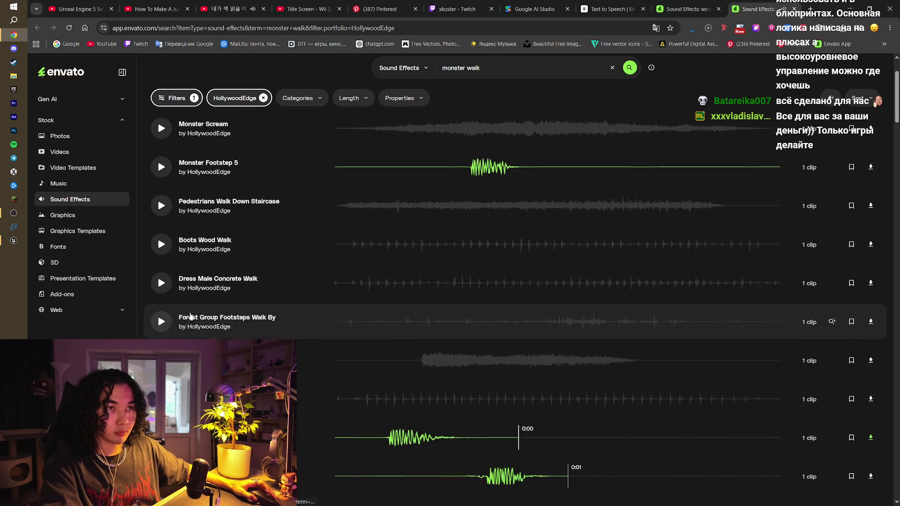
{"action": "key", "text": "ctrl+shift+Tab"}
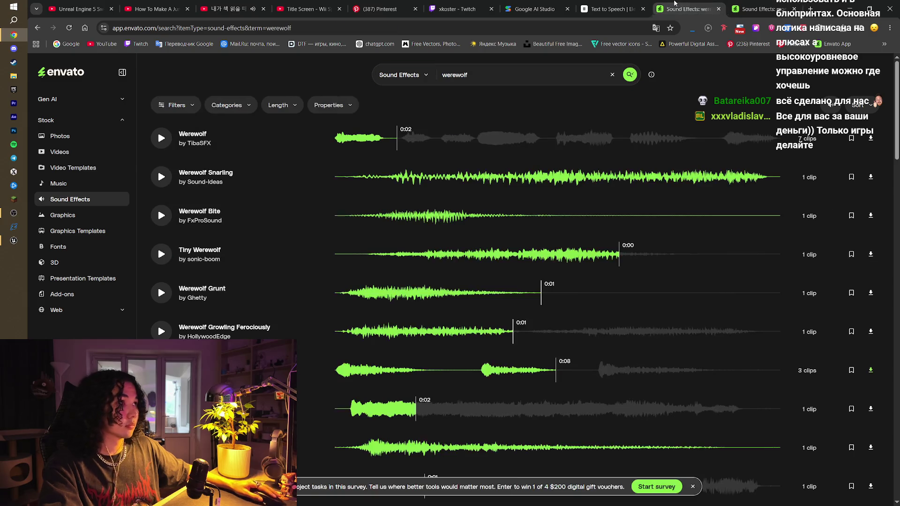
{"action": "left_click", "coordinate": [164, 217]}
{"action": "left_click", "coordinate": [161, 254]}
{"action": "left_click", "coordinate": [158, 291]}
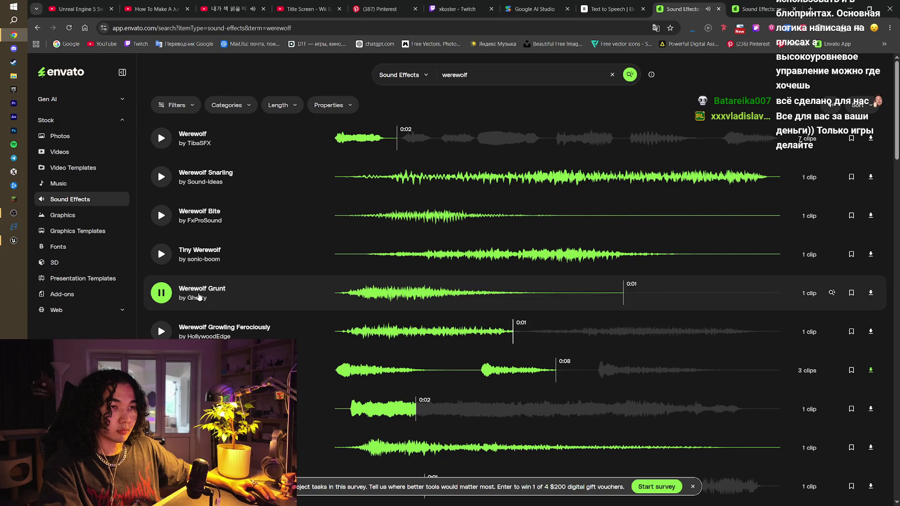
{"action": "left_click", "coordinate": [168, 299]}
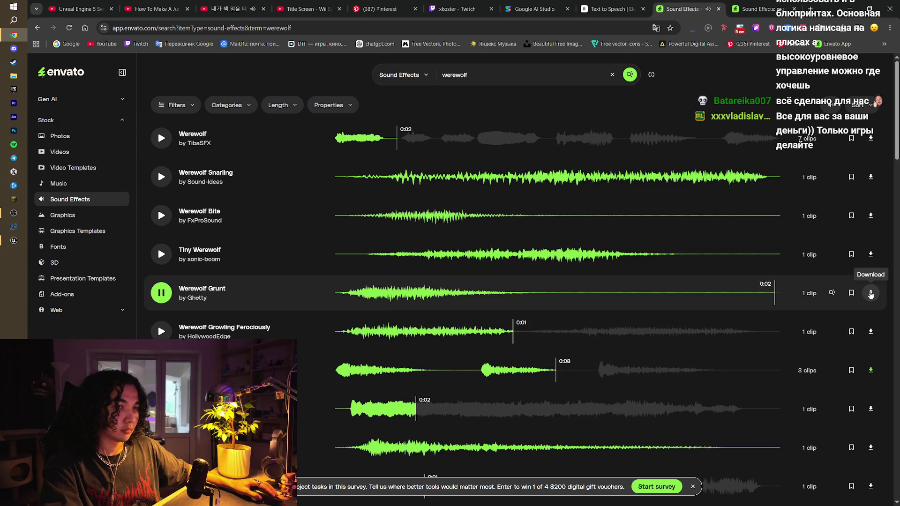
- Download Werewolf Grunt and save it into the Wolf folder
{"action": "left_click", "coordinate": [870, 292]}
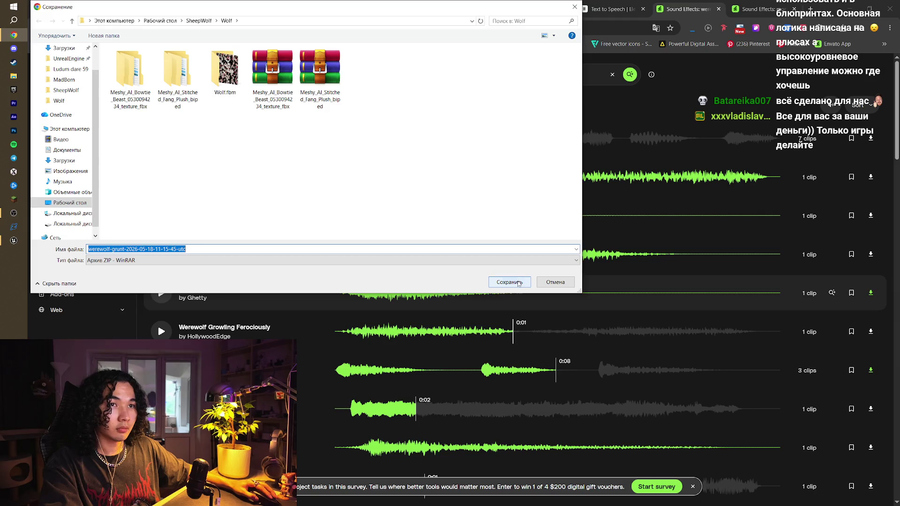
{"action": "left_click", "coordinate": [509, 281]}
{"action": "left_click", "coordinate": [153, 333]}
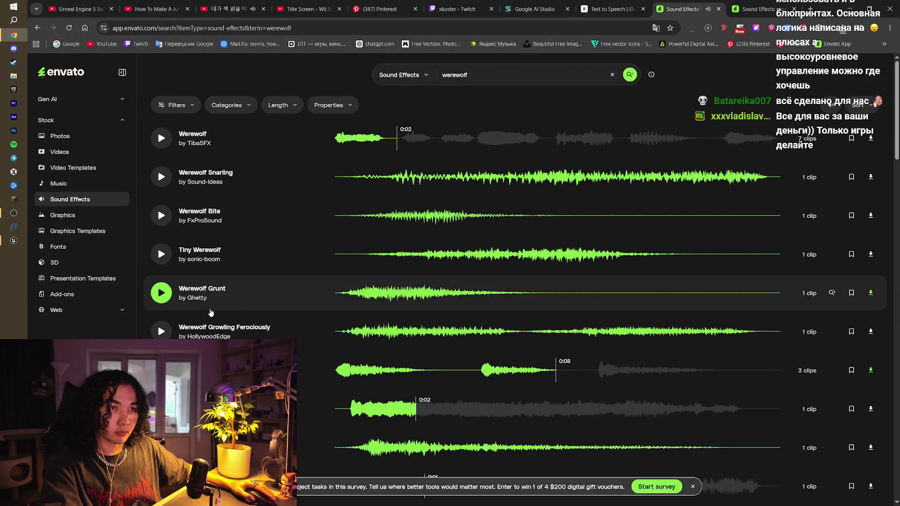
- Audition werewolf tracks including Werewolf Snarling, Werewolf Of Sorrow and Monster Within
{"action": "left_click", "coordinate": [167, 179]}
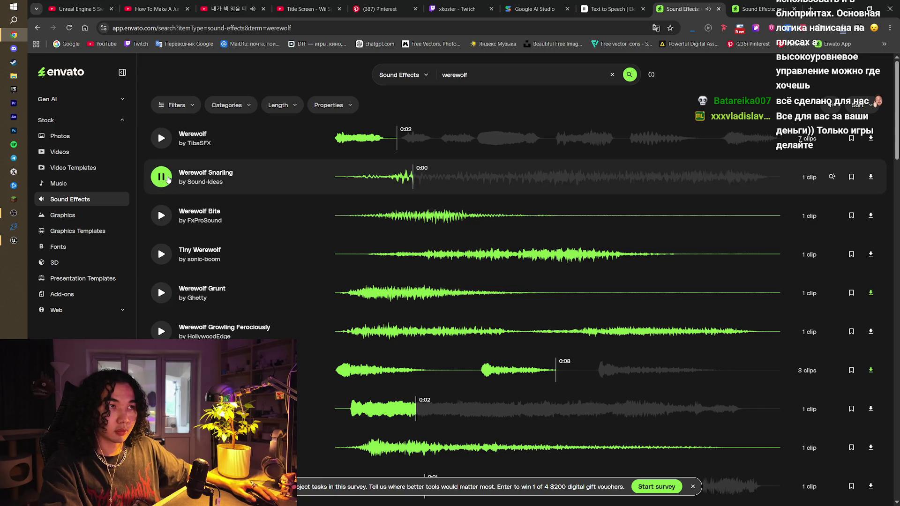
{"action": "scroll", "coordinate": [159, 366], "scroll_direction": "down", "scroll_amount": 1}
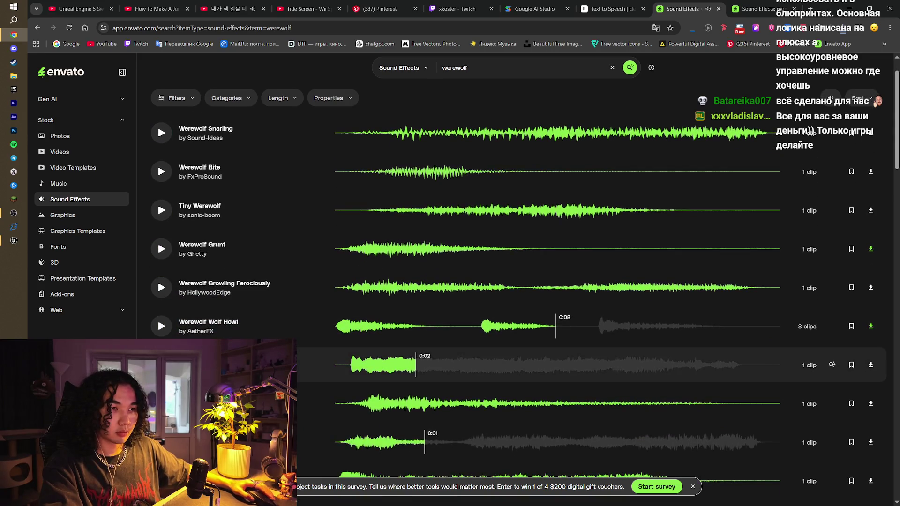
{"action": "left_click", "coordinate": [161, 404]}
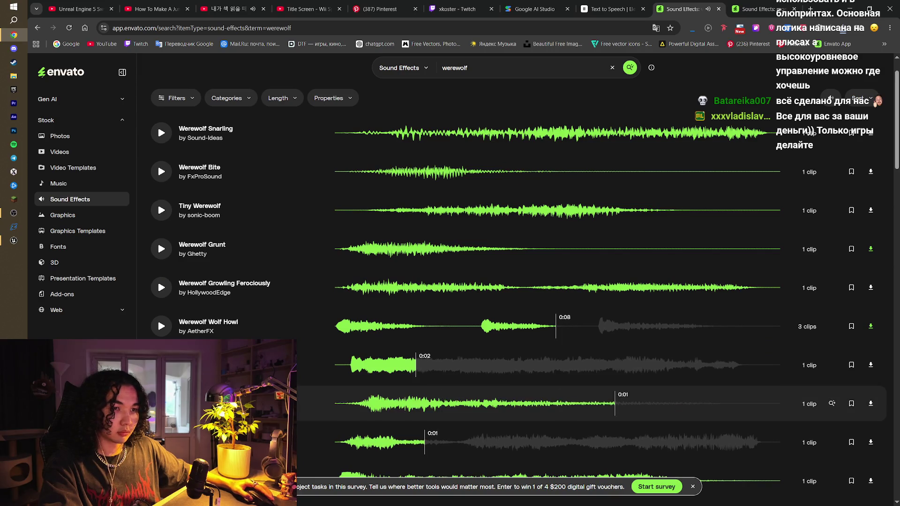
{"action": "scroll", "coordinate": [161, 404], "scroll_direction": "down", "scroll_amount": 1}
{"action": "scroll", "coordinate": [161, 398], "scroll_direction": "down", "scroll_amount": 3}
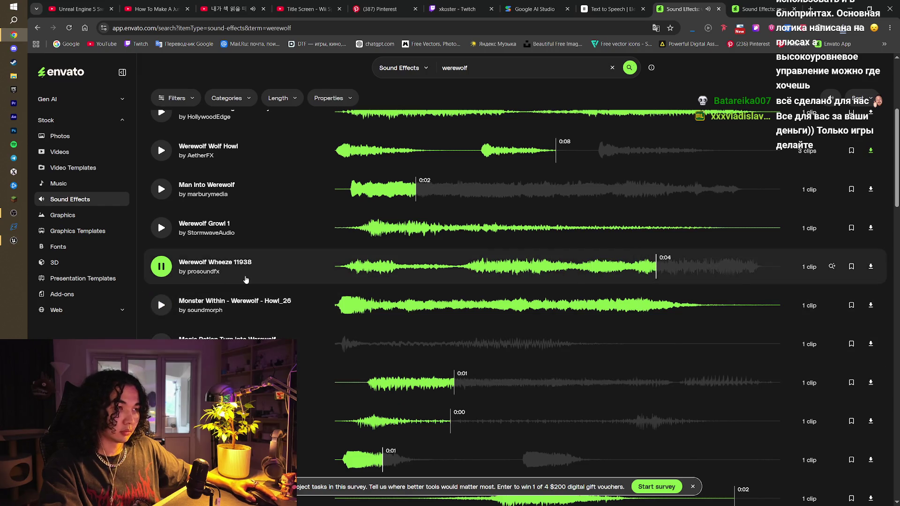
{"action": "scroll", "coordinate": [263, 384], "scroll_direction": "down", "scroll_amount": 2}
{"action": "scroll", "coordinate": [262, 389], "scroll_direction": "down", "scroll_amount": 1}
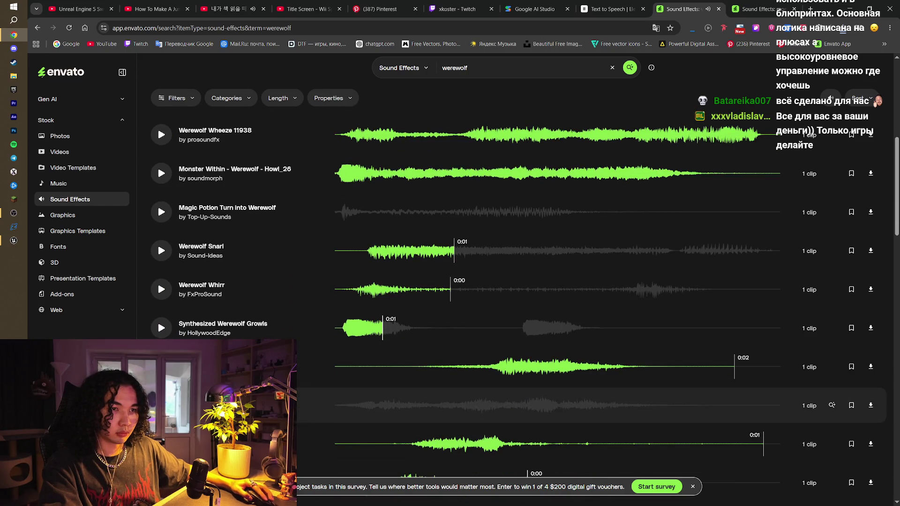
{"action": "left_click", "coordinate": [161, 412]}
{"action": "scroll", "coordinate": [160, 414], "scroll_direction": "down", "scroll_amount": 2}
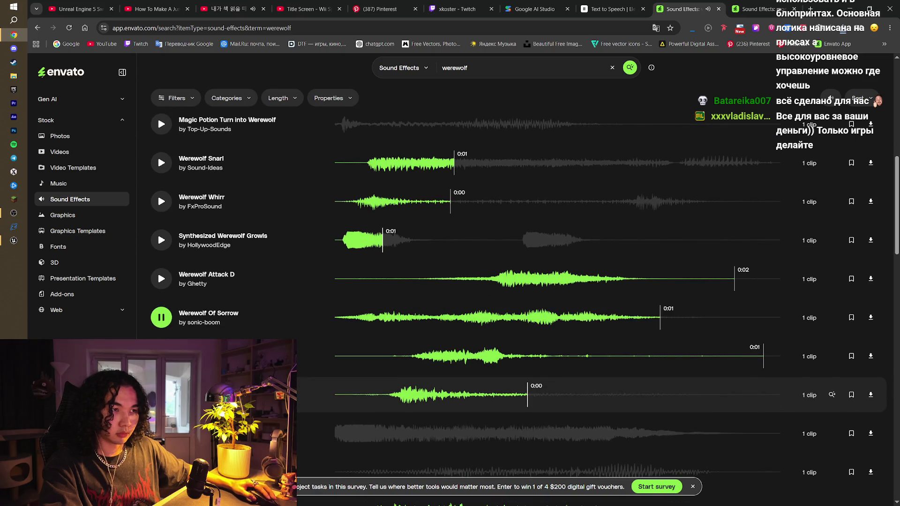
{"action": "left_click", "coordinate": [161, 424]}
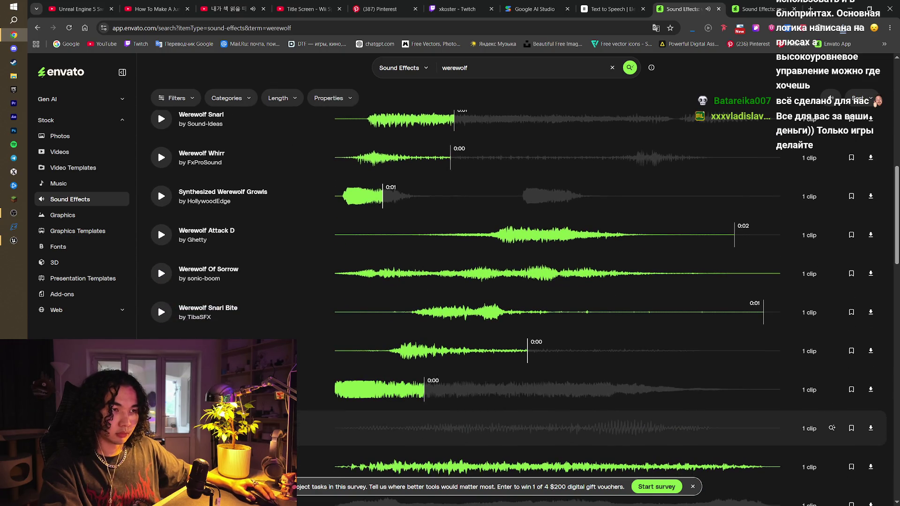
{"action": "scroll", "coordinate": [161, 424], "scroll_direction": "down", "scroll_amount": 3}
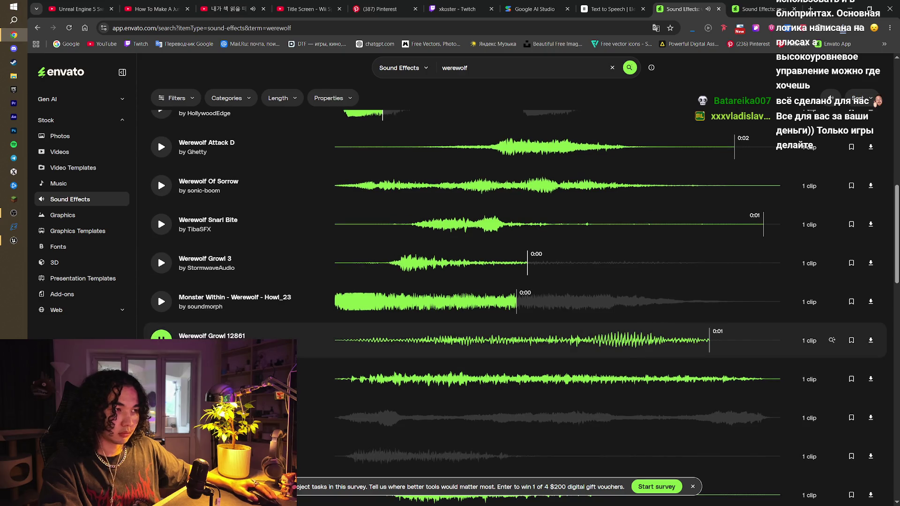
{"action": "scroll", "coordinate": [160, 422], "scroll_direction": "down", "scroll_amount": 2}
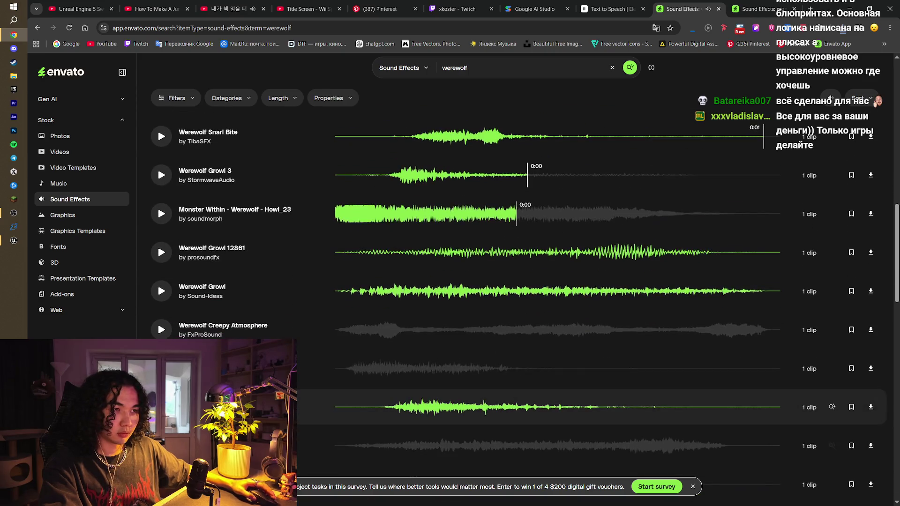
{"action": "scroll", "coordinate": [161, 406], "scroll_direction": "down", "scroll_amount": 2}
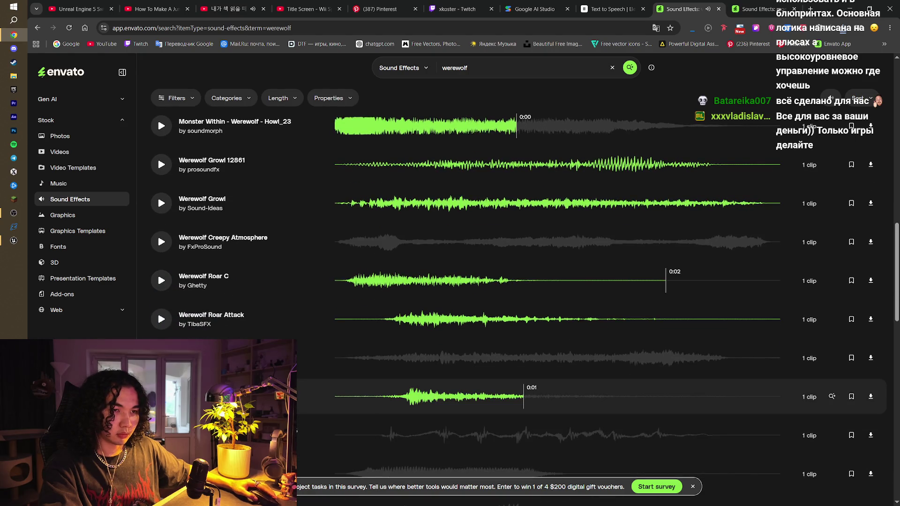
{"action": "scroll", "coordinate": [160, 388], "scroll_direction": "down", "scroll_amount": 4}
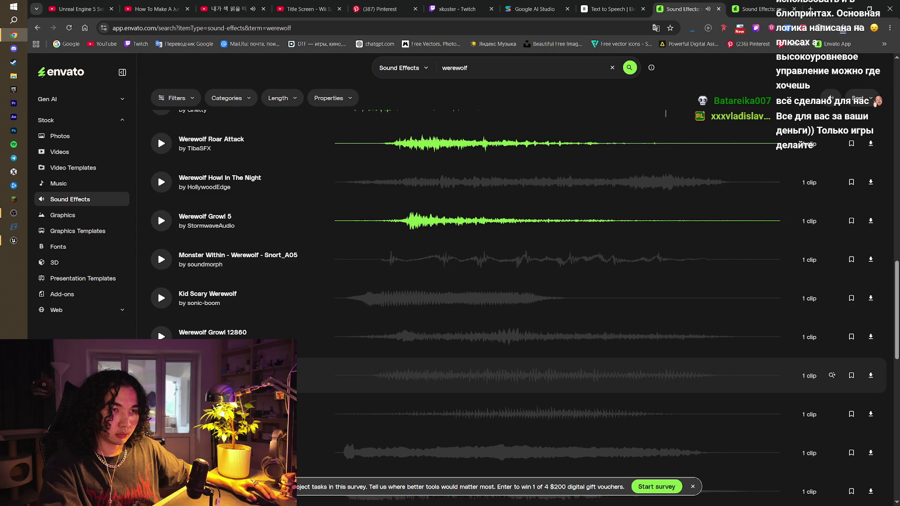
- Preview Werewolf Snarl and Werewolf Growl 12860, then download and save Werewolf Growl 7
{"action": "left_click", "coordinate": [161, 375]}
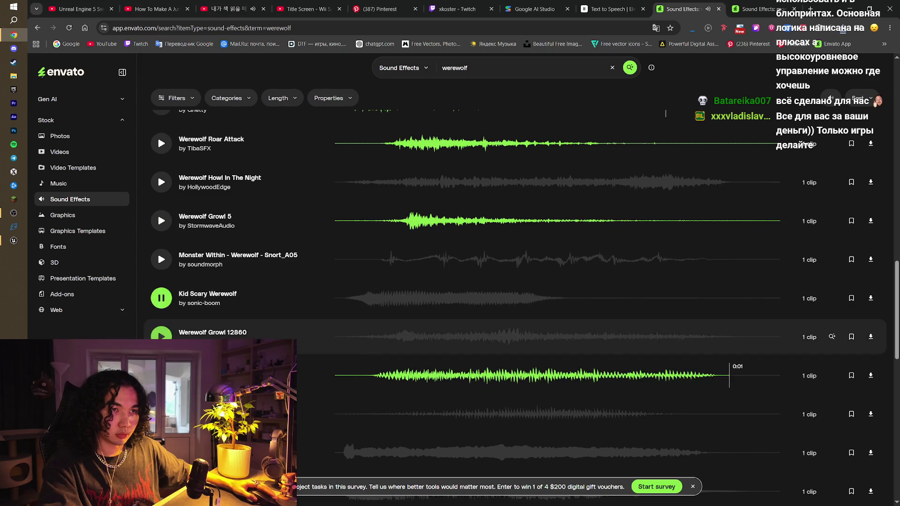
{"action": "scroll", "coordinate": [161, 337], "scroll_direction": "down", "scroll_amount": 1}
{"action": "left_click", "coordinate": [161, 293]}
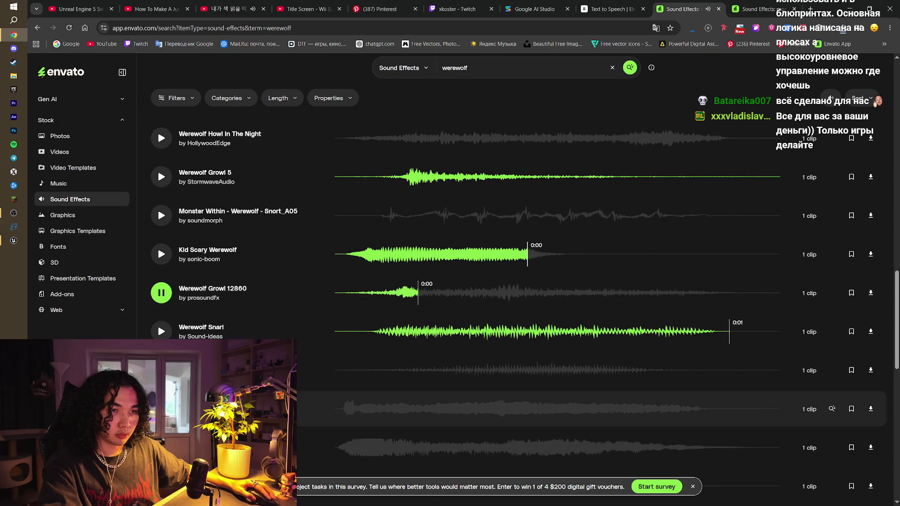
{"action": "left_click", "coordinate": [160, 293]}
{"action": "scroll", "coordinate": [161, 403], "scroll_direction": "down", "scroll_amount": 2}
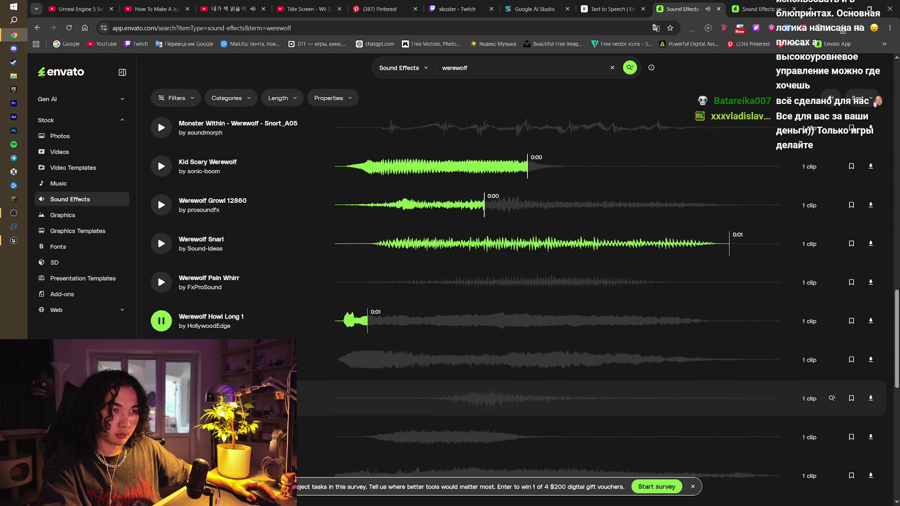
{"action": "left_click", "coordinate": [161, 359]}
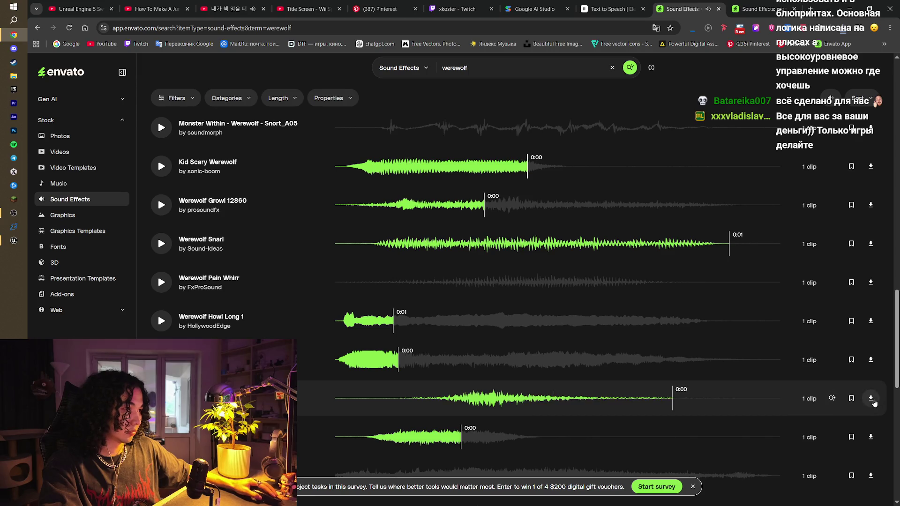
{"action": "left_click", "coordinate": [870, 398]}
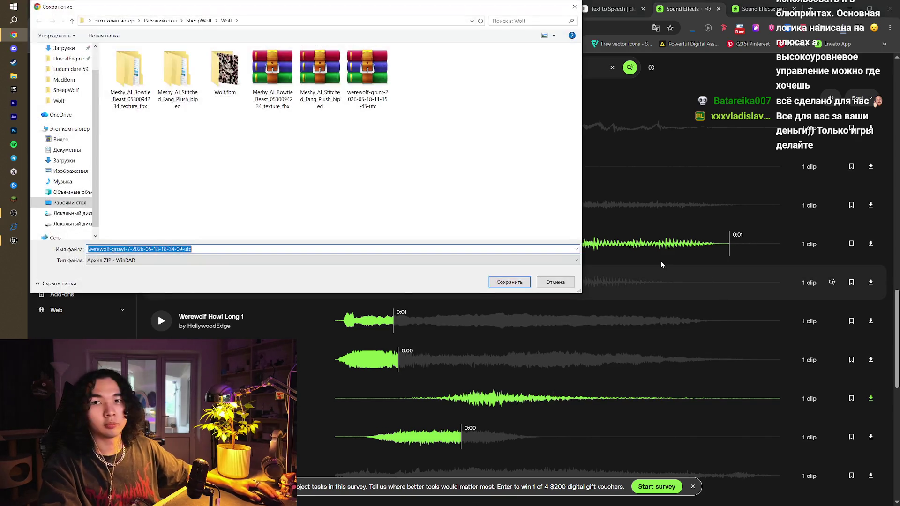
{"action": "left_click", "coordinate": [509, 282]}
- Download the Werewolf Growl 6 sound effect and save its zip
{"action": "scroll", "coordinate": [523, 288], "scroll_direction": "down", "scroll_amount": 3}
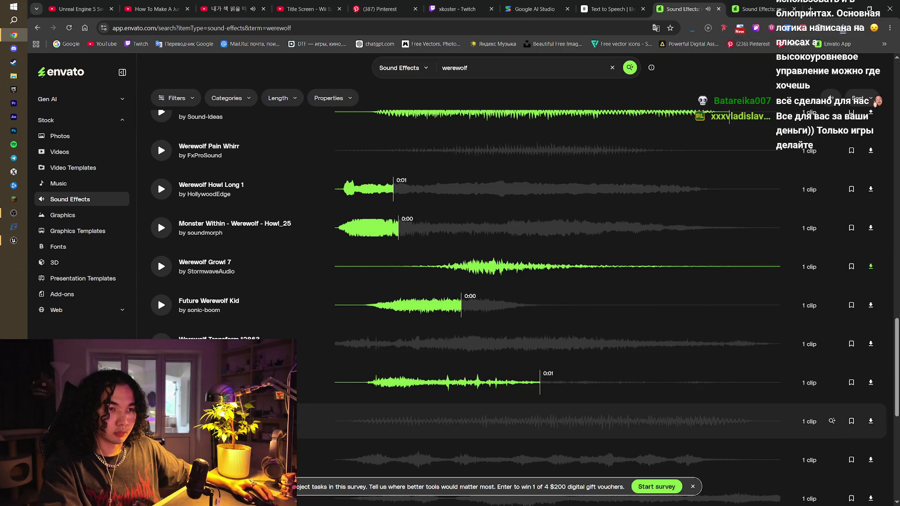
{"action": "scroll", "coordinate": [557, 305], "scroll_direction": "down", "scroll_amount": 3}
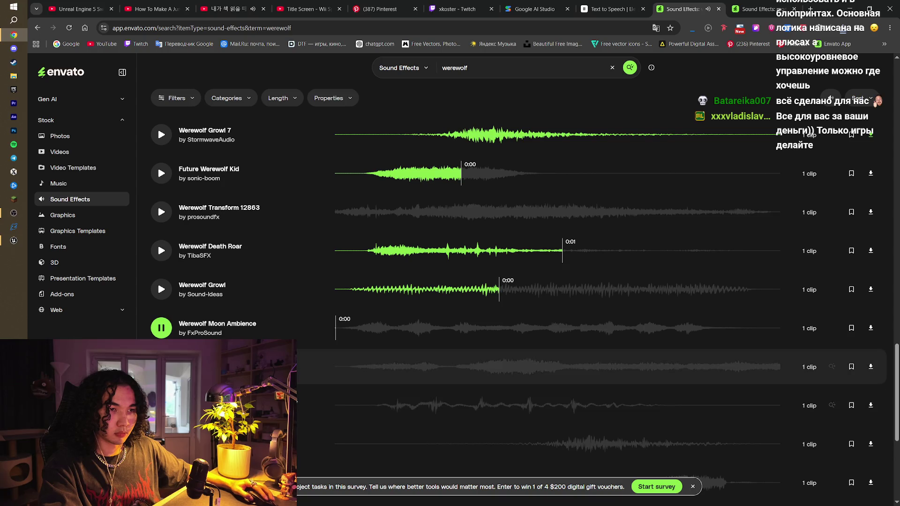
{"action": "scroll", "coordinate": [558, 383], "scroll_direction": "down", "scroll_amount": 1}
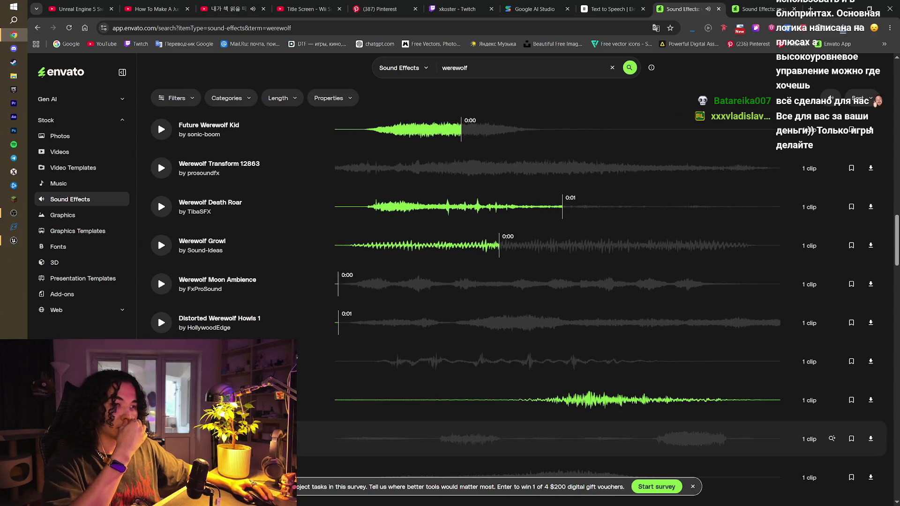
{"action": "left_click", "coordinate": [871, 400]}
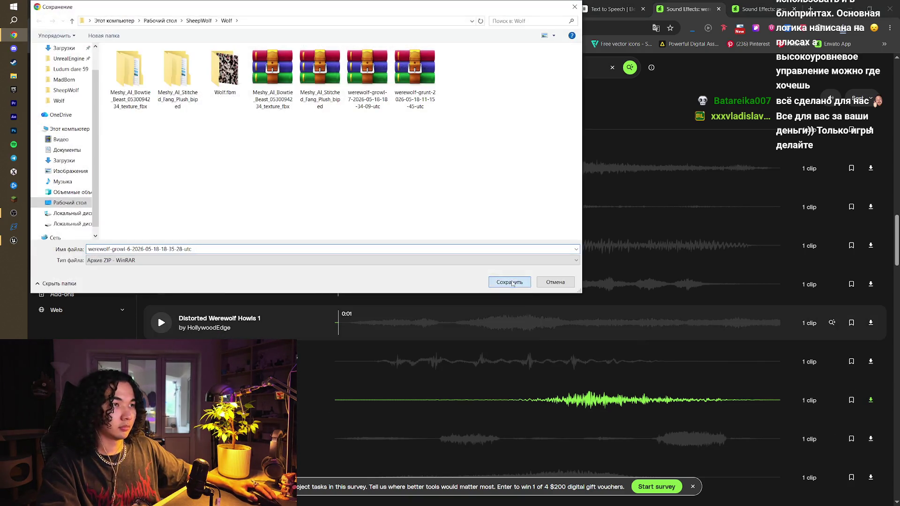
{"action": "left_click", "coordinate": [509, 281]}
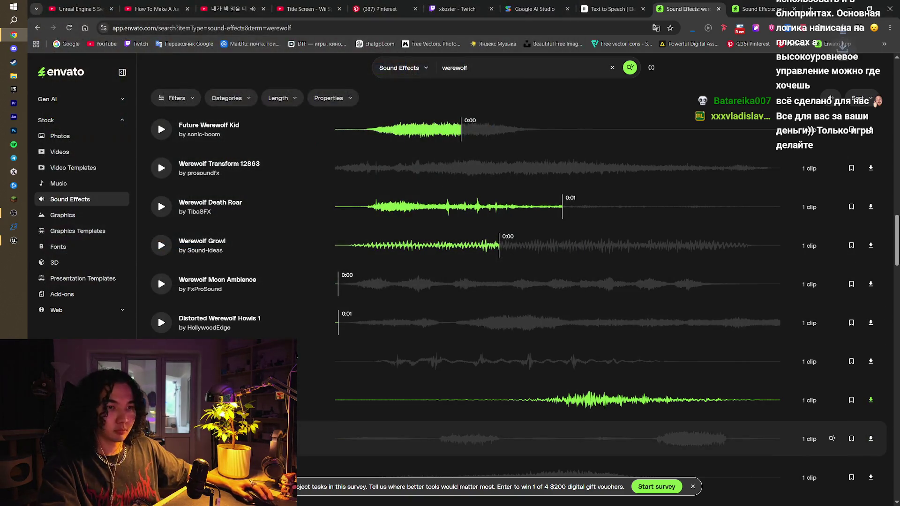
{"action": "scroll", "coordinate": [347, 347], "scroll_direction": "down", "scroll_amount": 3}
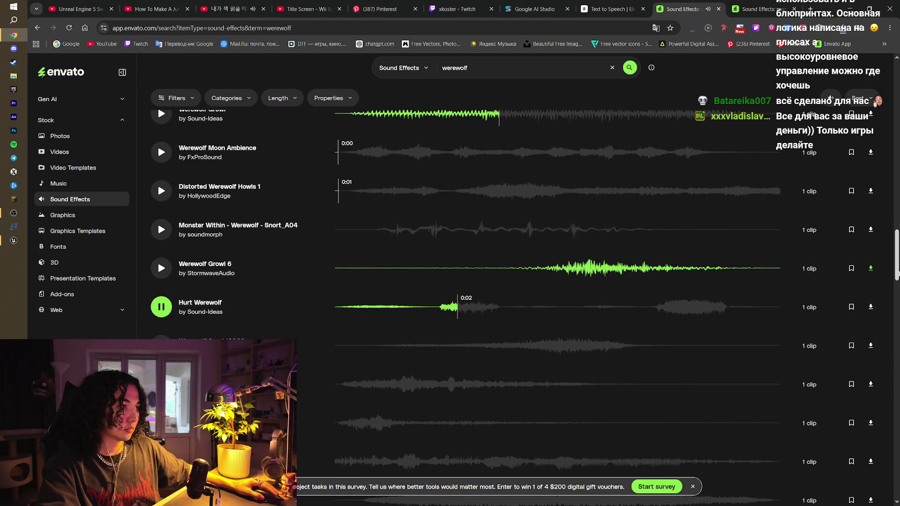
- Preview Werewolf Snarl 12862 and Ambience Werewolf of Winter, confirm the save, and change the search to 'wolf'
{"action": "left_click", "coordinate": [161, 345]}
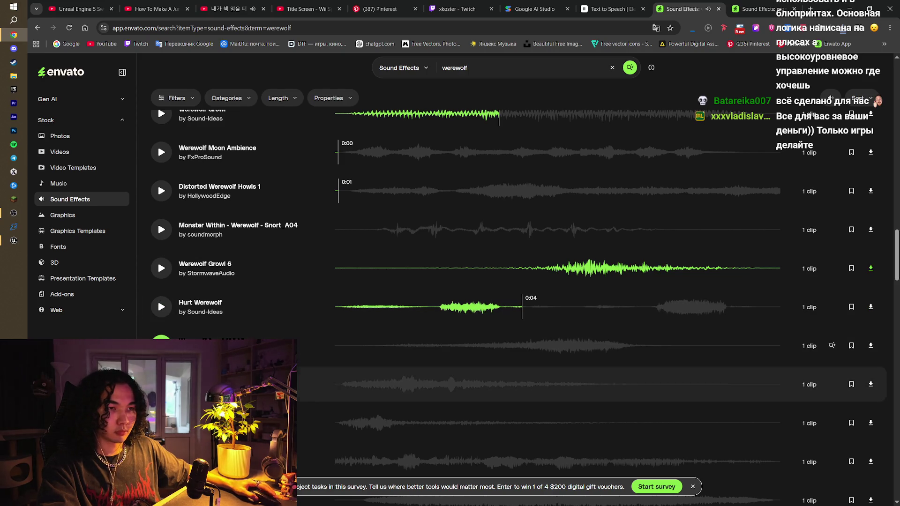
{"action": "left_click", "coordinate": [445, 381]}
{"action": "scroll", "coordinate": [396, 372], "scroll_direction": "down", "scroll_amount": 3}
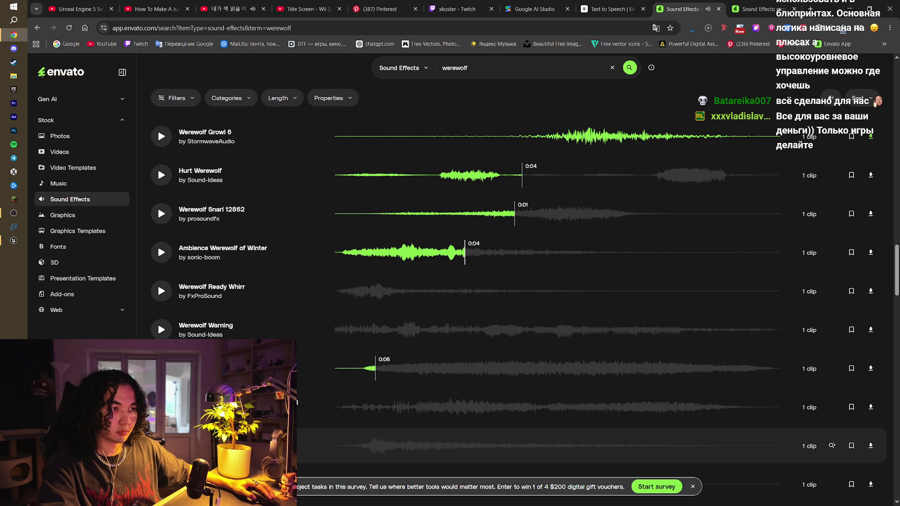
{"action": "scroll", "coordinate": [788, 431], "scroll_direction": "down", "scroll_amount": 2}
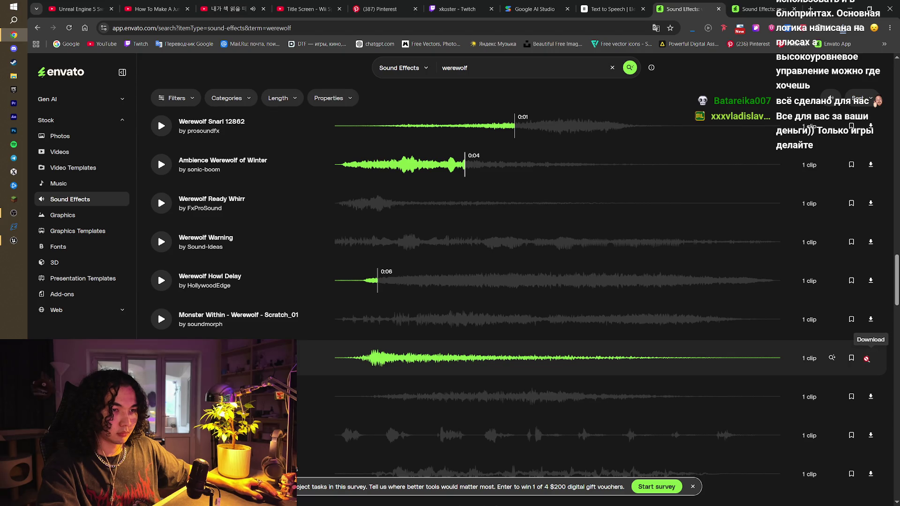
{"action": "key", "text": "Return"}
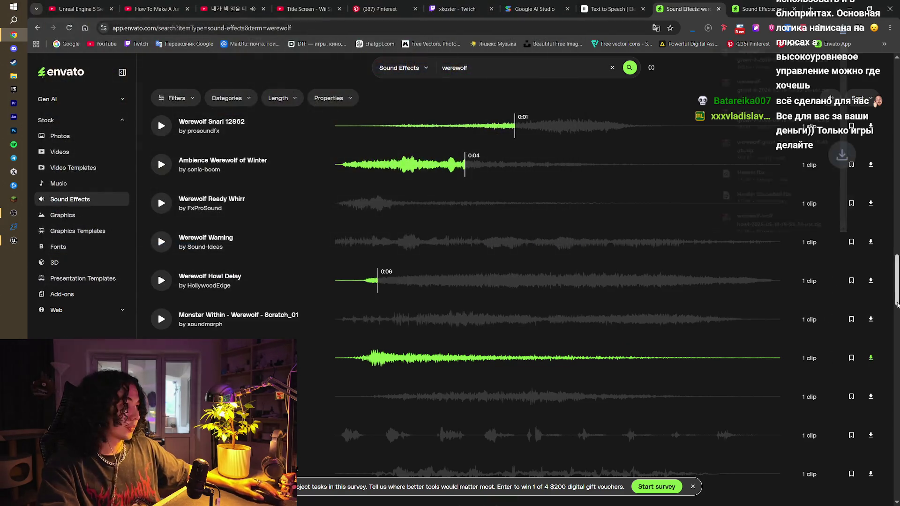
{"action": "scroll", "coordinate": [645, 343], "scroll_direction": "down", "scroll_amount": 5}
{"action": "scroll", "coordinate": [515, 141], "scroll_direction": "up", "scroll_amount": 10}
{"action": "left_click", "coordinate": [515, 72]}
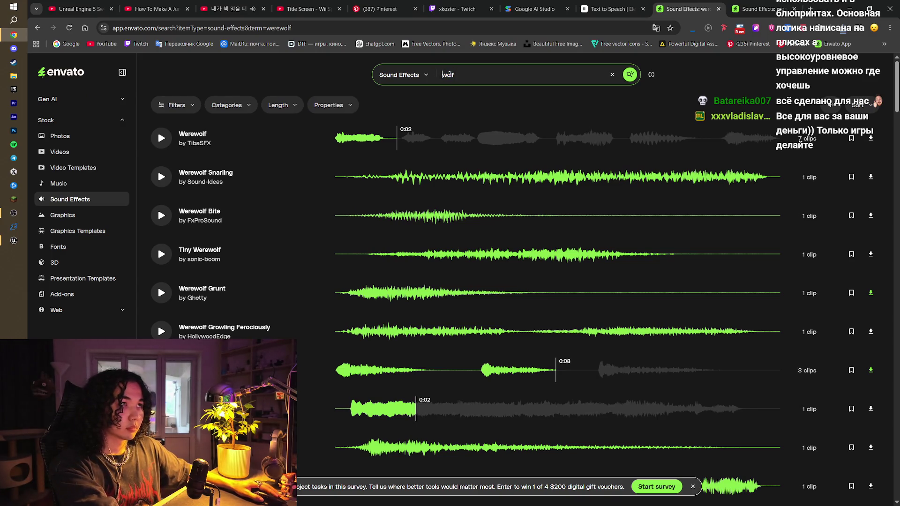
- Search Envato for 'wolf' sounds and set the minimum length filter to 1:30
{"action": "key", "text": "Return"}
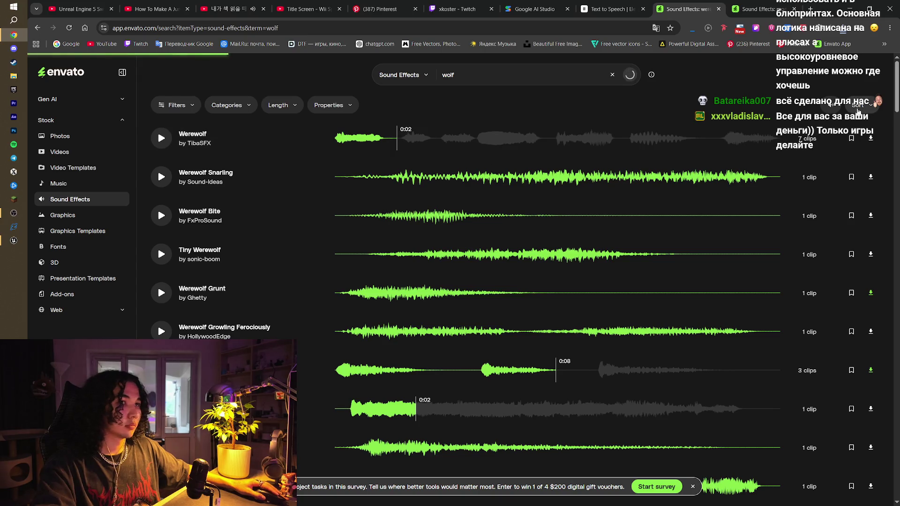
{"action": "left_click", "coordinate": [280, 105]}
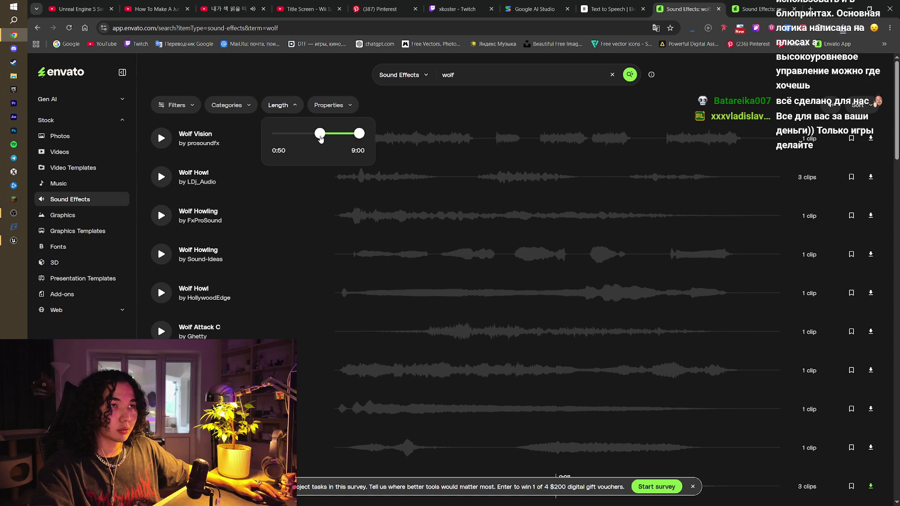
{"action": "left_click_drag", "start_coordinate": [321, 137], "coordinate": [321, 136]}
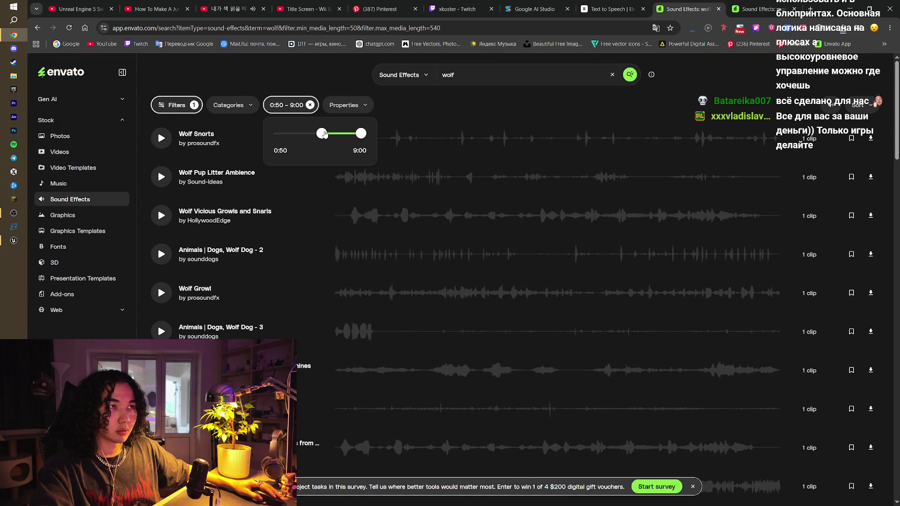
{"action": "left_click_drag", "start_coordinate": [334, 136], "coordinate": [334, 136]}
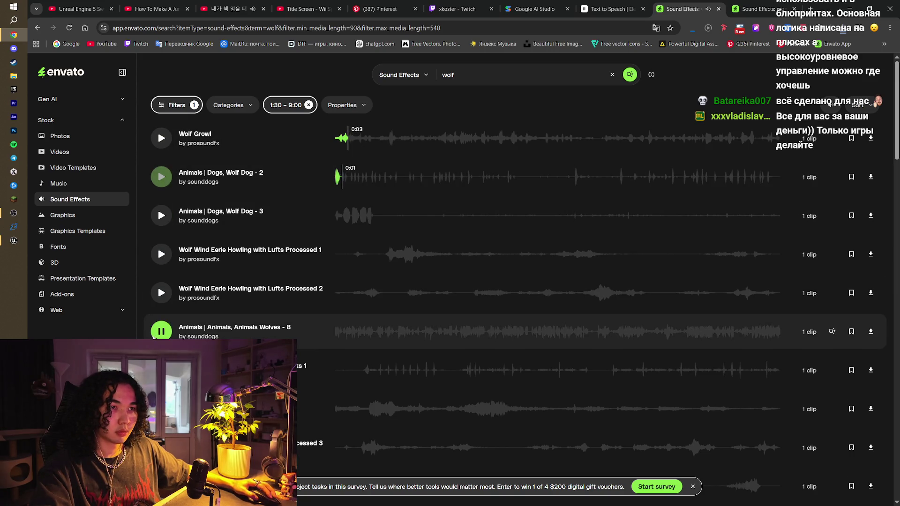
- Preview the Wolf Growl, Howling Wolves and wolf barks tracks, skipping ahead in each
{"action": "left_click", "coordinate": [161, 138]}
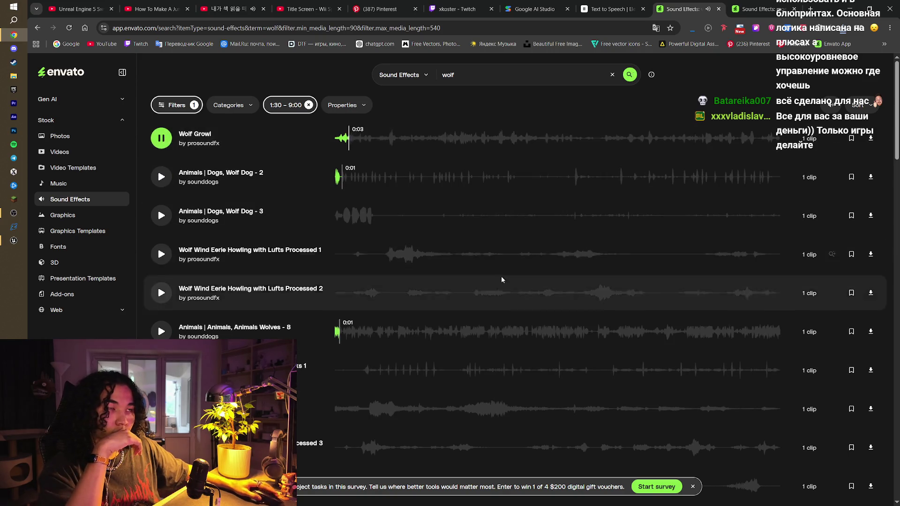
{"action": "scroll", "coordinate": [502, 280], "scroll_direction": "down", "scroll_amount": 3}
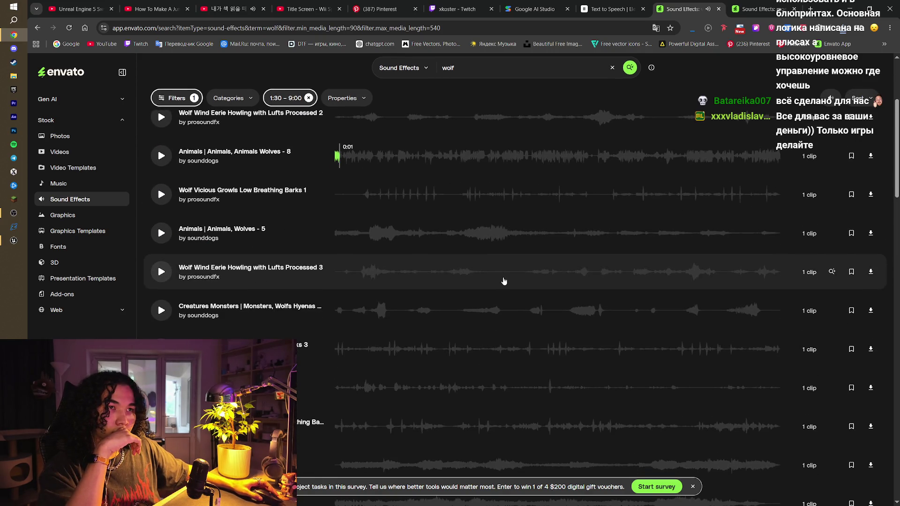
{"action": "scroll", "coordinate": [502, 279], "scroll_direction": "up", "scroll_amount": 3}
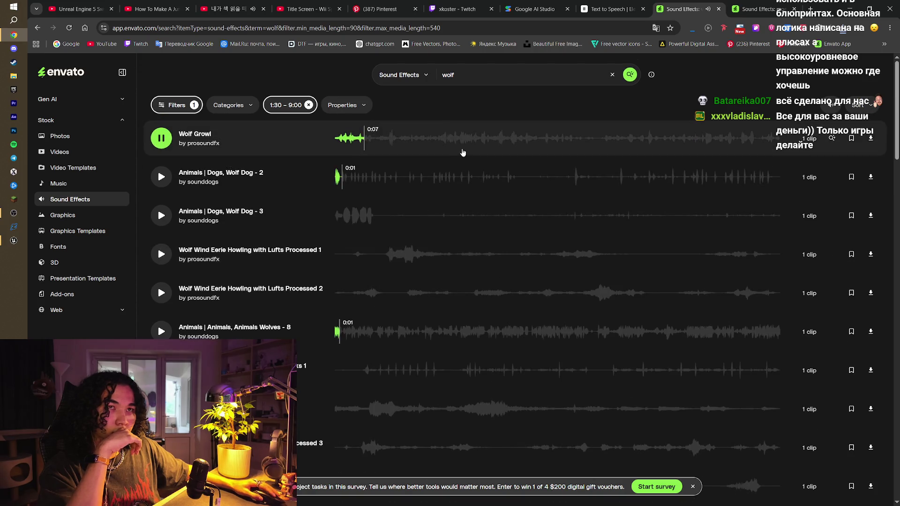
{"action": "left_click", "coordinate": [572, 153]}
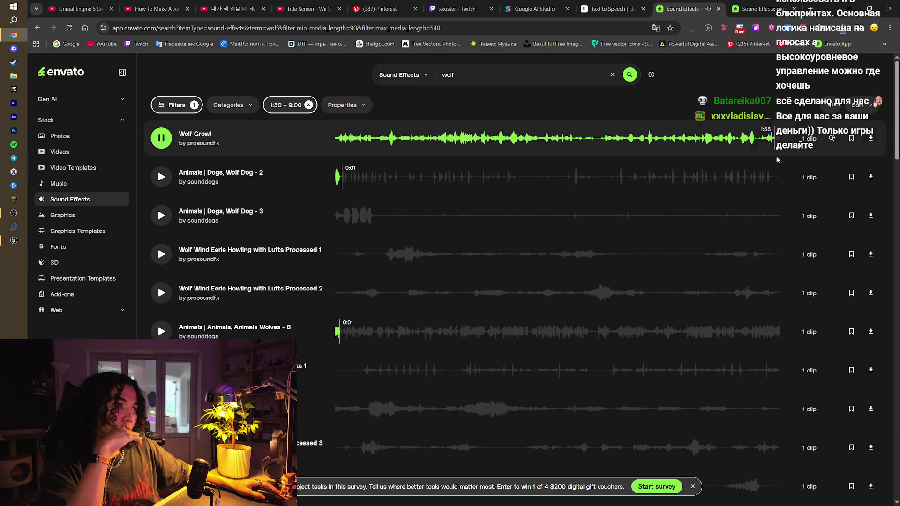
{"action": "scroll", "coordinate": [671, 283], "scroll_direction": "down", "scroll_amount": 5}
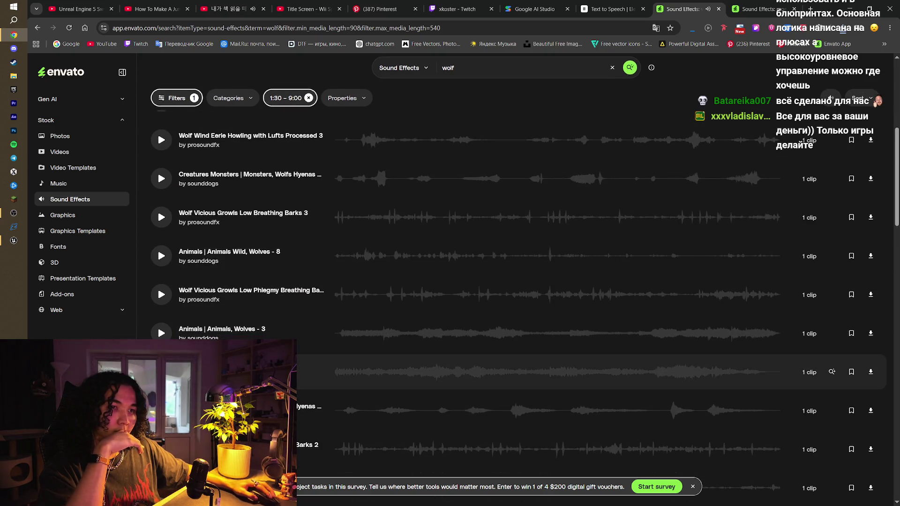
{"action": "scroll", "coordinate": [610, 370], "scroll_direction": "down", "scroll_amount": 1}
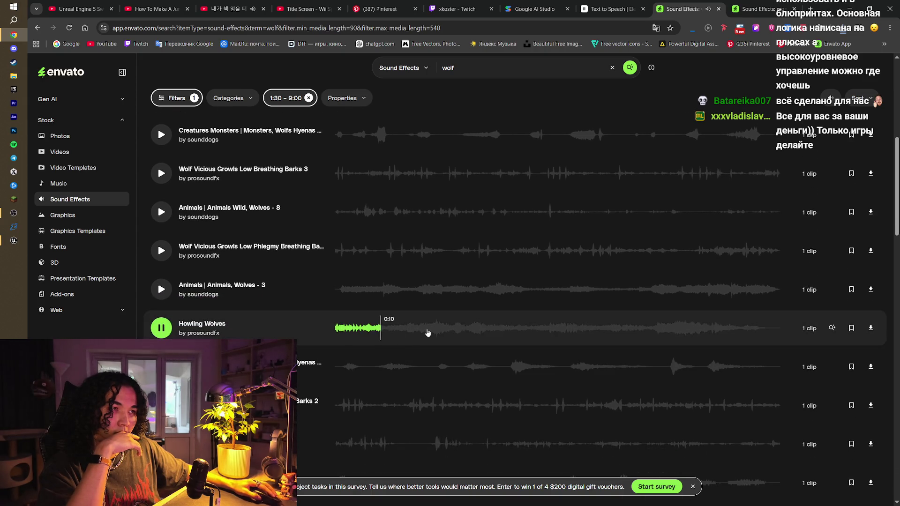
{"action": "left_click", "coordinate": [435, 332]}
{"action": "left_click", "coordinate": [160, 405]}
{"action": "scroll", "coordinate": [161, 404], "scroll_direction": "down", "scroll_amount": 8}
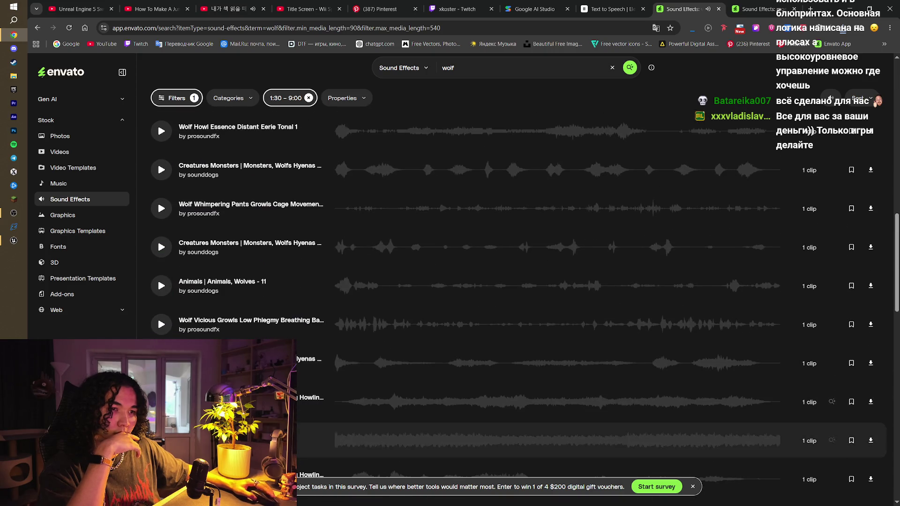
{"action": "scroll", "coordinate": [160, 441], "scroll_direction": "down", "scroll_amount": 3}
- Preview Animals | Animals, Wolves - 19, skipping through to near its end, then stop playback
{"action": "left_click", "coordinate": [161, 309]}
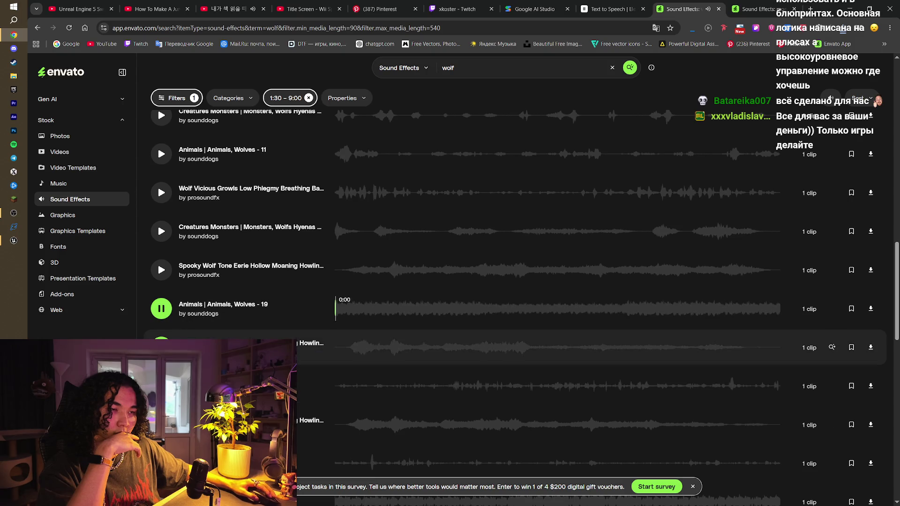
{"action": "left_click", "coordinate": [415, 310]}
{"action": "left_click", "coordinate": [521, 314]}
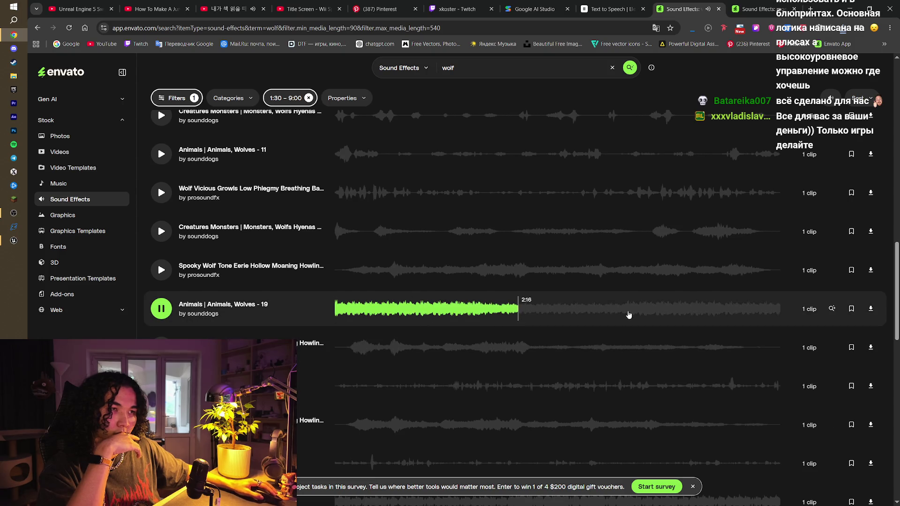
{"action": "left_click", "coordinate": [630, 315]}
{"action": "left_click", "coordinate": [684, 315]}
{"action": "left_click", "coordinate": [731, 315]}
{"action": "scroll", "coordinate": [619, 325], "scroll_direction": "down", "scroll_amount": 2}
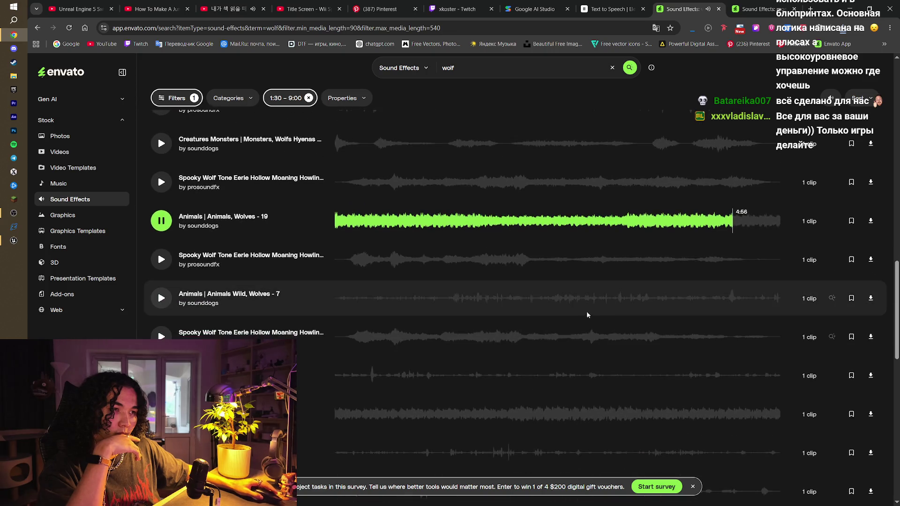
{"action": "key", "text": "space"}
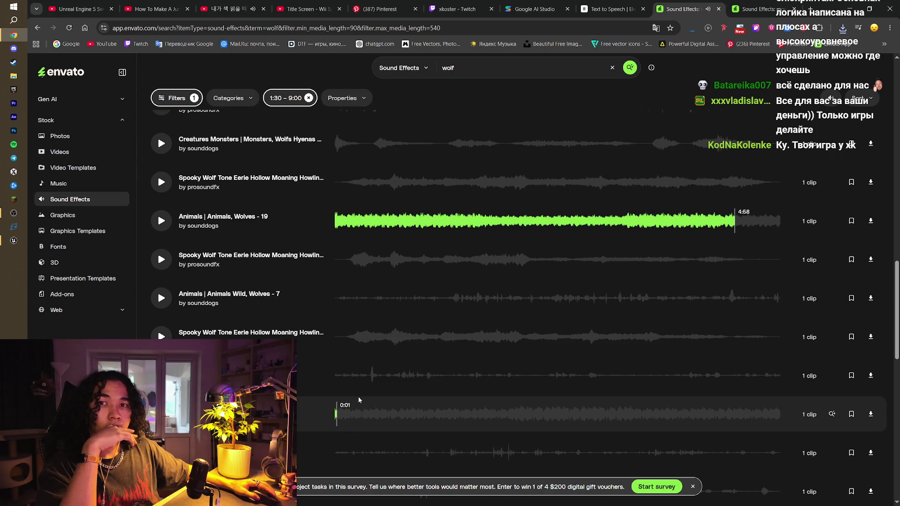
{"action": "left_click", "coordinate": [457, 9]}
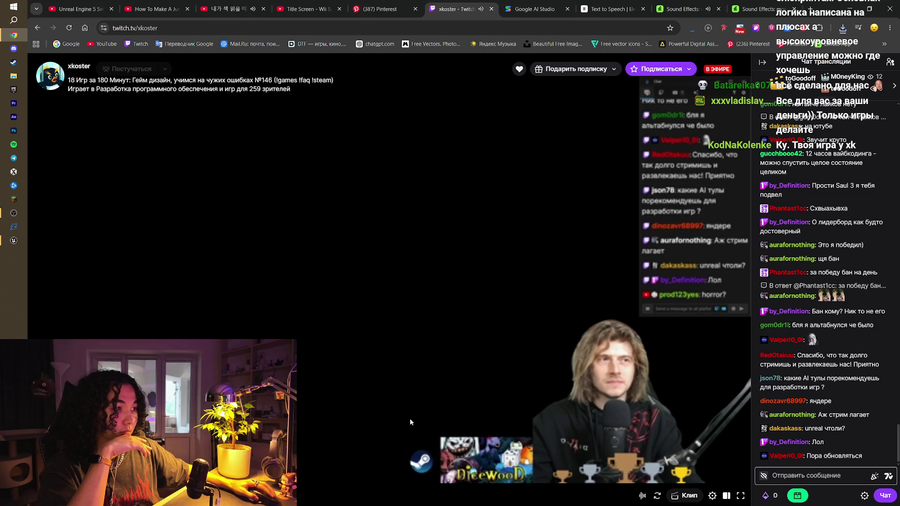
{"action": "left_click", "coordinate": [683, 9]}
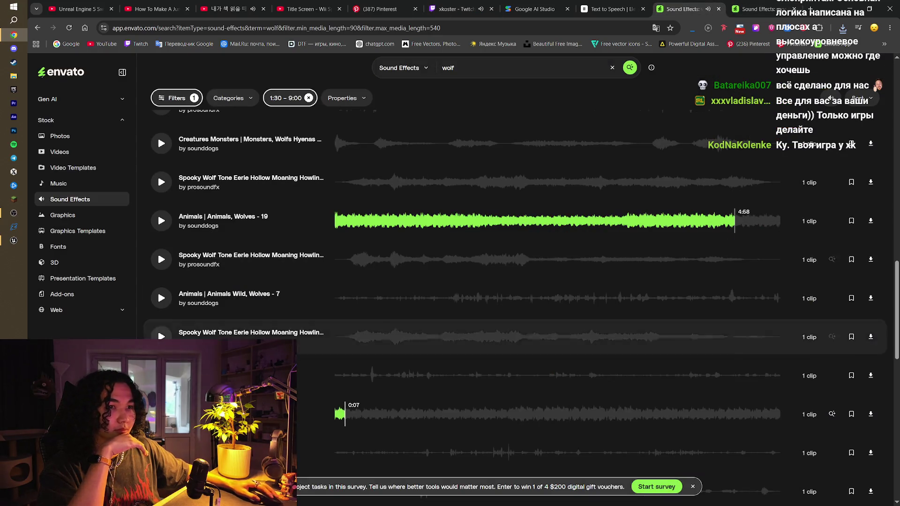
{"action": "left_click", "coordinate": [454, 9]}
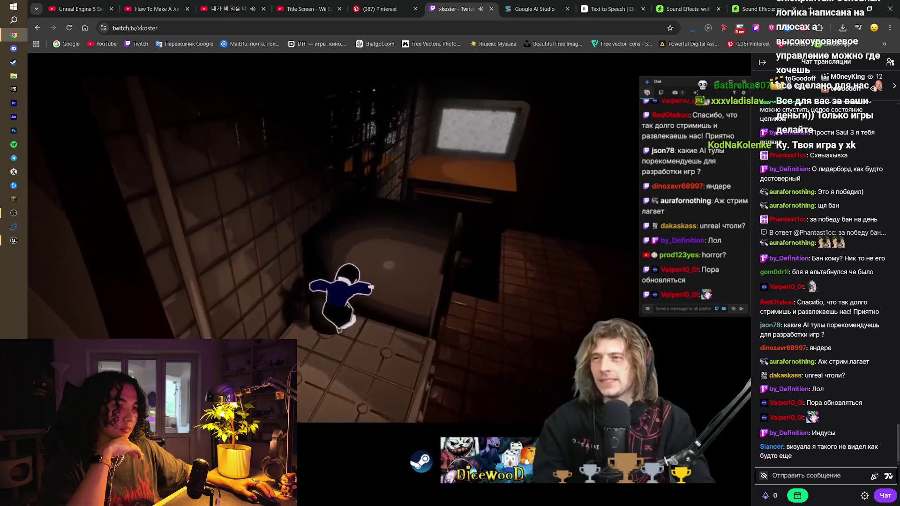
{"action": "mouse_move", "coordinate": [366, 412]}
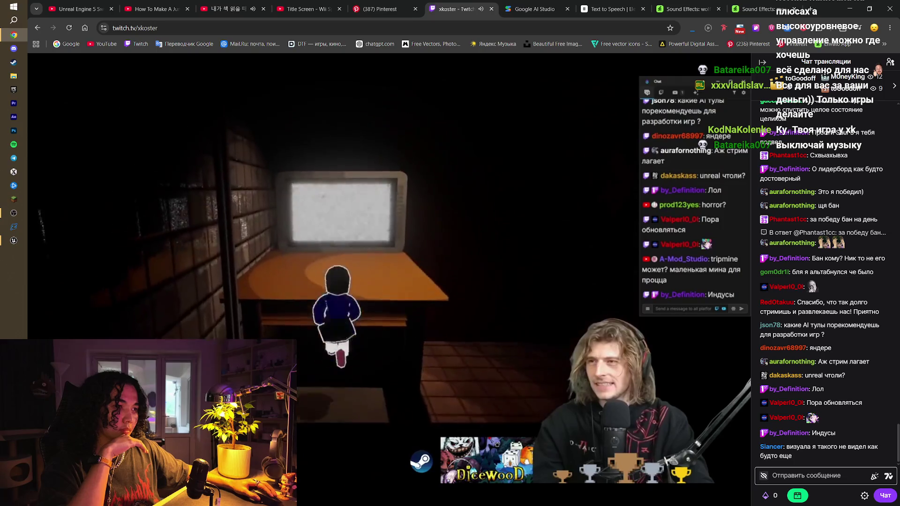
{"action": "mouse_move", "coordinate": [512, 346]}
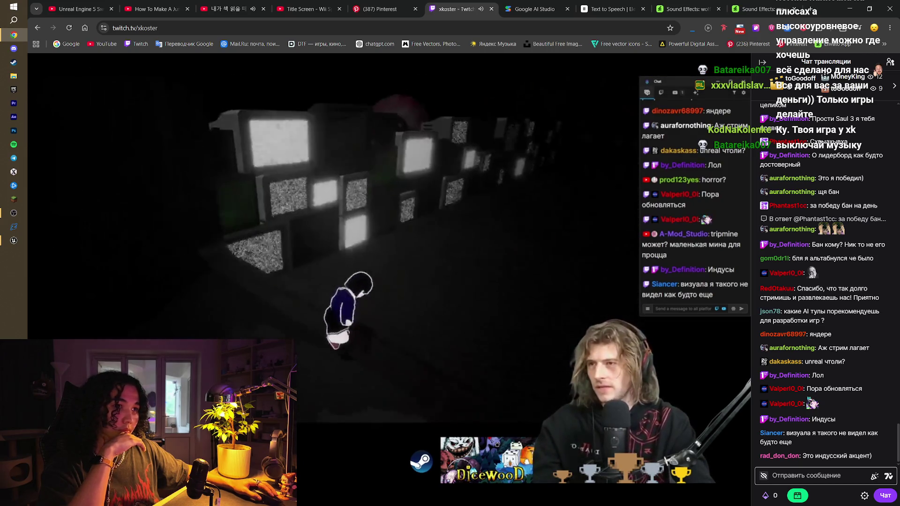
{"action": "mouse_move", "coordinate": [580, 280]}
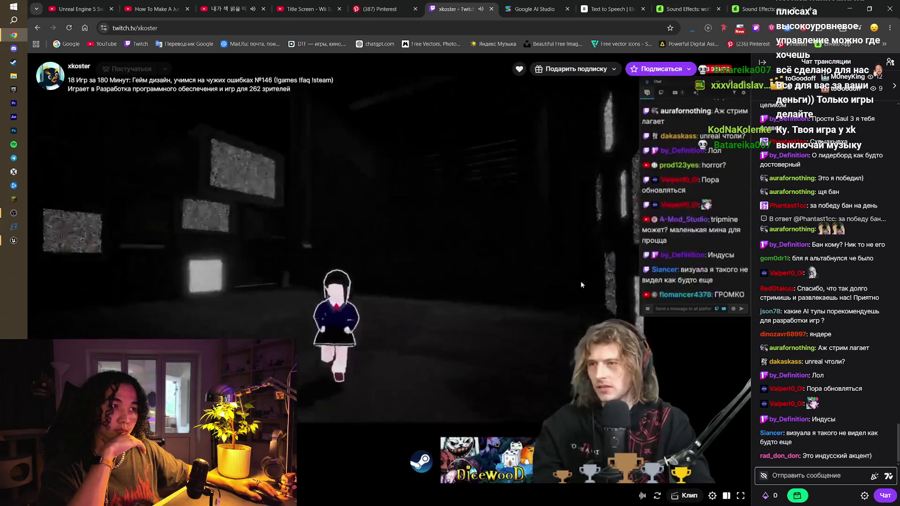
{"action": "left_click", "coordinate": [245, 5]}
- Pause the Nujabes music video and go back to the xkoster Twitch stream
{"action": "key", "text": "space"}
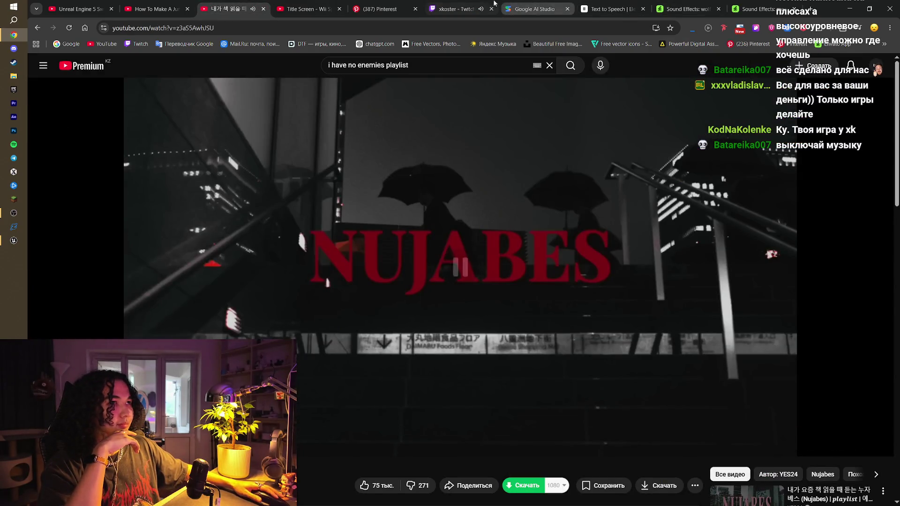
{"action": "left_click", "coordinate": [494, 3]}
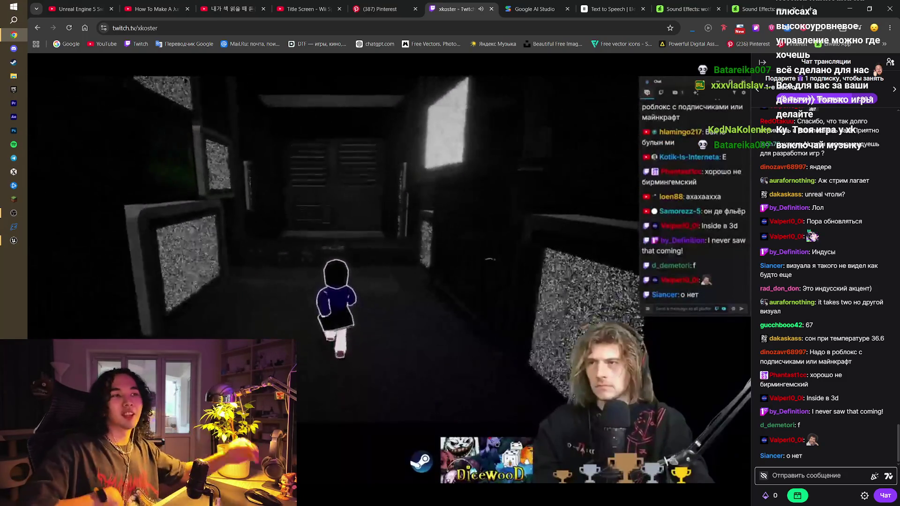
{"action": "mouse_move", "coordinate": [418, 364]}
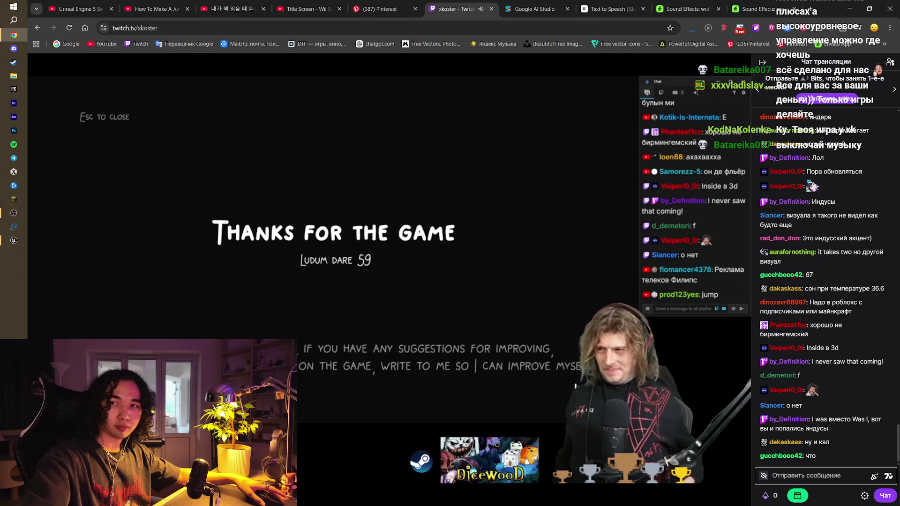
{"action": "mouse_move", "coordinate": [727, 294]}
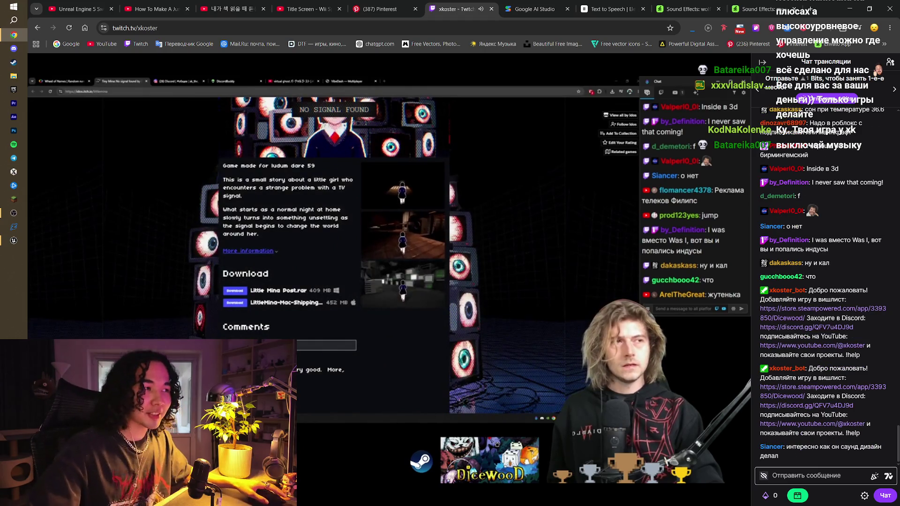
{"action": "mouse_move", "coordinate": [649, 142]}
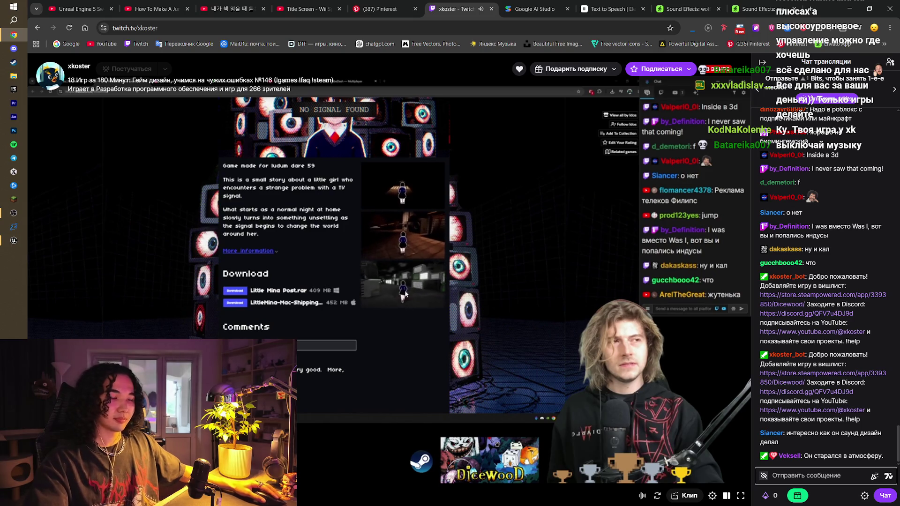
{"action": "mouse_move", "coordinate": [403, 281]}
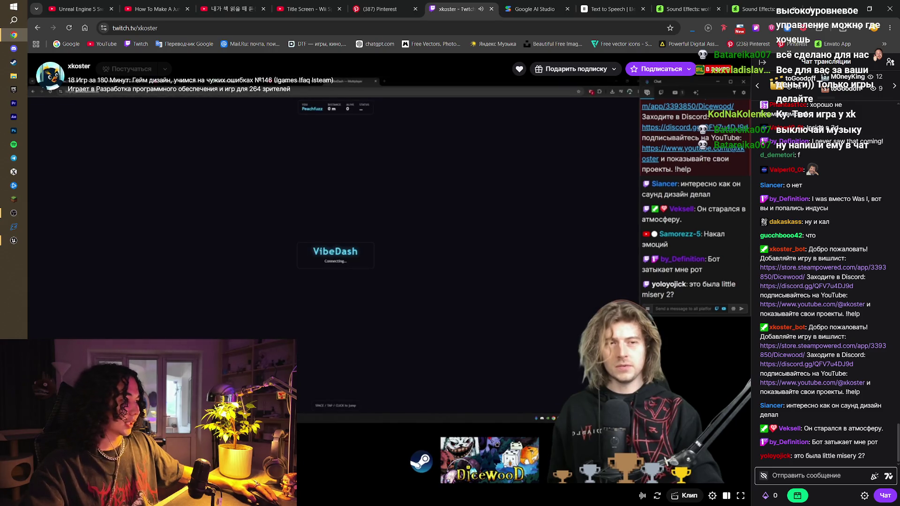
- Post two chat messages: 'Парни, я сделал игру, не успел гейплея добавить' and an invitation to the jam stream
{"action": "left_click", "coordinate": [813, 470]}
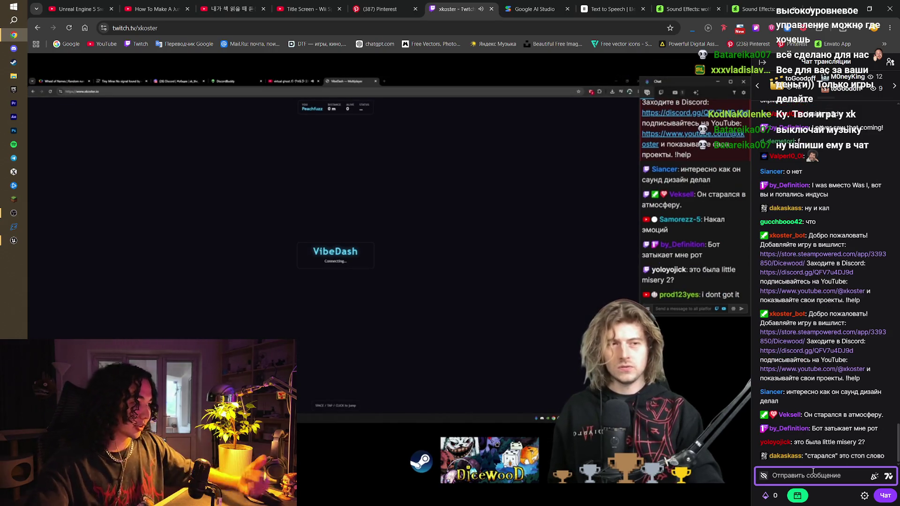
{"action": "type", "text": "Парни"}
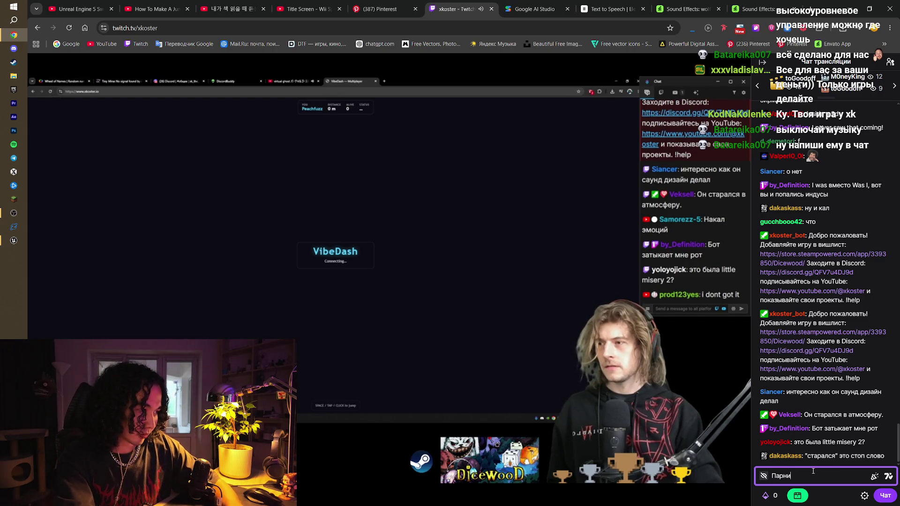
{"action": "type", "text": ", я сделал игру, не"}
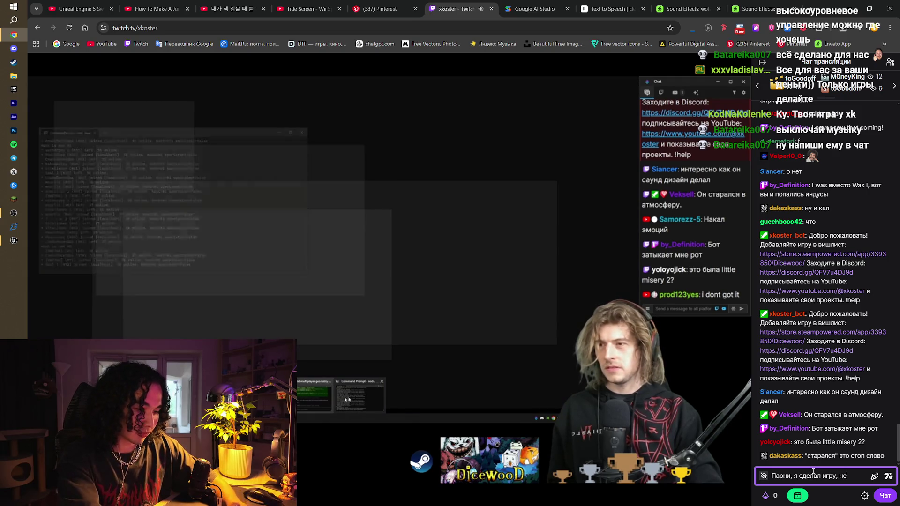
{"action": "type", "text": " успел"}
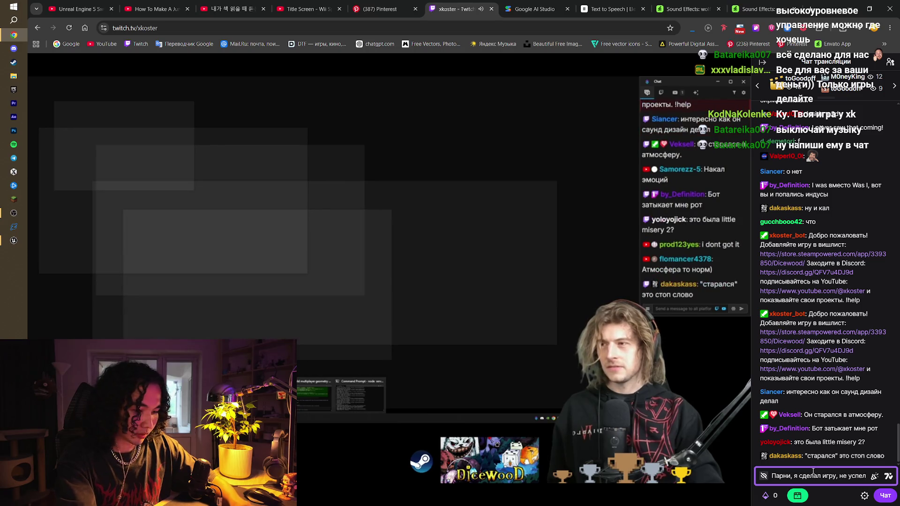
{"action": "type", "text": " гейплея добавить"}
{"action": "key", "text": "Return"}
{"action": "type", "text": "Заходите на трис делаю новую игру на дже"}
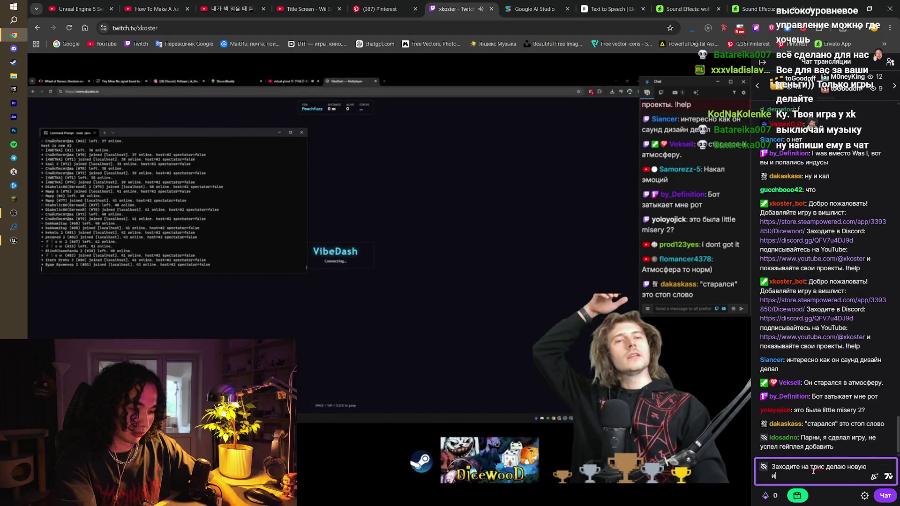
{"action": "type", "text": "м"}
{"action": "key", "text": "Return"}
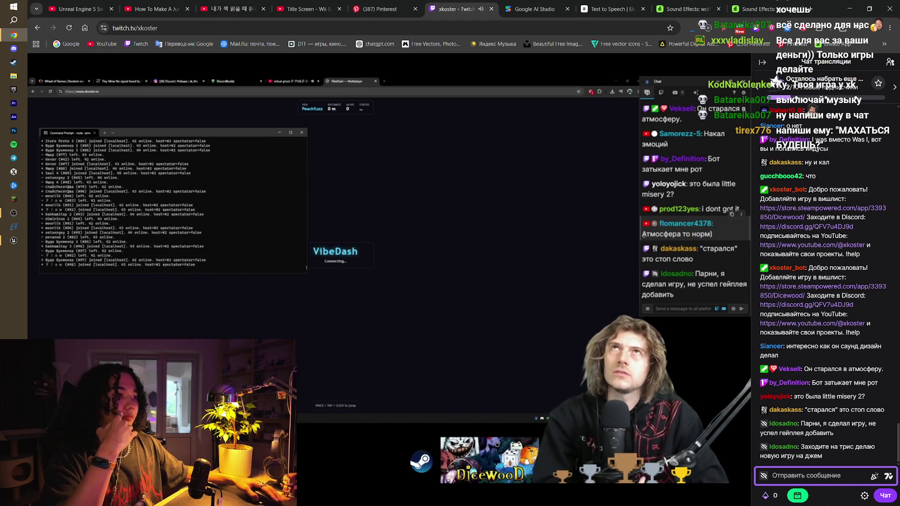
- Post a chat reply saying the game was made with tutorials and two levels were cut
{"action": "left_click", "coordinate": [823, 484]}
{"action": "type", "text": "Да первая игра почти, я с тутор"}
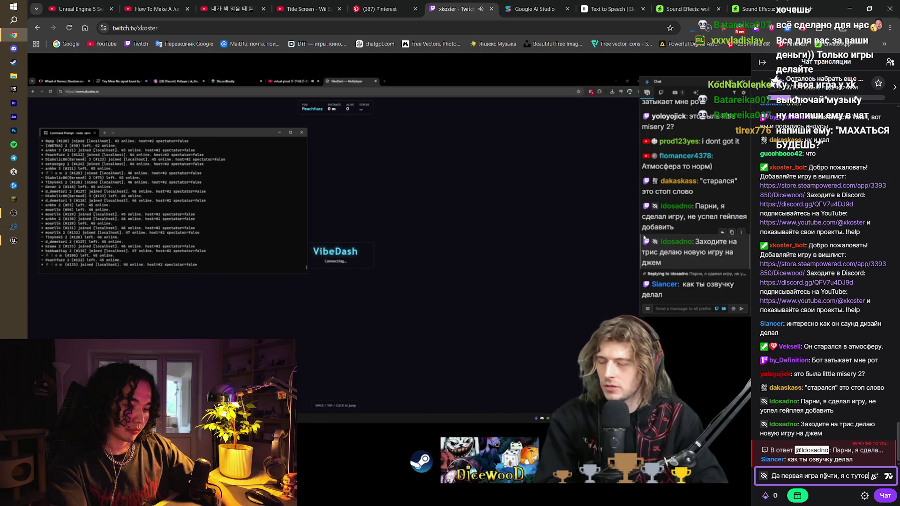
{"action": "type", "text": "иалами сидел"}
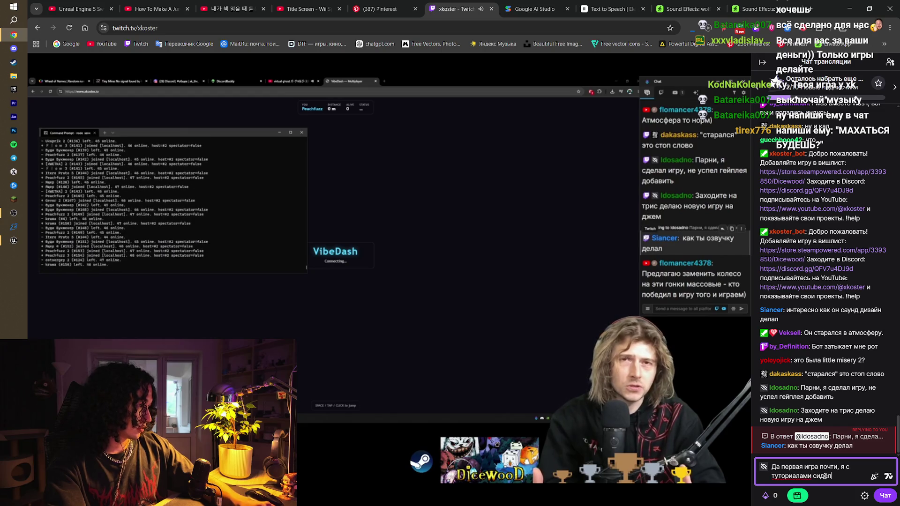
{"action": "type", "text": ","}
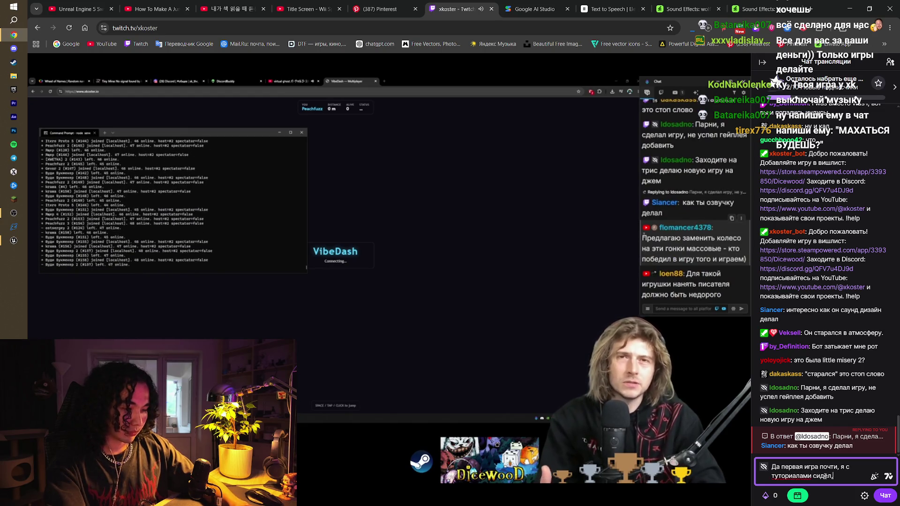
{"action": "key", "text": "BackSpace"}
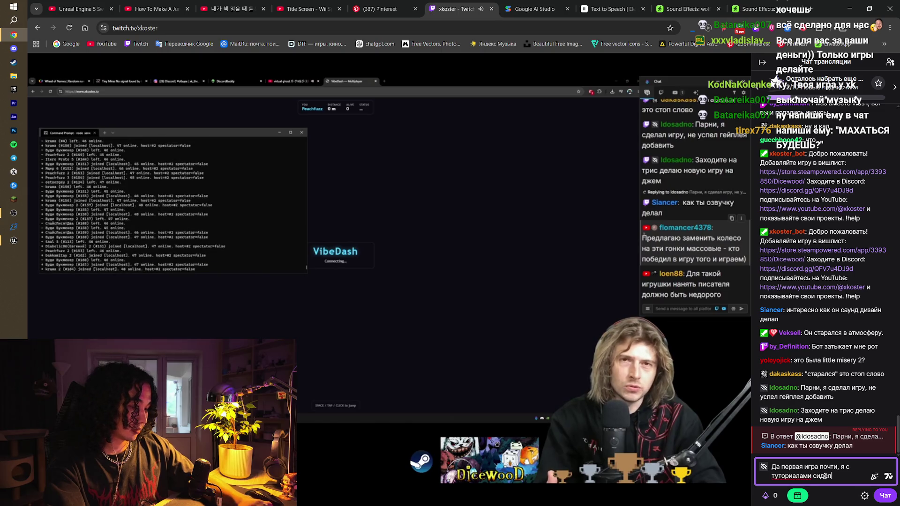
{"action": "type", "text": ","}
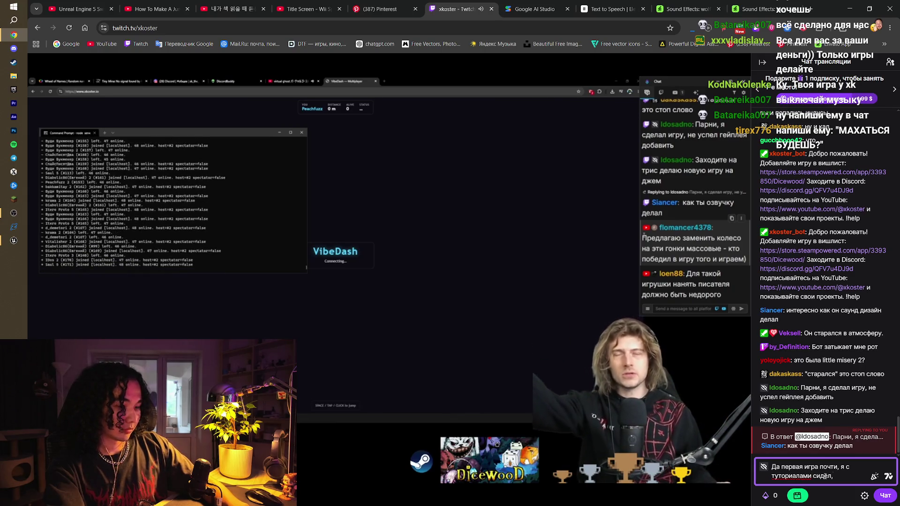
{"action": "type", "text": " там два"}
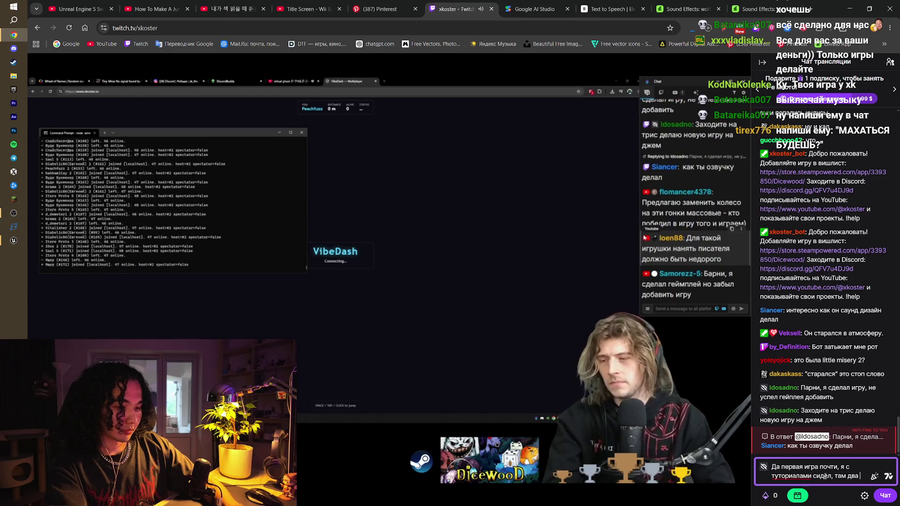
{"action": "type", "text": " левела среза"}
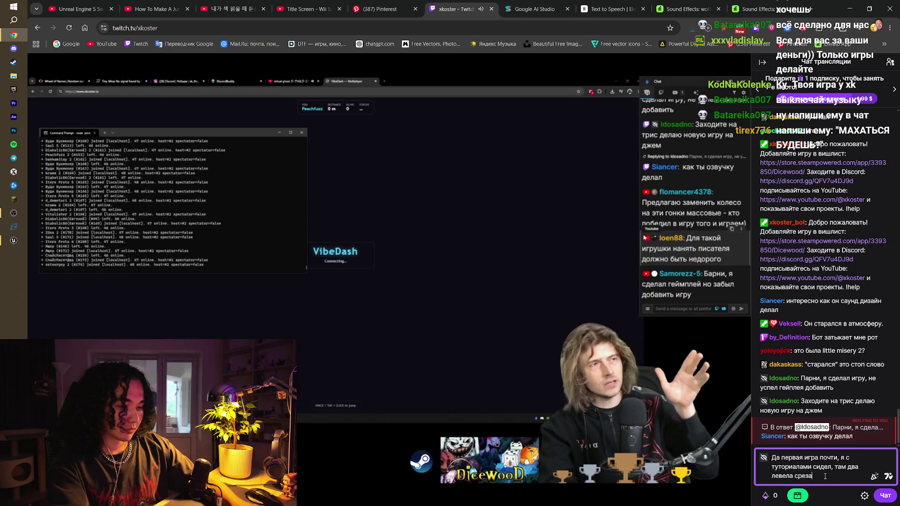
{"action": "key", "text": "Return"}
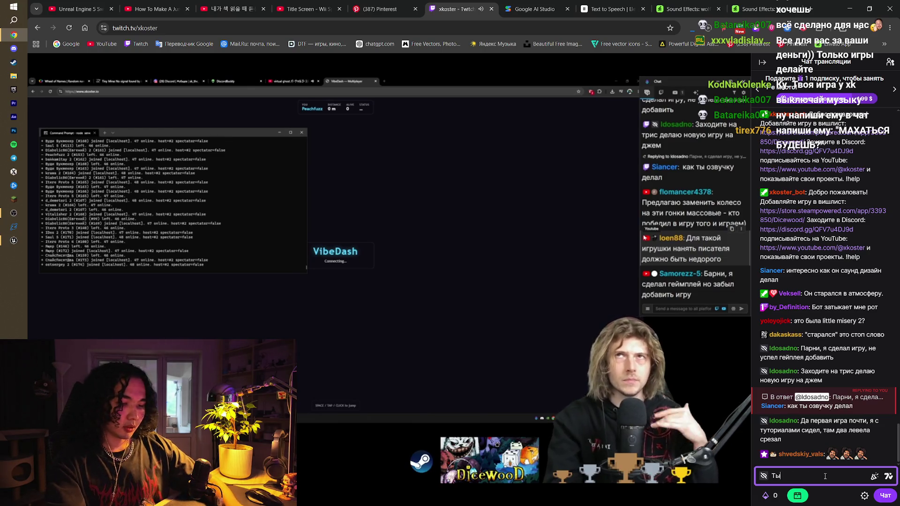
- Post a chat reply: making a new jam game now, join the stream, this one gets finished later
{"action": "key", "text": "BackSpace"}
{"action": "key", "text": "BackSpace"}
{"action": "key", "text": "BackSpace"}
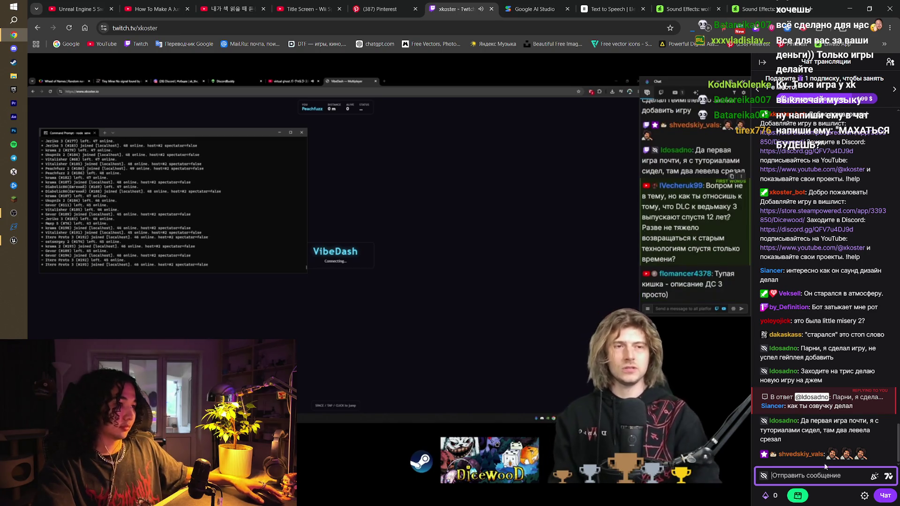
{"action": "mouse_move", "coordinate": [401, 267]}
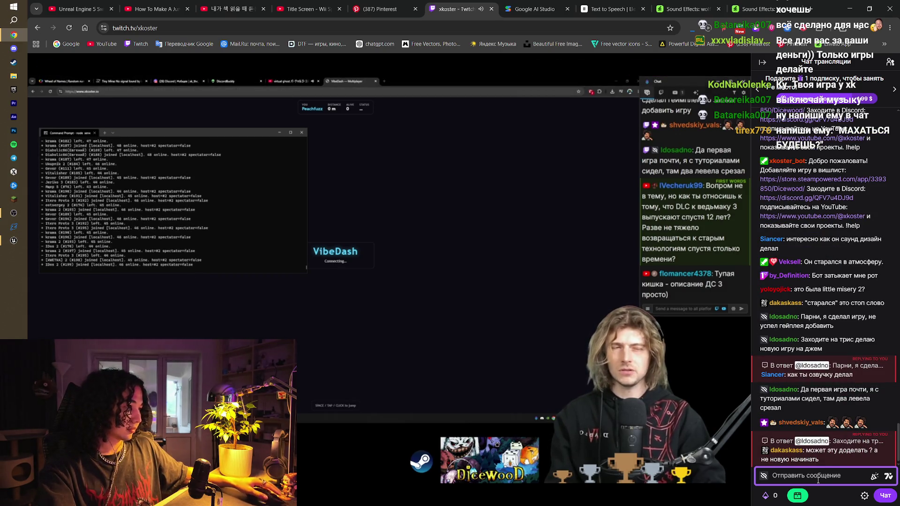
{"action": "type", "text": "Я"}
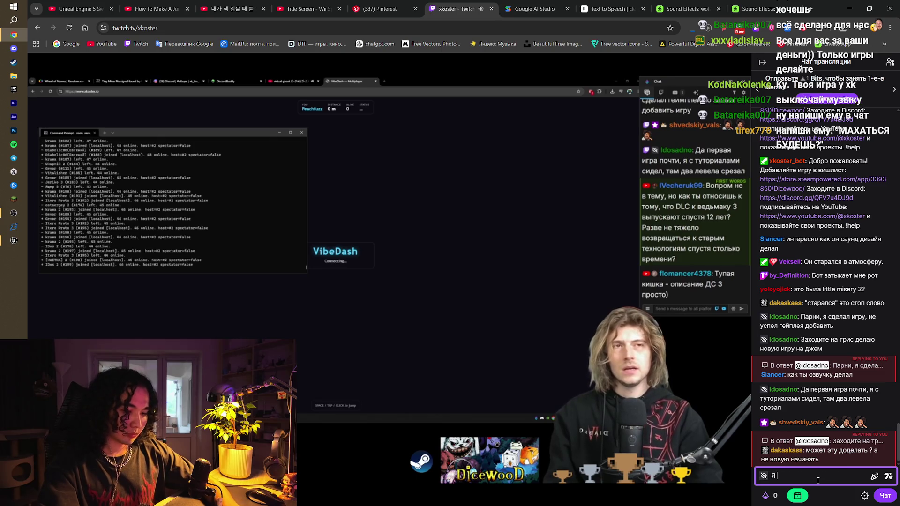
{"action": "type", "text": " сейчас д"}
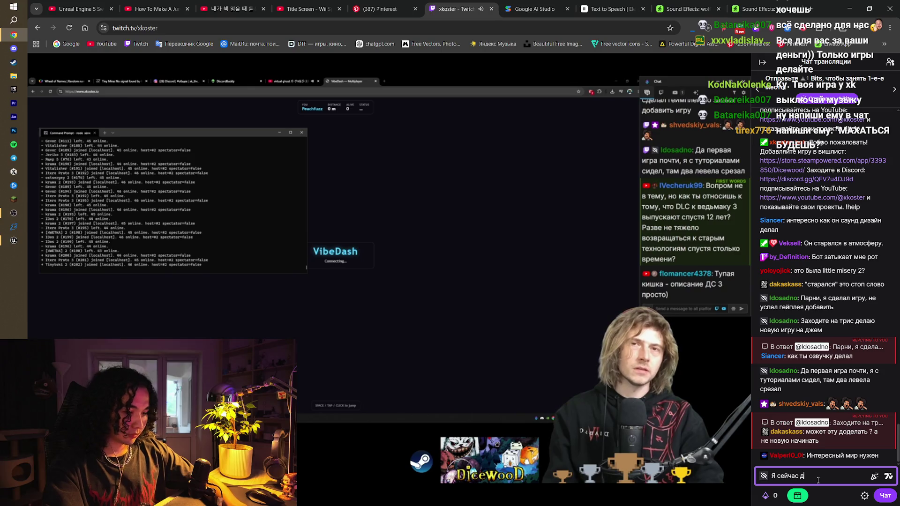
{"action": "type", "text": "ля джема новую идела"}
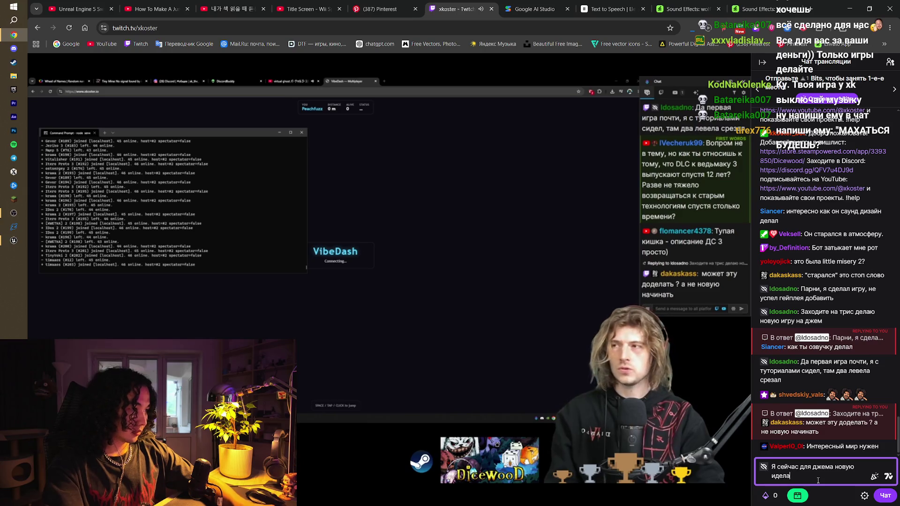
{"action": "key", "text": "BackSpace"}
{"action": "key", "text": "BackSpace"}
{"action": "key", "text": "BackSpace"}
{"action": "type", "text": "дела"}
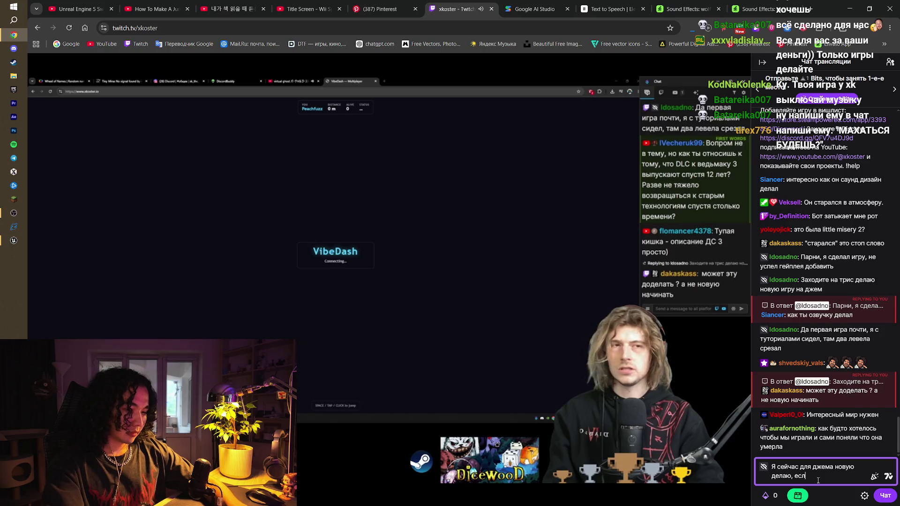
{"action": "type", "text": "и что заходите на"}
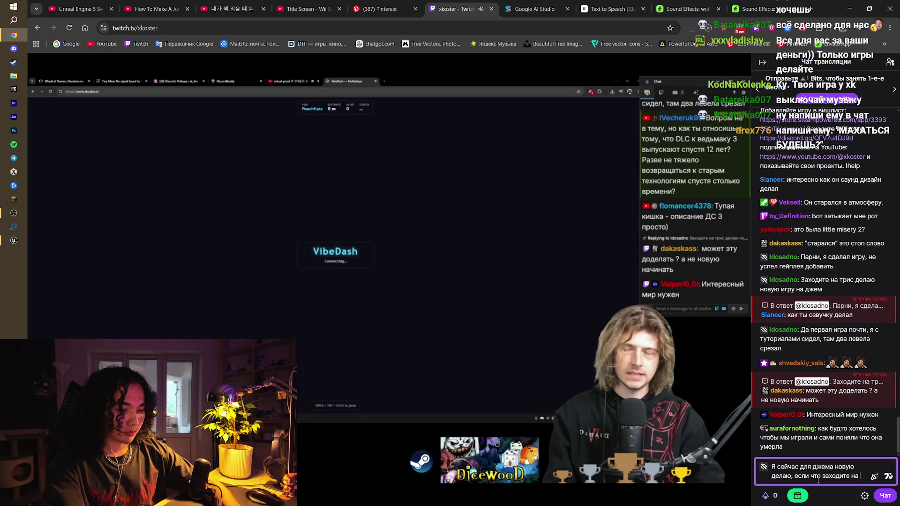
{"action": "type", "text": "три"}
{"action": "key", "text": "BackSpace"}
{"action": "key", "text": "BackSpace"}
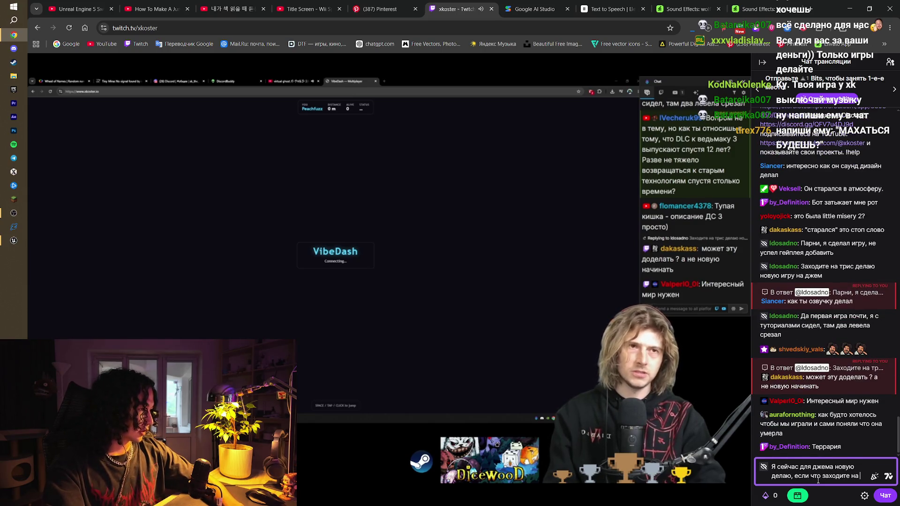
{"action": "type", "text": "стрим"}
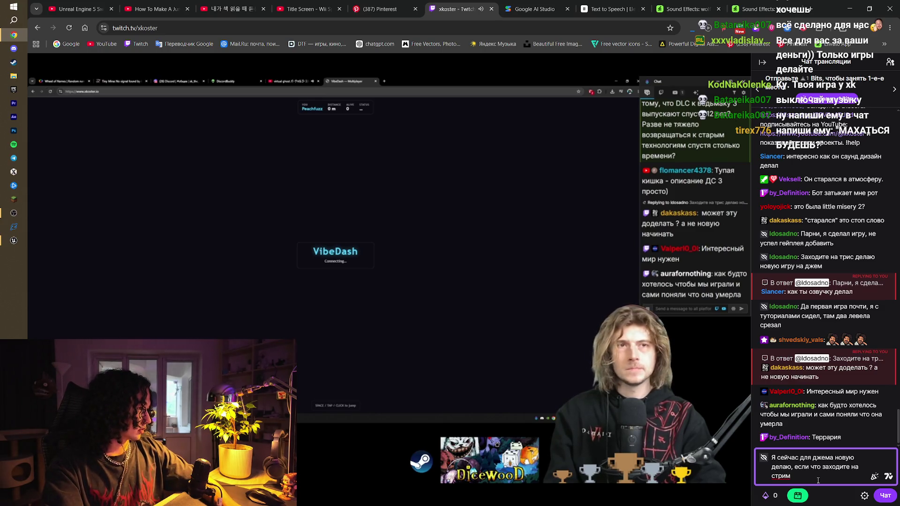
{"action": "type", "text": ", я"}
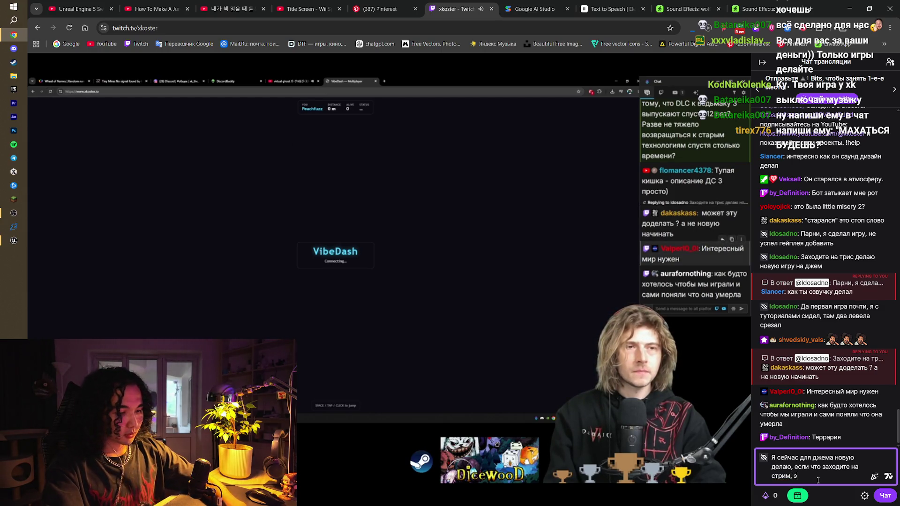
{"action": "key", "text": "BackSpace"}
{"action": "type", "text": "в дальнейше"}
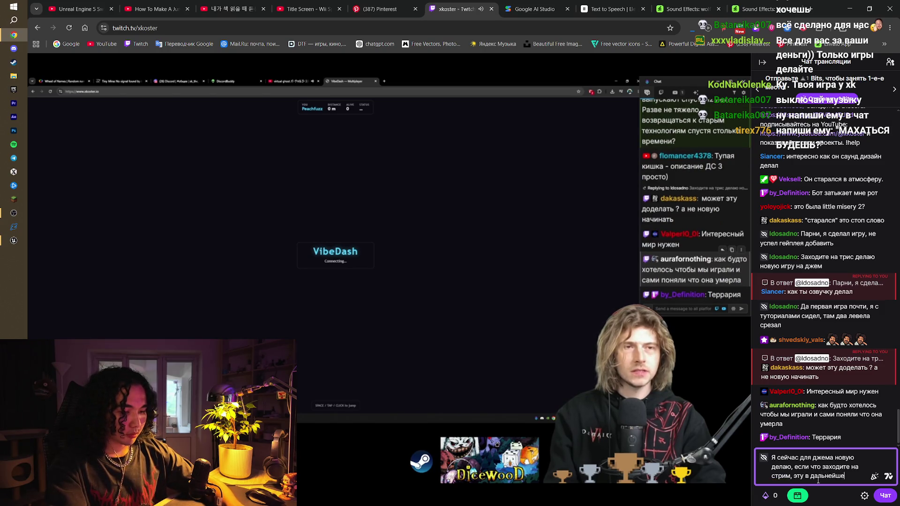
{"action": "type", "text": "м тоже дод"}
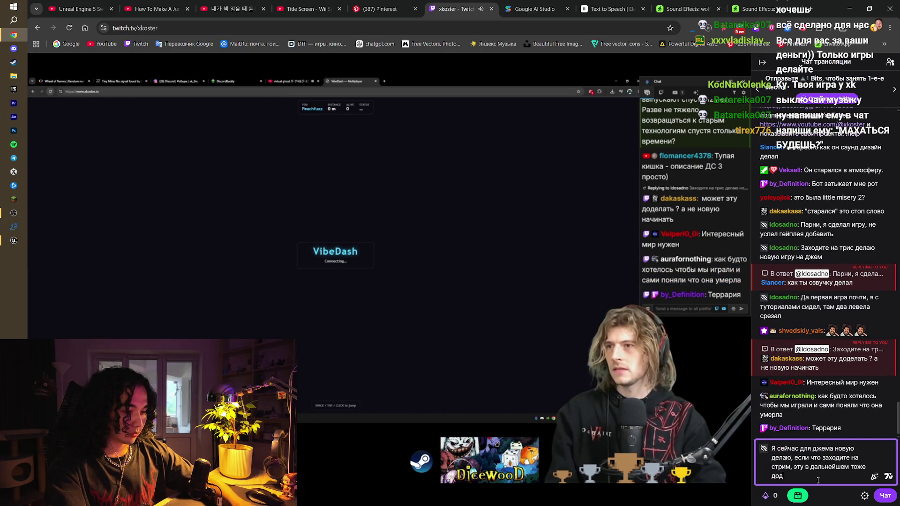
{"action": "type", "text": "елаю"}
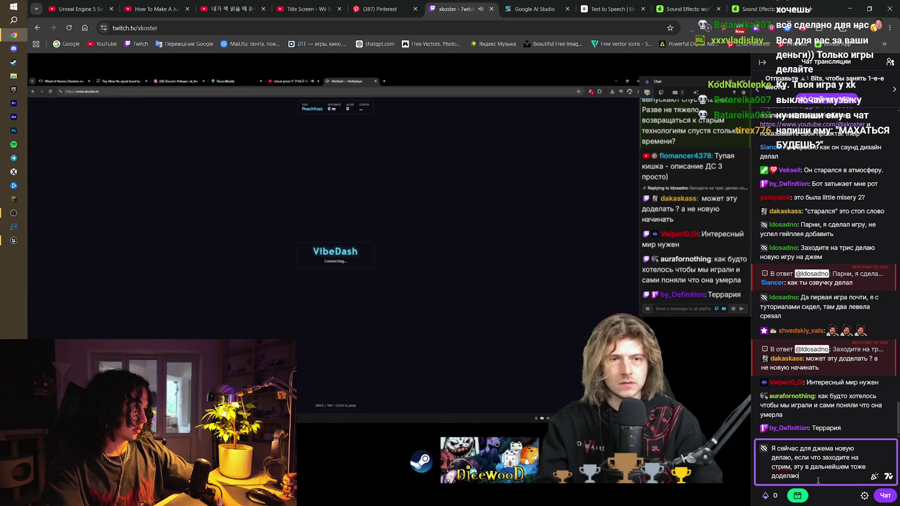
{"action": "key", "text": "Return"}
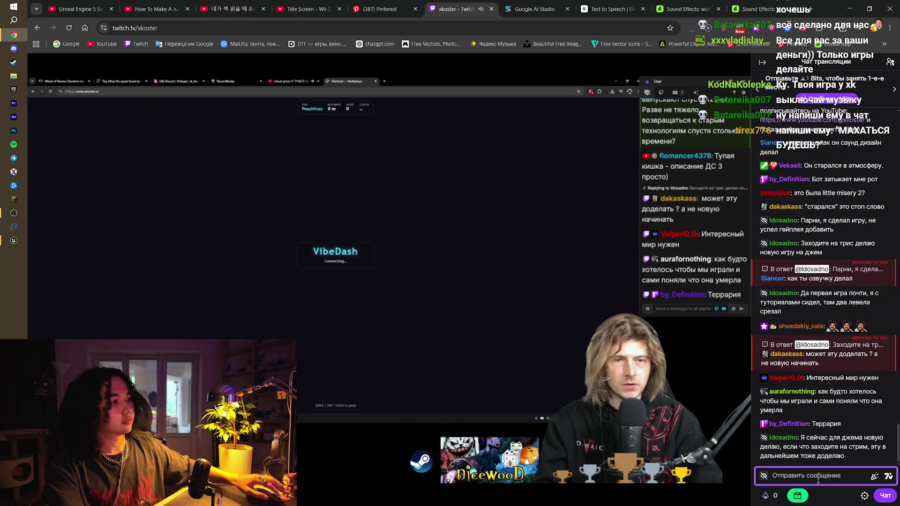
{"action": "left_click", "coordinate": [842, 494]}
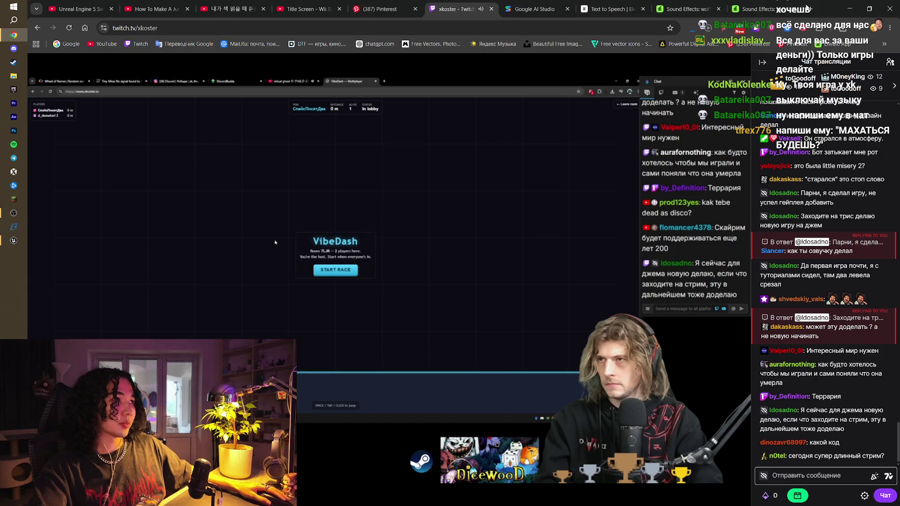
- Open a new empty browser tab
{"action": "left_click", "coordinate": [804, 5]}
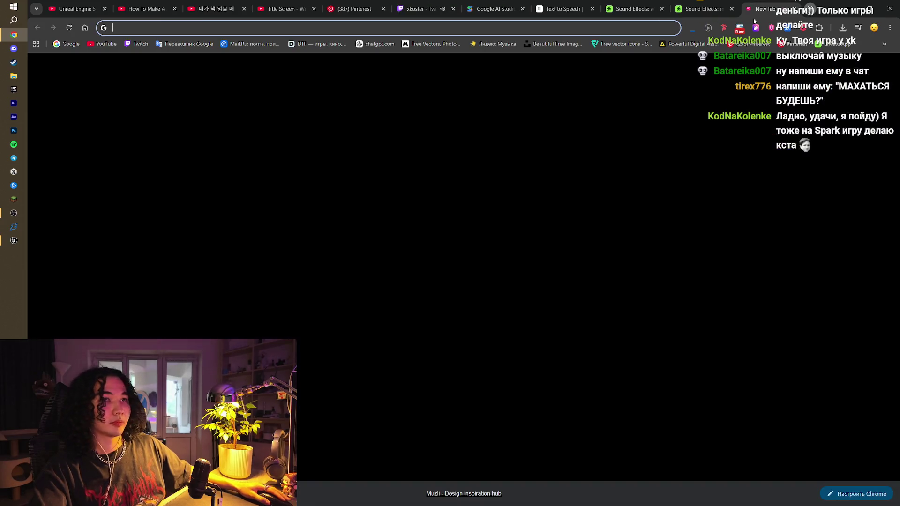
- Load the episode #146 stream replay on YouTube, jump back earlier and switch to default view
{"action": "left_click", "coordinate": [104, 44]}
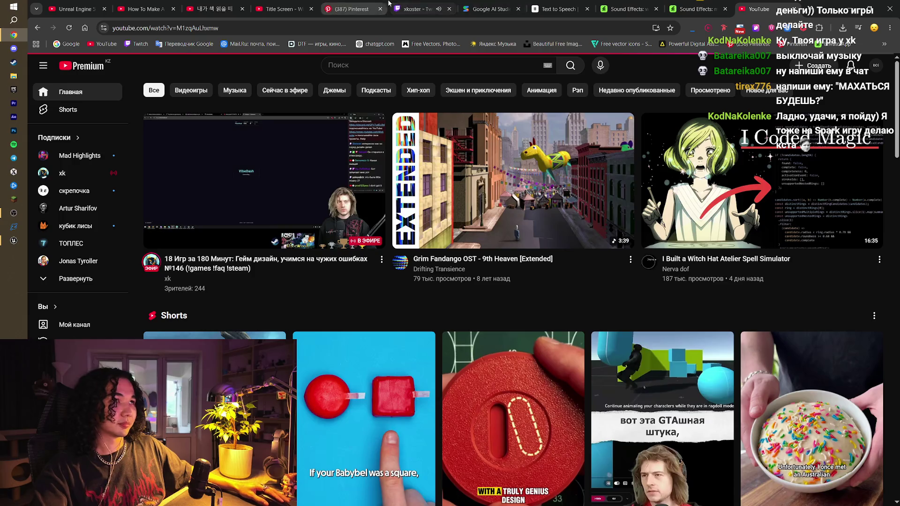
{"action": "left_click", "coordinate": [414, 9]}
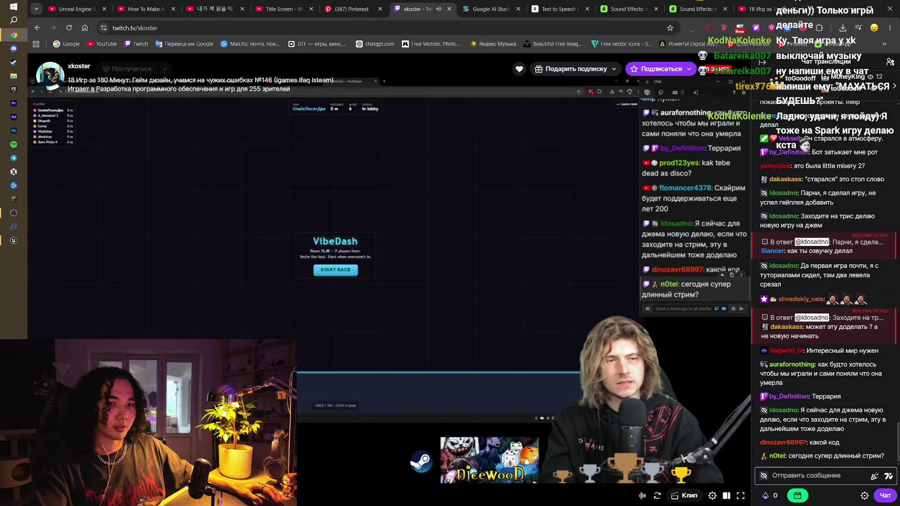
{"action": "left_click", "coordinate": [755, 9]}
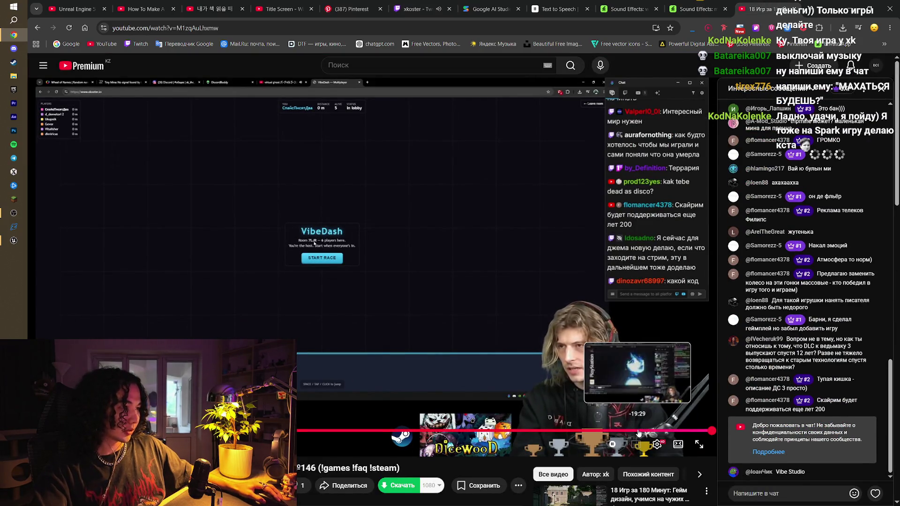
{"action": "left_click", "coordinate": [671, 431]}
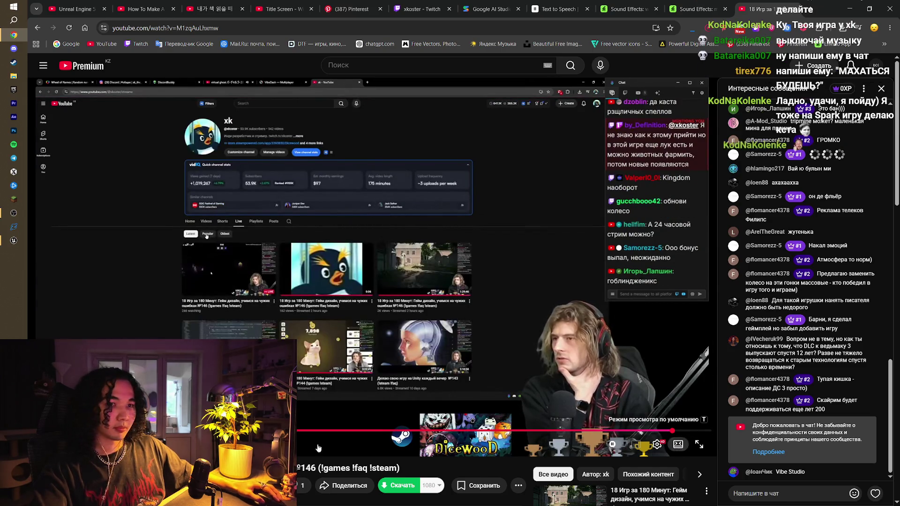
{"action": "left_click", "coordinate": [682, 449]}
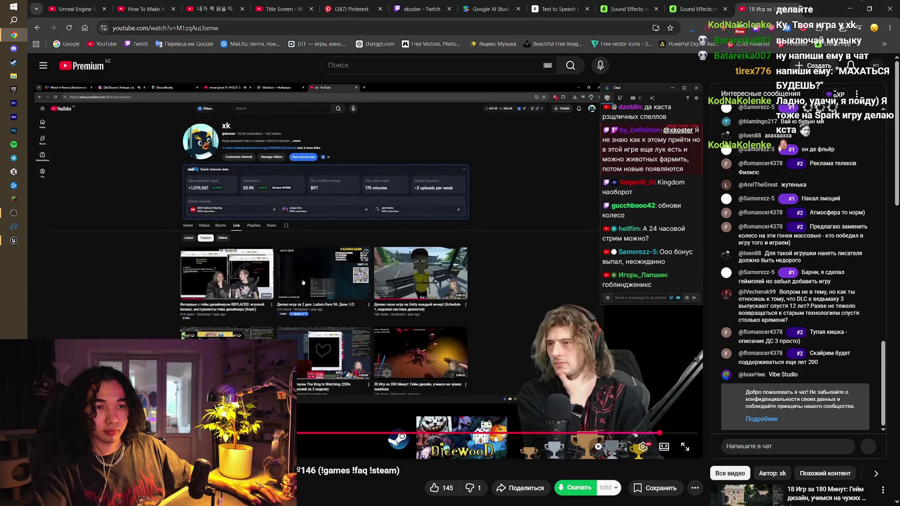
{"action": "left_click", "coordinate": [655, 281]}
{"action": "left_click", "coordinate": [595, 276]}
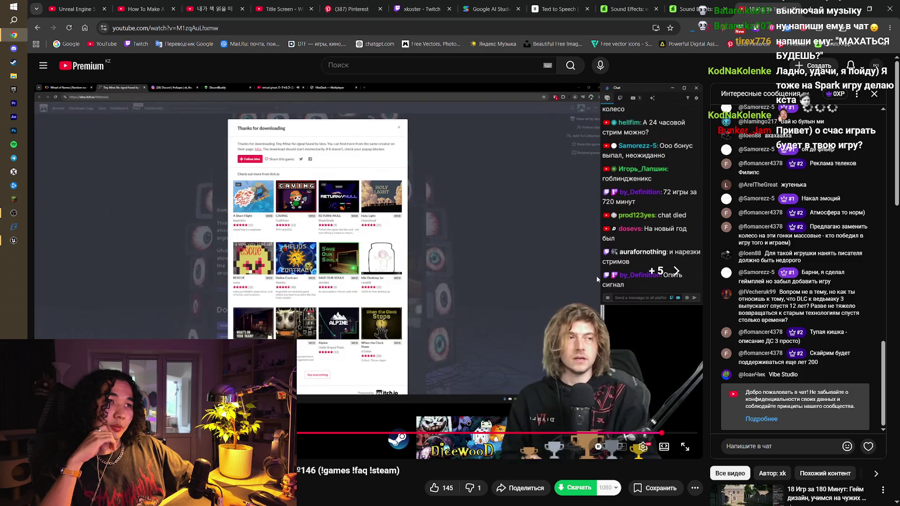
- Seek the replay to the itch.io download page of No Signal Found
{"action": "key", "text": "l"}
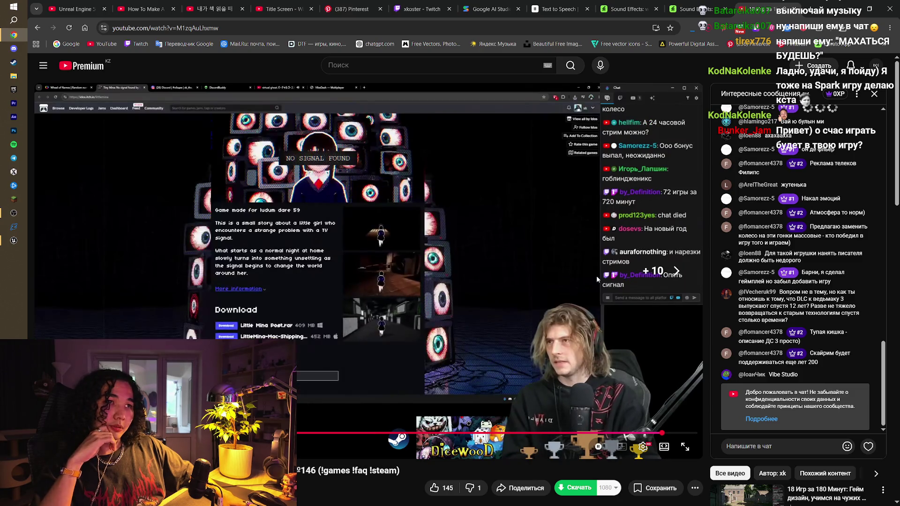
{"action": "key", "text": "Left"}
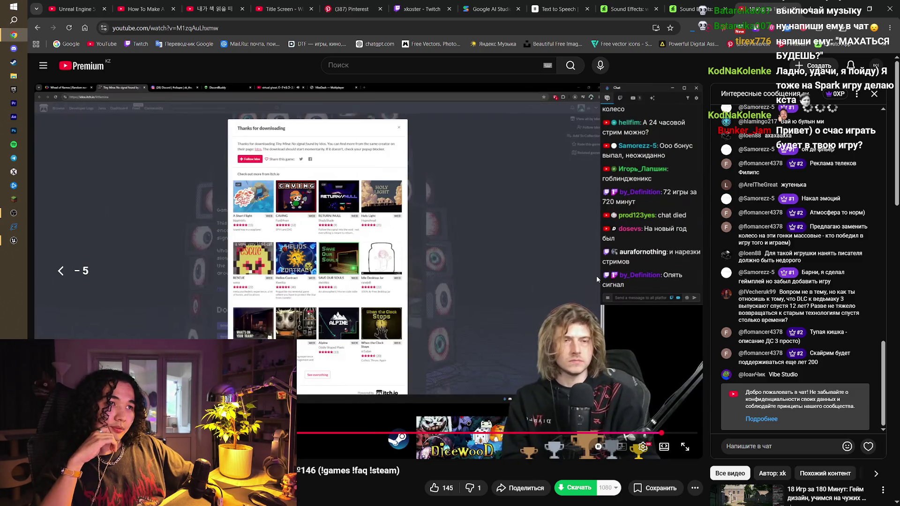
{"action": "key", "text": "Left"}
{"action": "key", "text": "Left"}
{"action": "key", "text": "Left"}
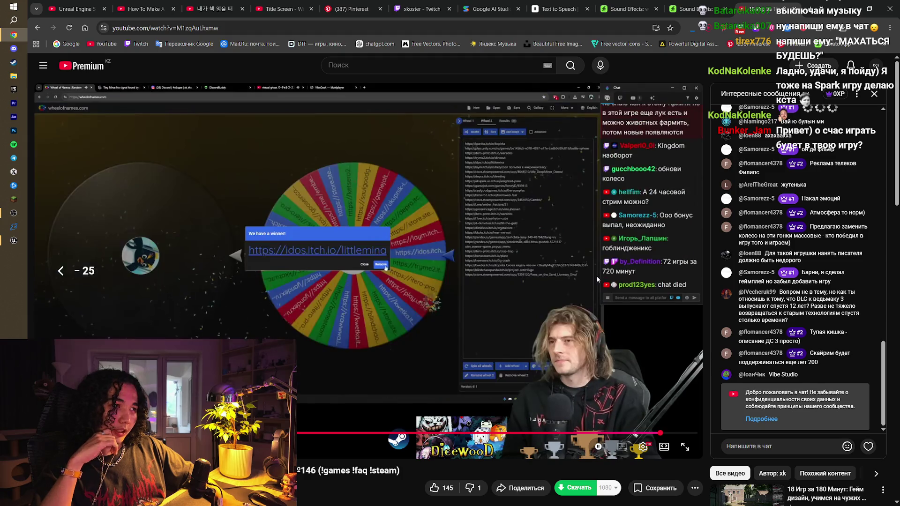
{"action": "key", "text": "Left"}
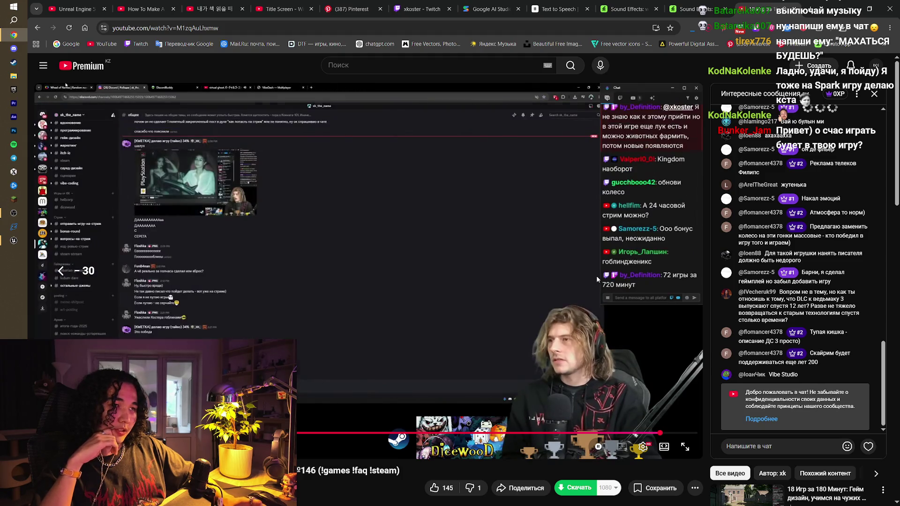
{"action": "key", "text": "Right"}
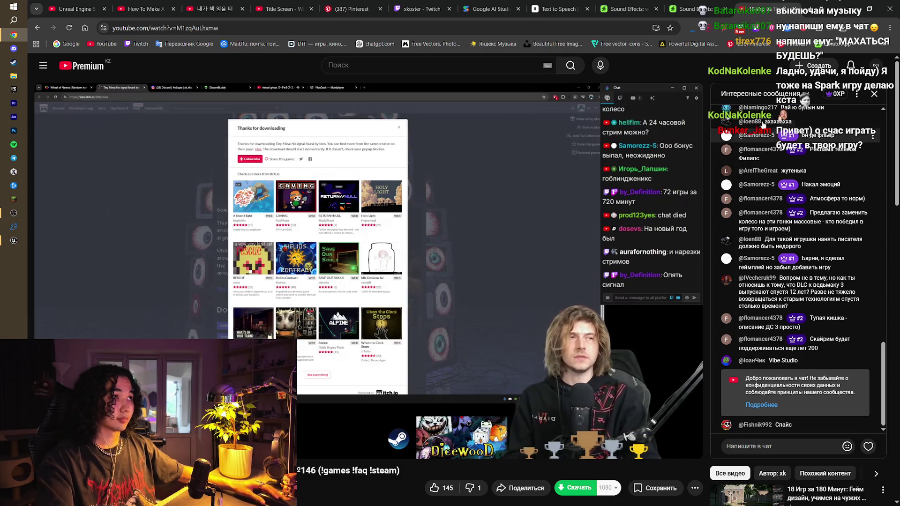
{"action": "left_click", "coordinate": [422, 9]}
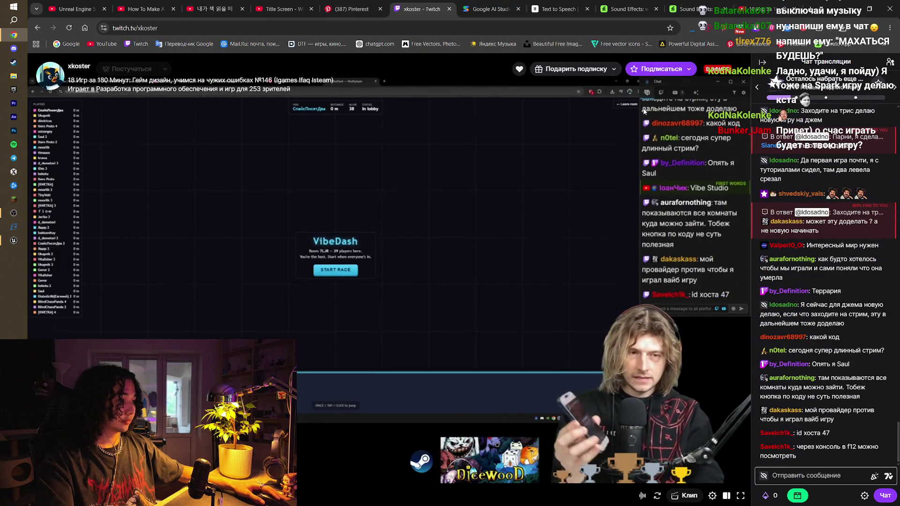
{"action": "left_click", "coordinate": [759, 9]}
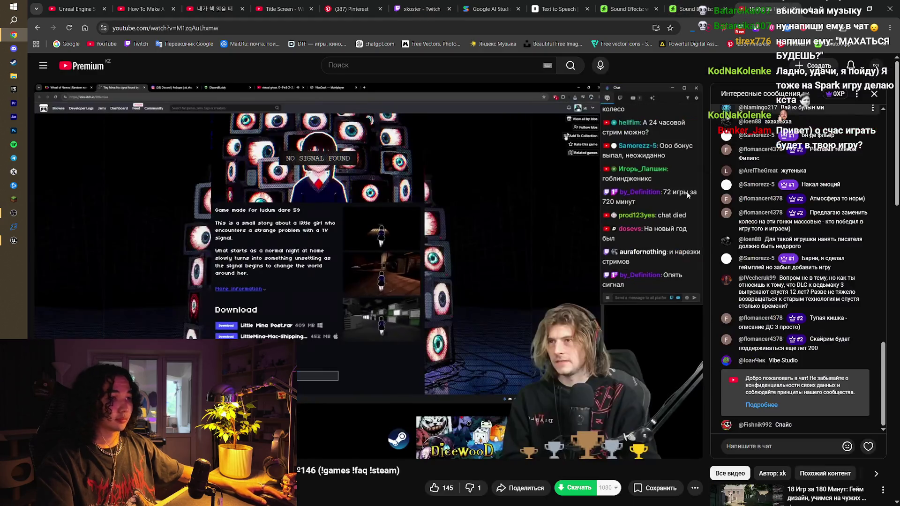
- Watch the replay fullscreen, skipping past the VibeDash race to the game-link name-picker wheel
{"action": "left_click", "coordinate": [684, 448]}
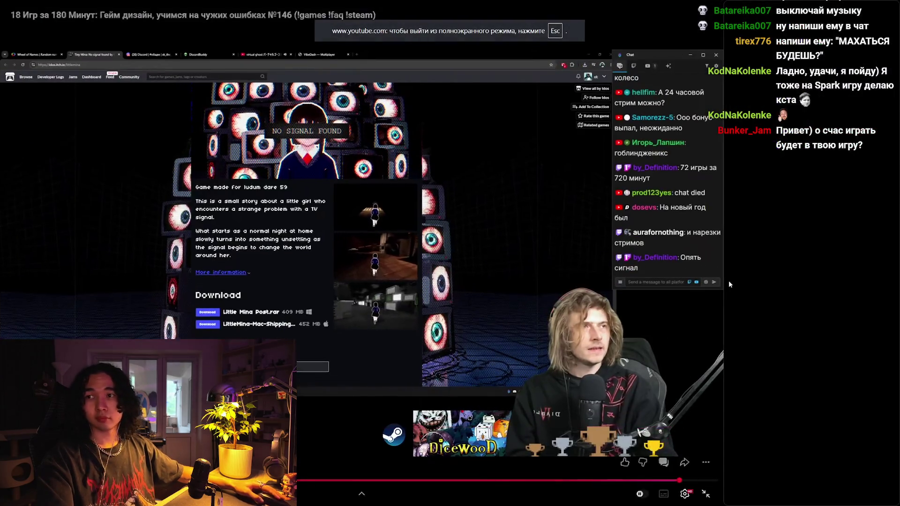
{"action": "mouse_move", "coordinate": [744, 259]}
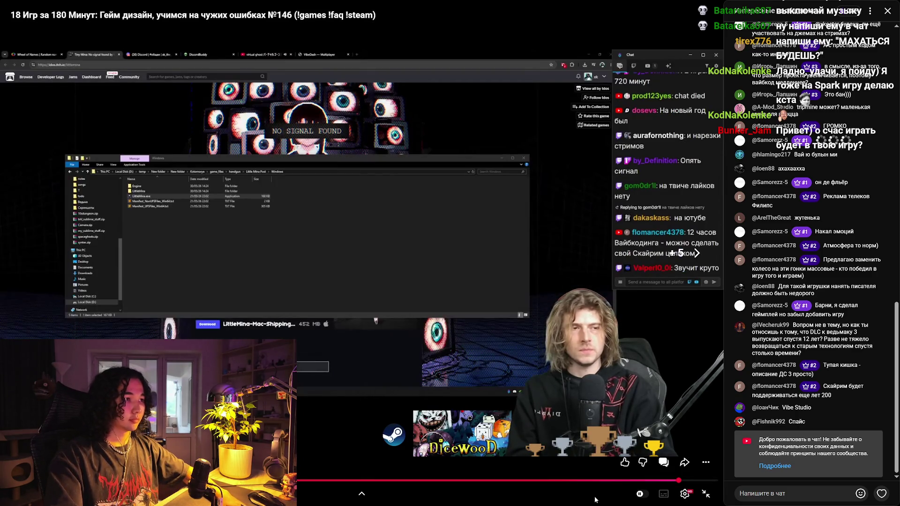
{"action": "key", "text": "l"}
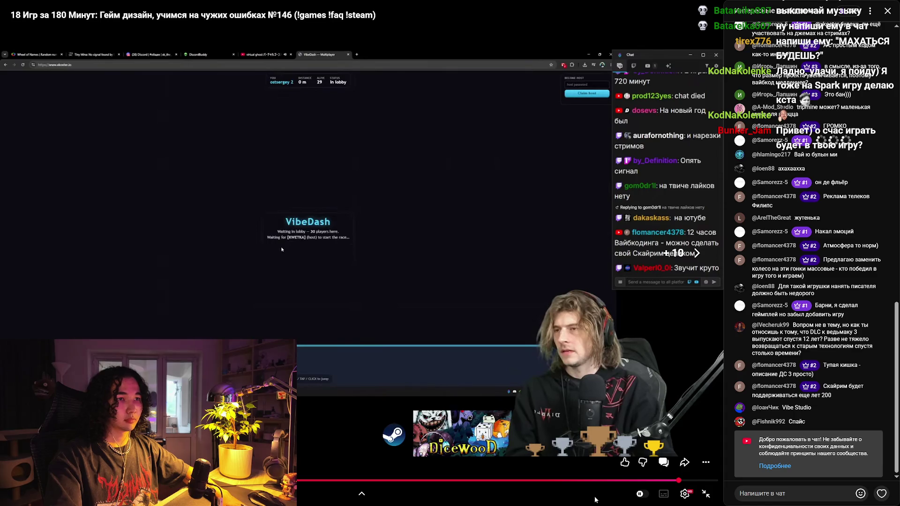
{"action": "key", "text": "Right"}
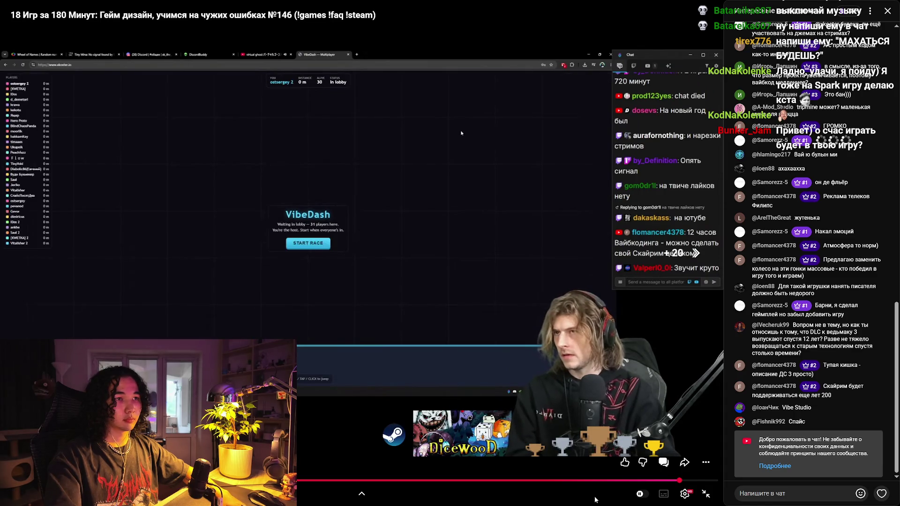
{"action": "key", "text": "Right"}
{"action": "key", "text": "Right"}
{"action": "key", "text": "Right"}
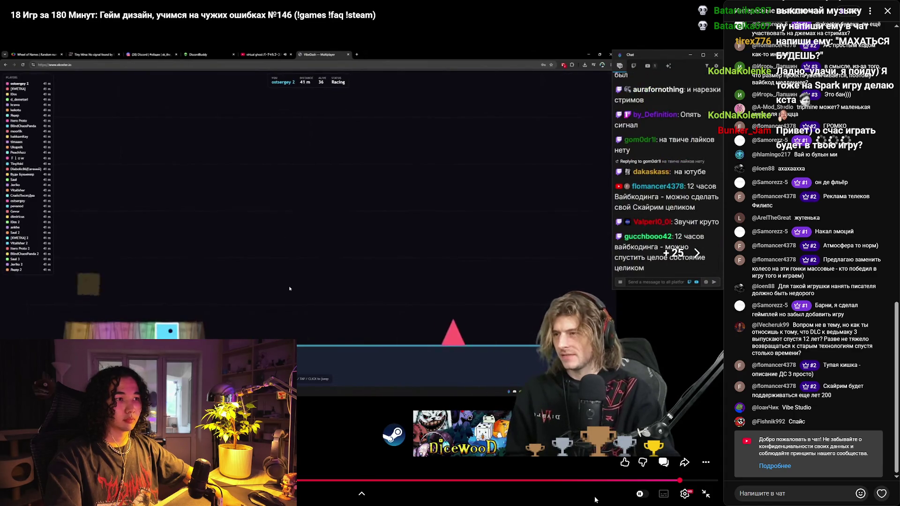
{"action": "key", "text": "Right"}
{"action": "key", "text": "Right"}
{"action": "key", "text": "Right"}
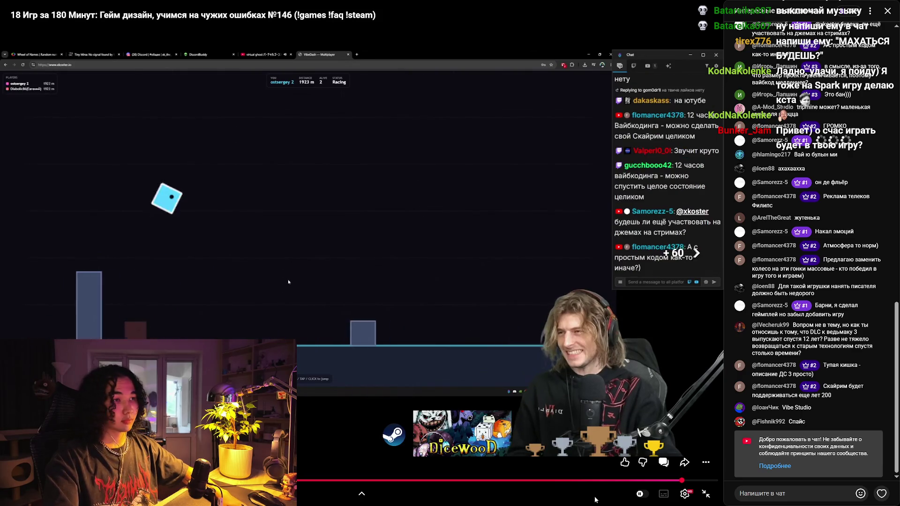
{"action": "key", "text": "Right"}
{"action": "key", "text": "Right"}
{"action": "key", "text": "Right"}
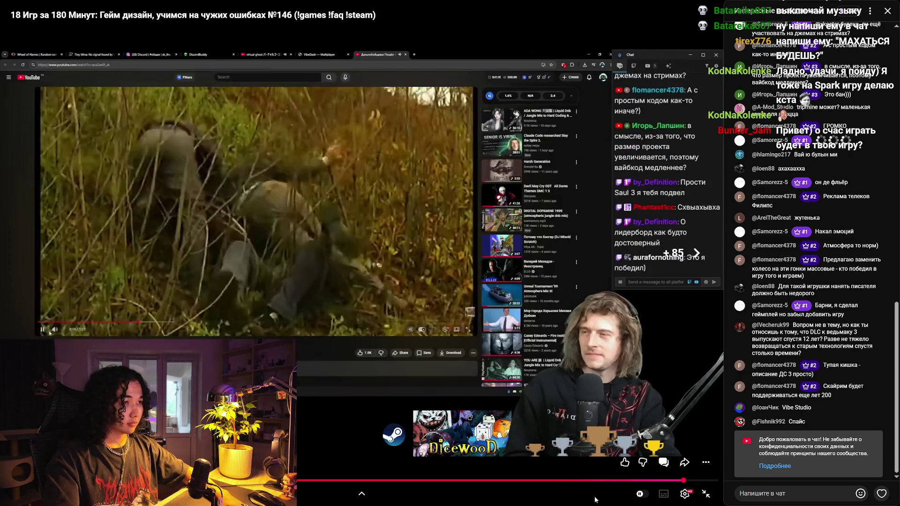
{"action": "key", "text": "Right"}
{"action": "key", "text": "Right"}
{"action": "key", "text": "Right"}
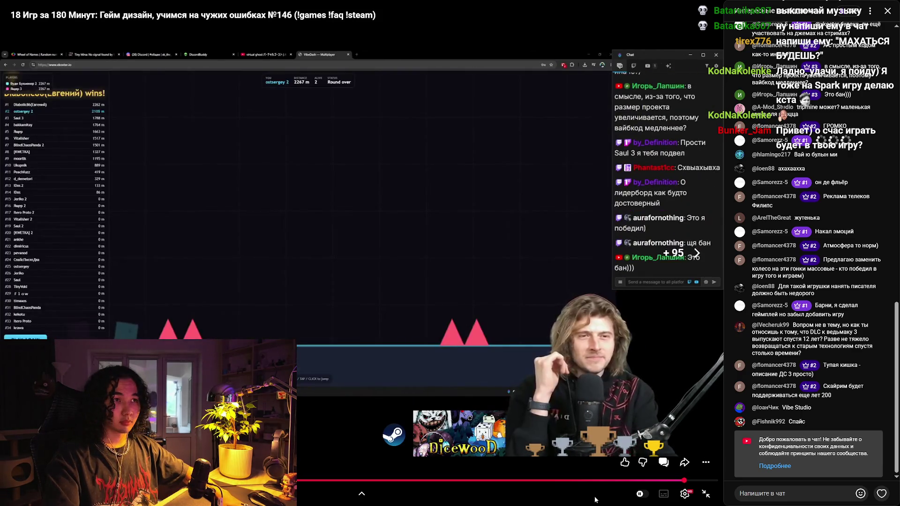
{"action": "key", "text": "Right"}
{"action": "key", "text": "Right"}
{"action": "key", "text": "Right"}
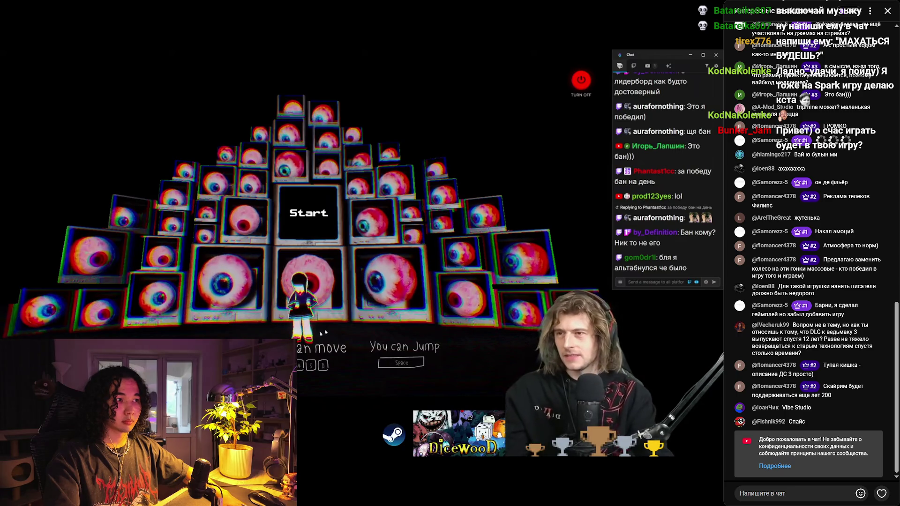
{"action": "left_click", "coordinate": [318, 215]}
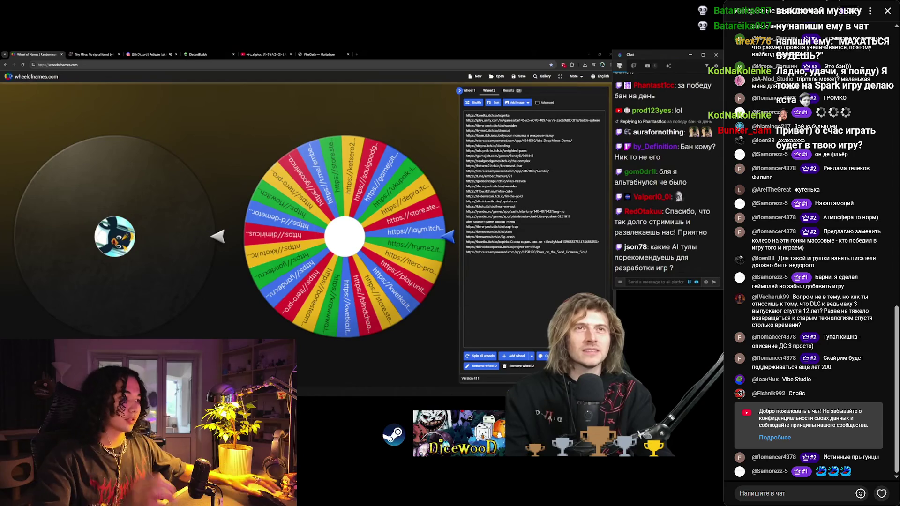
{"action": "mouse_move", "coordinate": [489, 411]}
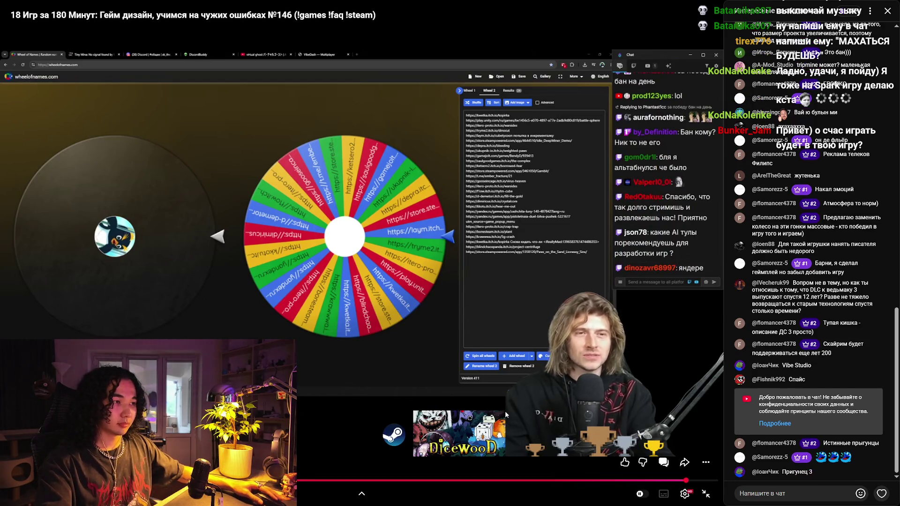
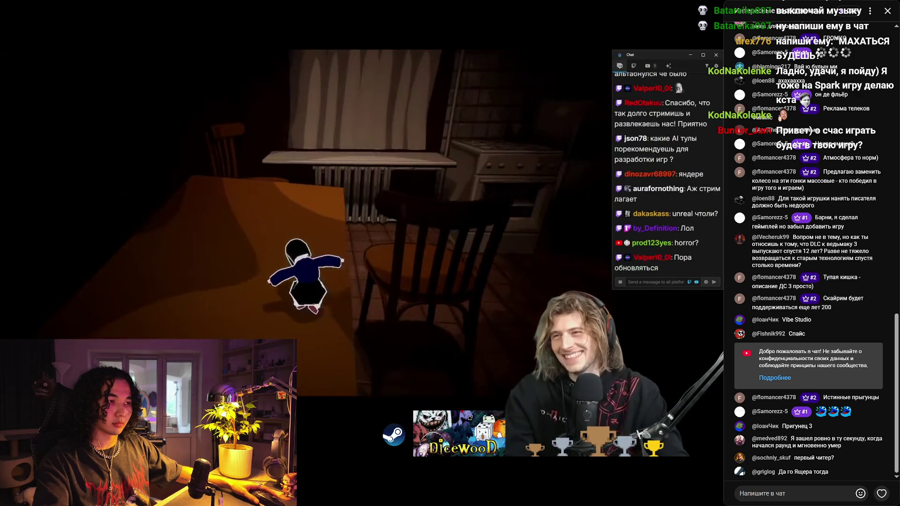
- Exit fullscreen, pause the stream recording video, and bring the CatShifter Unreal project forward
{"action": "mouse_move", "coordinate": [469, 489]}
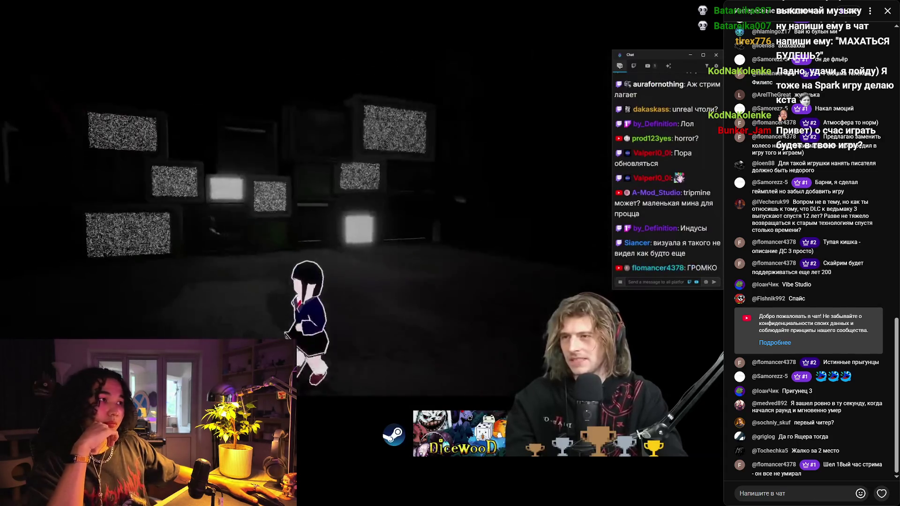
{"action": "mouse_move", "coordinate": [332, 384]}
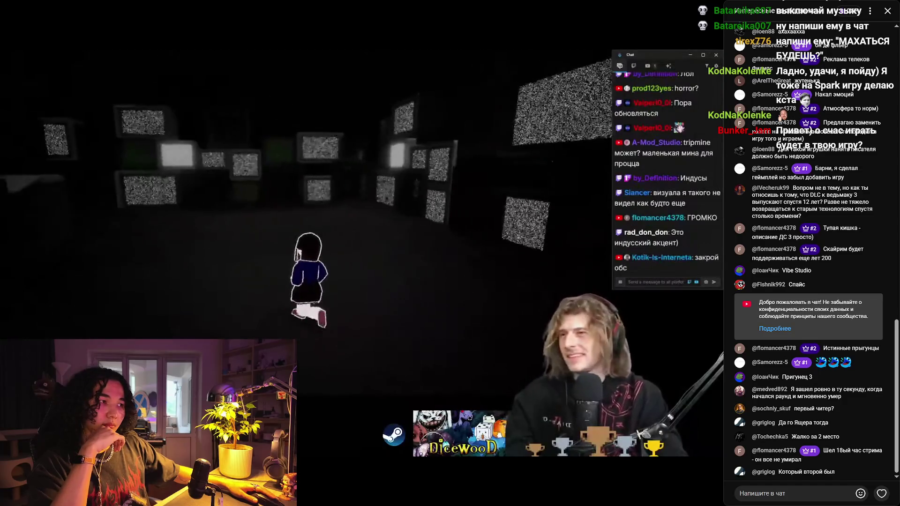
{"action": "mouse_move", "coordinate": [339, 403]}
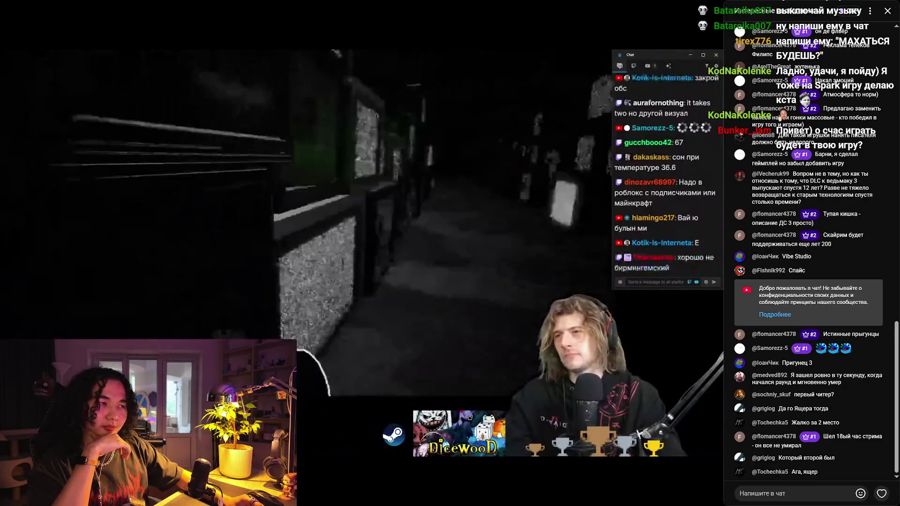
{"action": "mouse_move", "coordinate": [511, 495]}
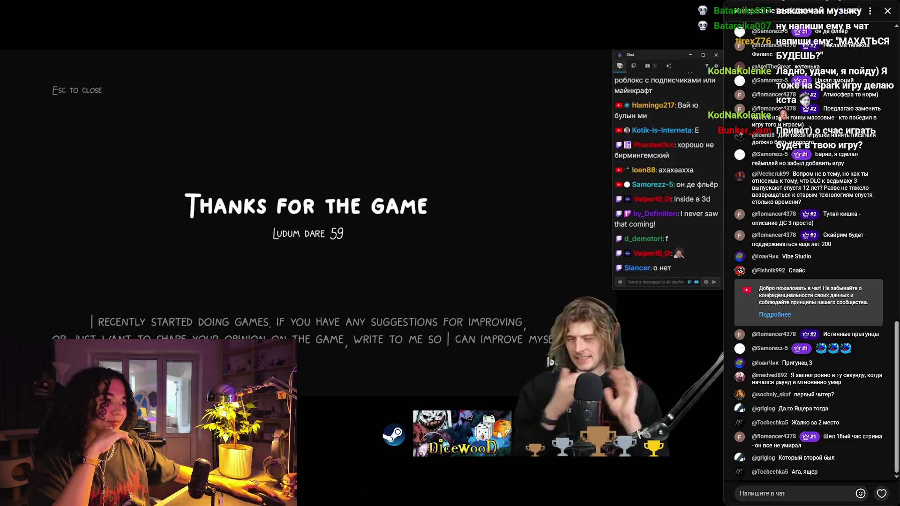
{"action": "double_click", "coordinate": [395, 305]}
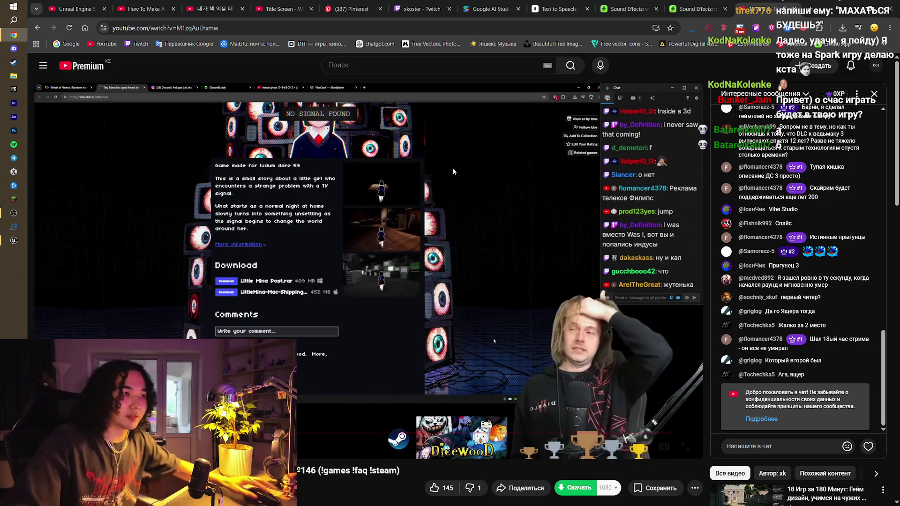
{"action": "left_click", "coordinate": [310, 300]}
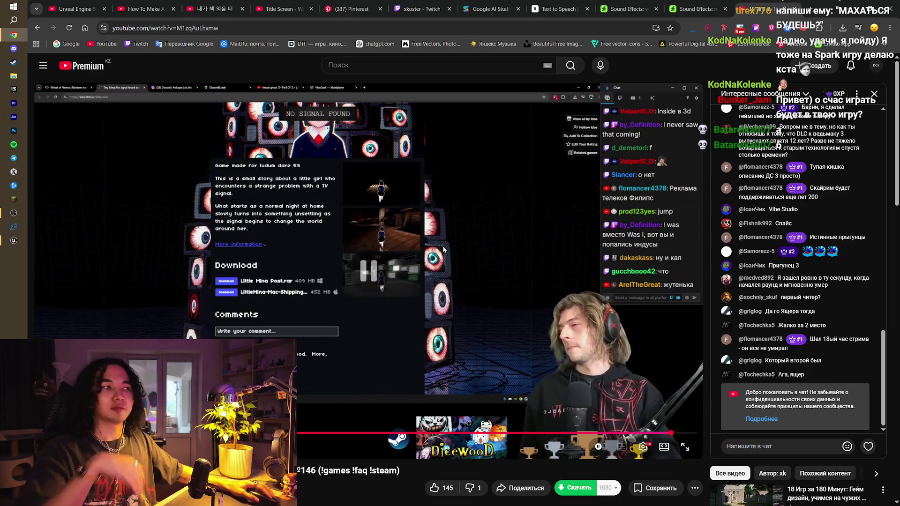
{"action": "left_click", "coordinate": [435, 4]}
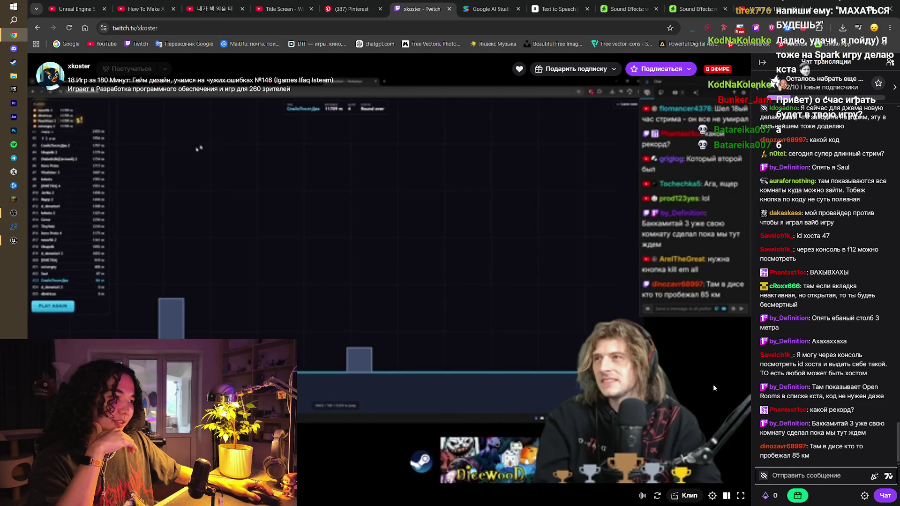
{"action": "left_click", "coordinate": [15, 241]}
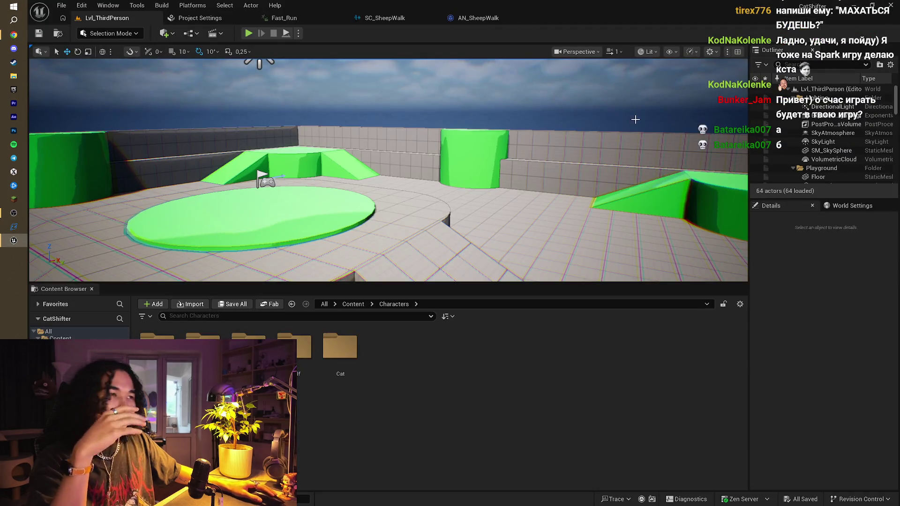
- Play the level, run the sheep forward with W, stop with Esc, and return to the browser
{"action": "left_click_drag", "start_coordinate": [388, 170], "coordinate": [388, 170]}
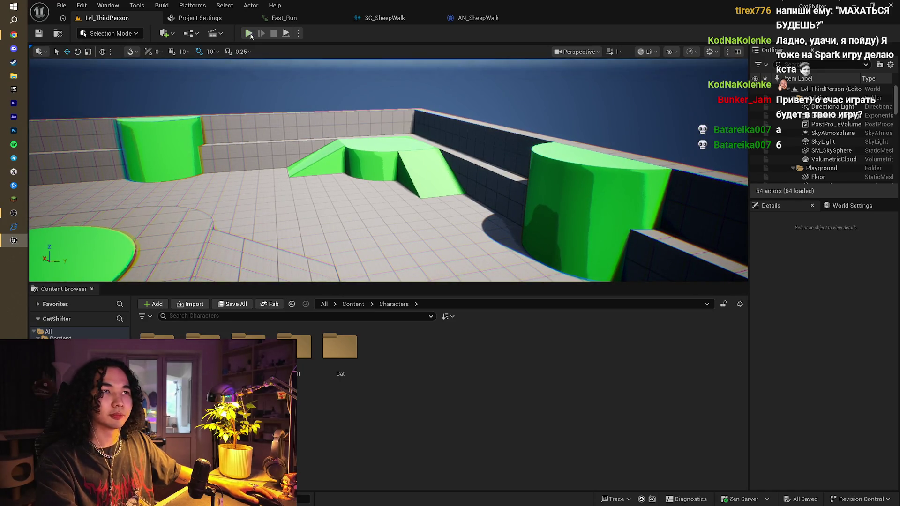
{"action": "left_click", "coordinate": [249, 33]}
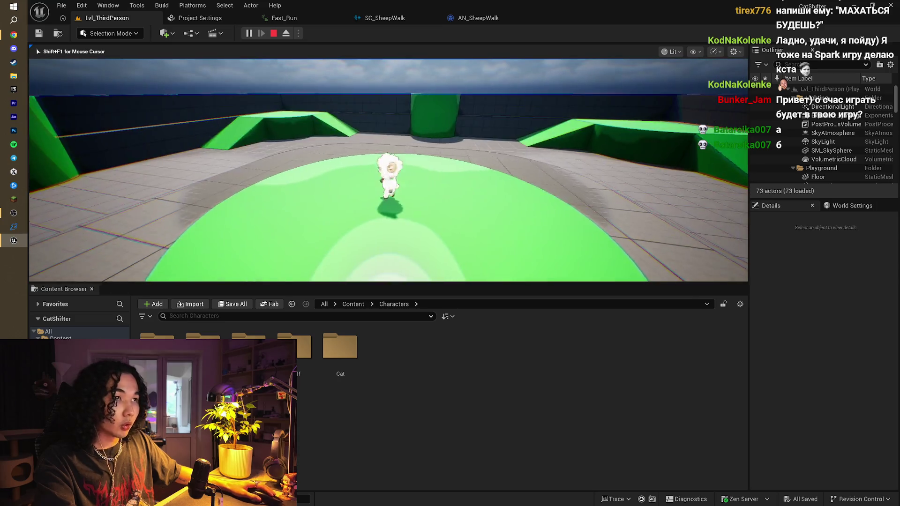
{"action": "key", "text": "w"}
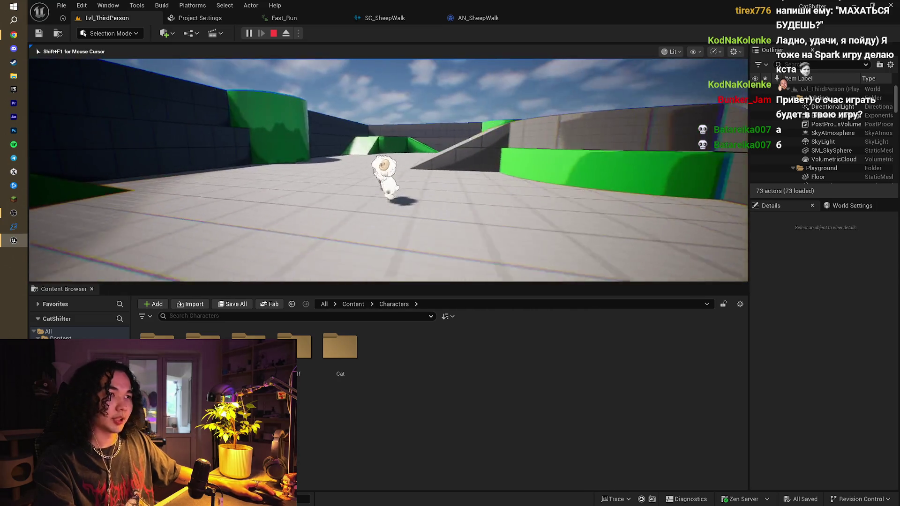
{"action": "key", "text": "w"}
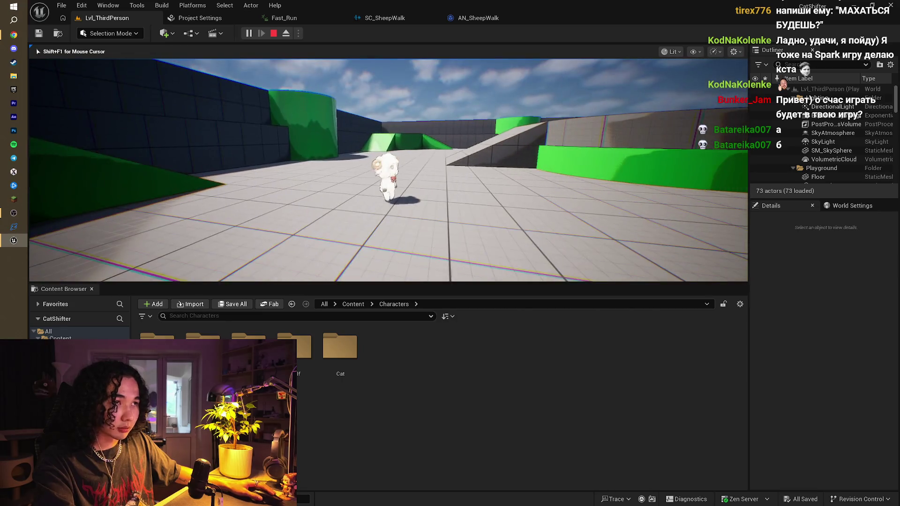
{"action": "key", "text": "w"}
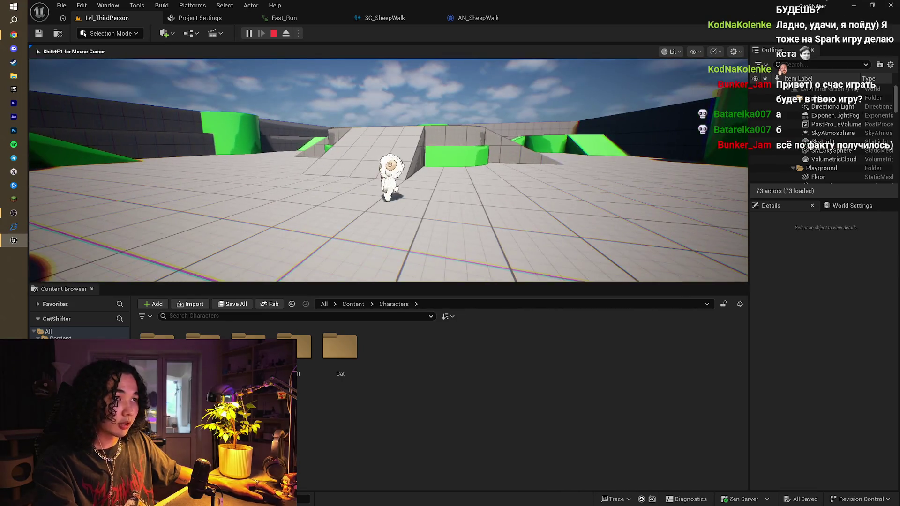
{"action": "key", "text": "Escape"}
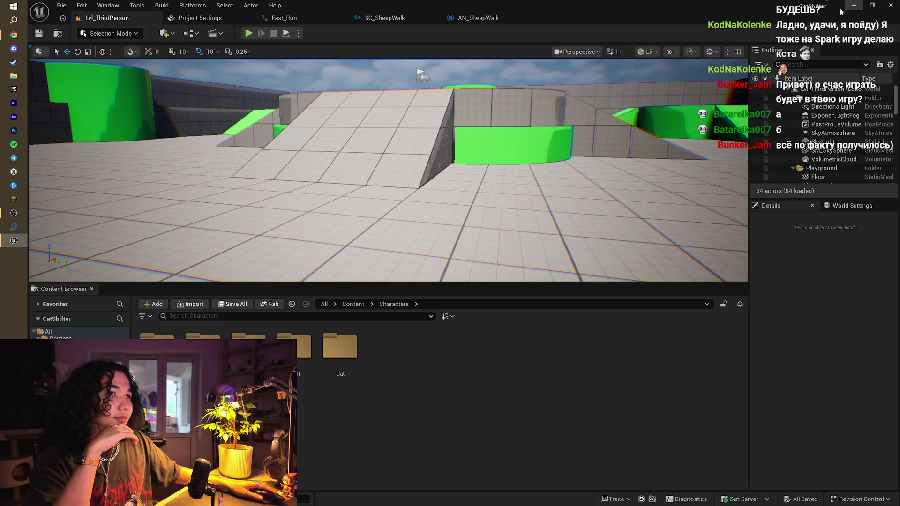
{"action": "key", "text": "alt+Tab"}
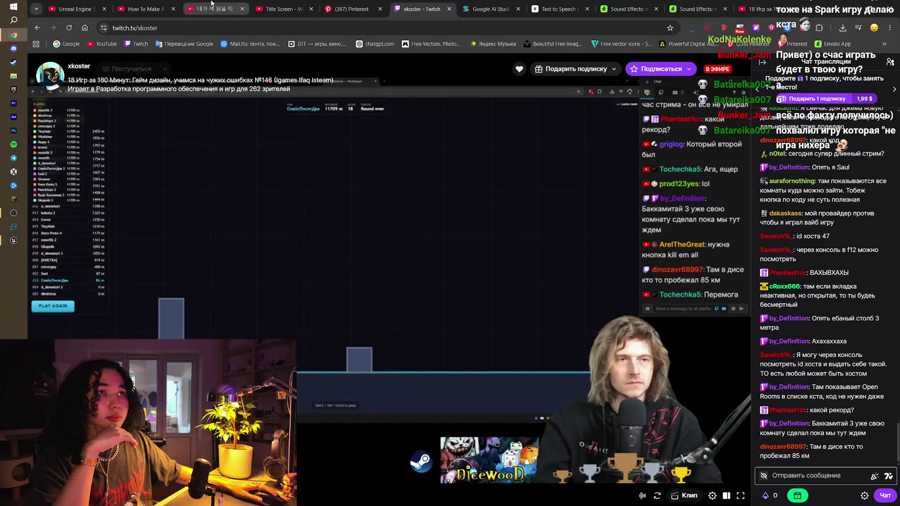
- Check the stream recording and Twitch tabs, then pause and resume the Nujabes playlist
{"action": "key", "text": "ctrl+3"}
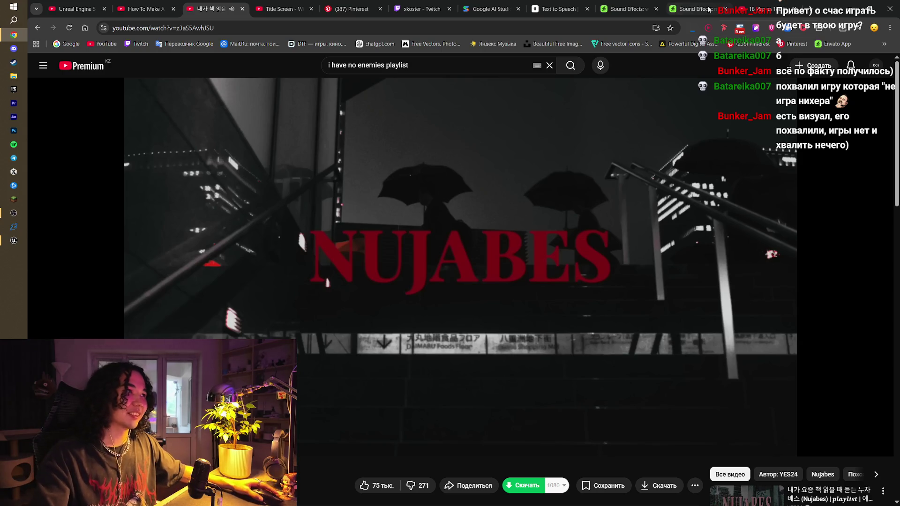
{"action": "left_click", "coordinate": [753, 2]}
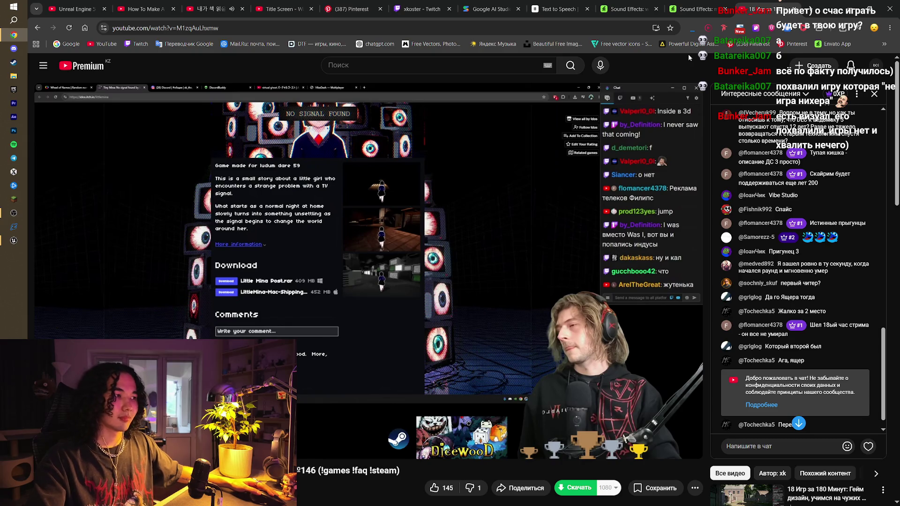
{"action": "left_click", "coordinate": [422, 7]}
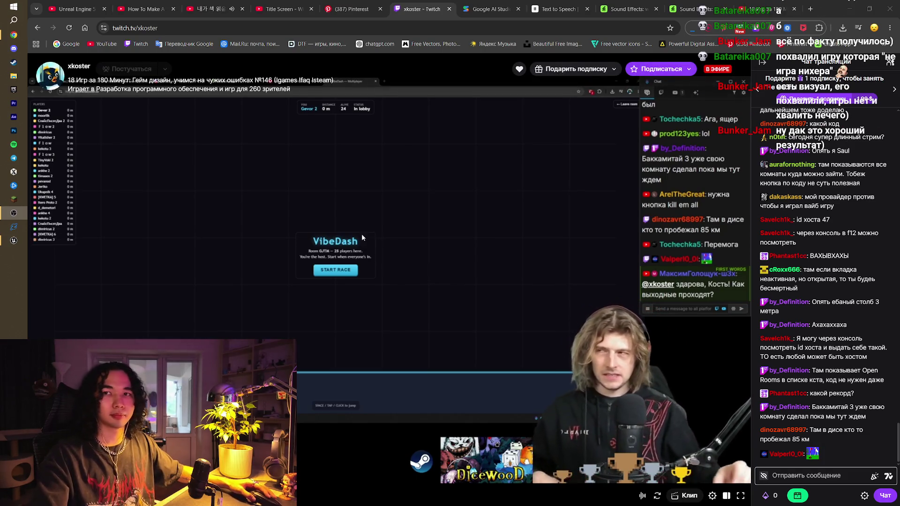
{"action": "left_click", "coordinate": [243, 3]}
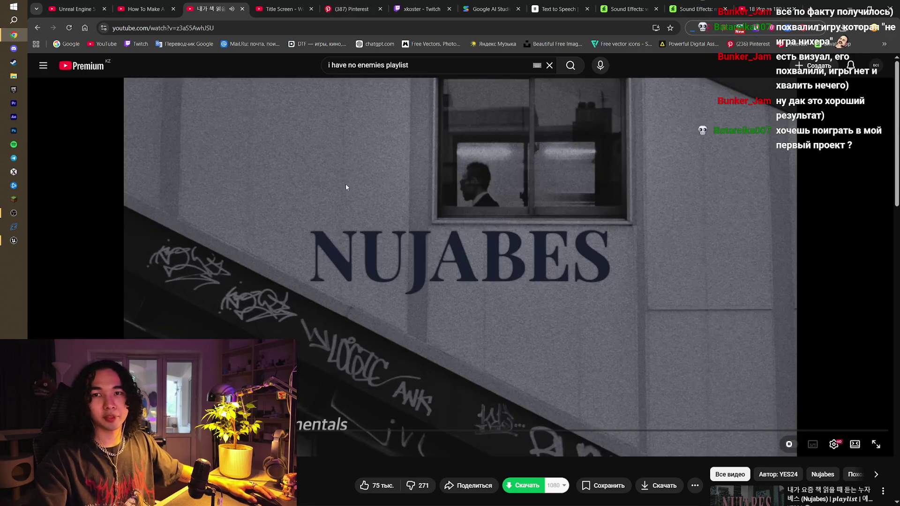
{"action": "left_click", "coordinate": [346, 187]}
{"action": "left_click", "coordinate": [345, 187]}
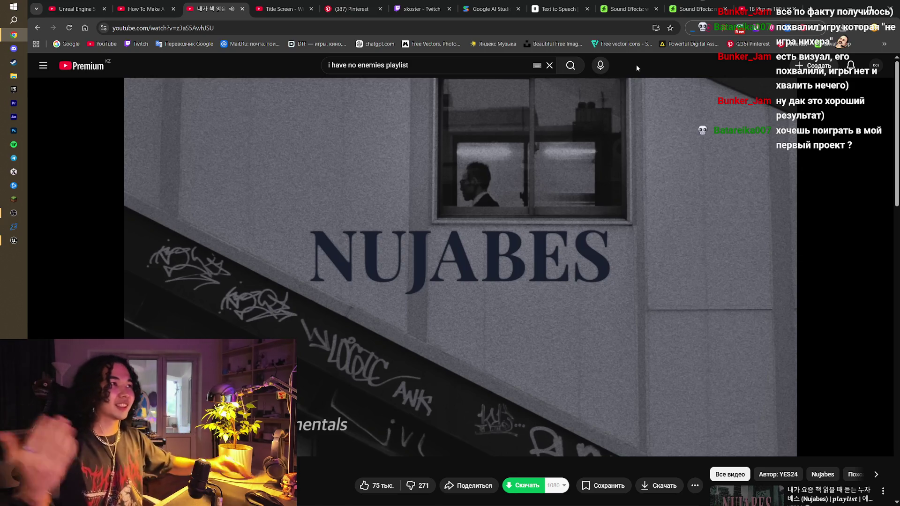
- Jump the stream recording's live chat to the newest messages, then bring Unreal Editor forward
{"action": "left_click", "coordinate": [761, 9]}
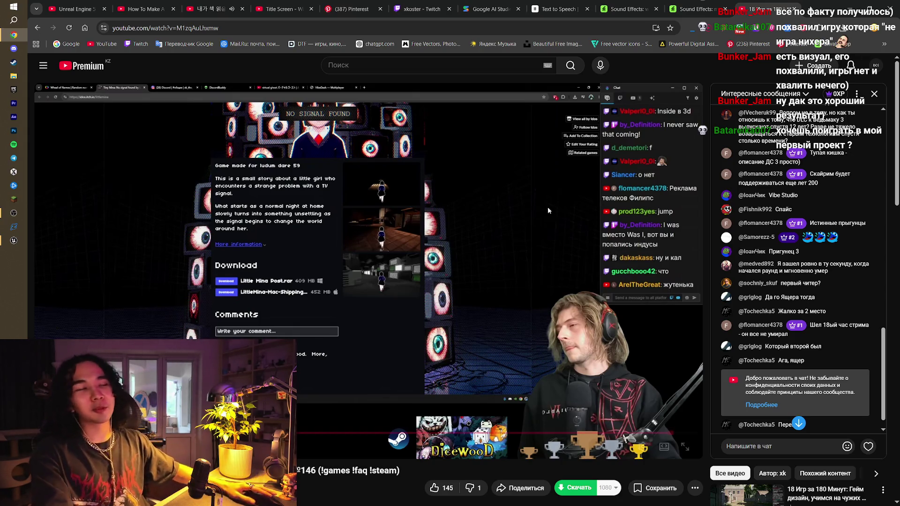
{"action": "left_click", "coordinate": [798, 426]}
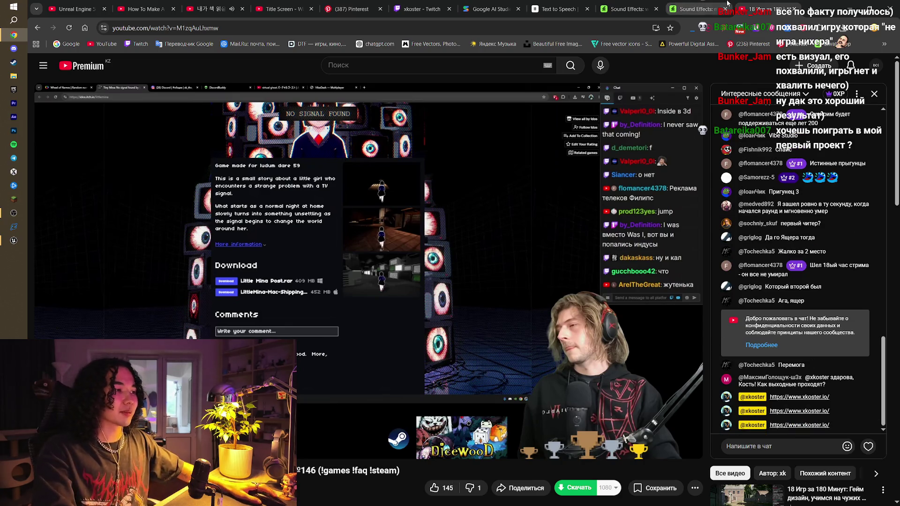
{"action": "left_click", "coordinate": [422, 9]}
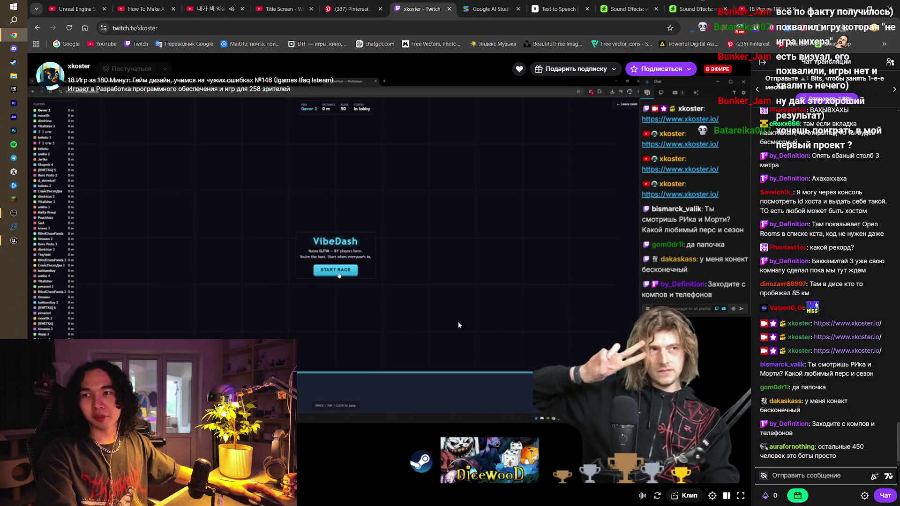
{"action": "mouse_move", "coordinate": [23, 241]}
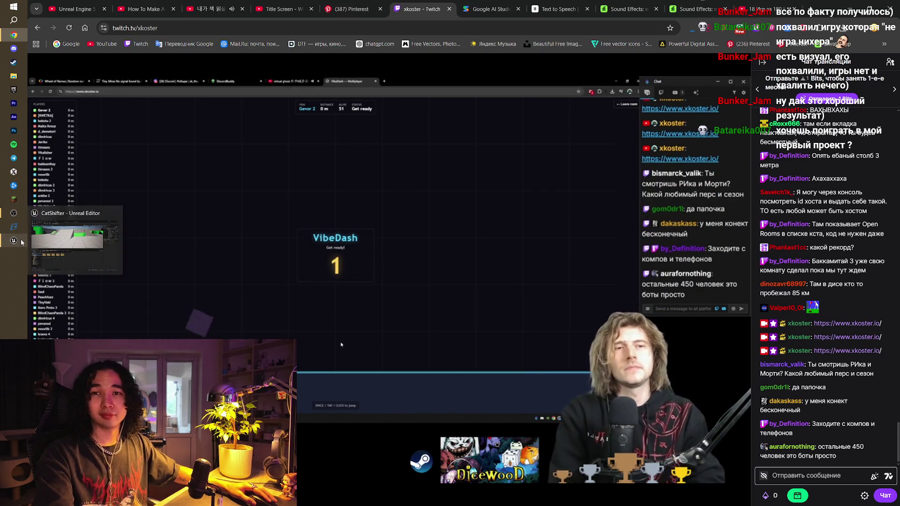
{"action": "left_click", "coordinate": [22, 241]}
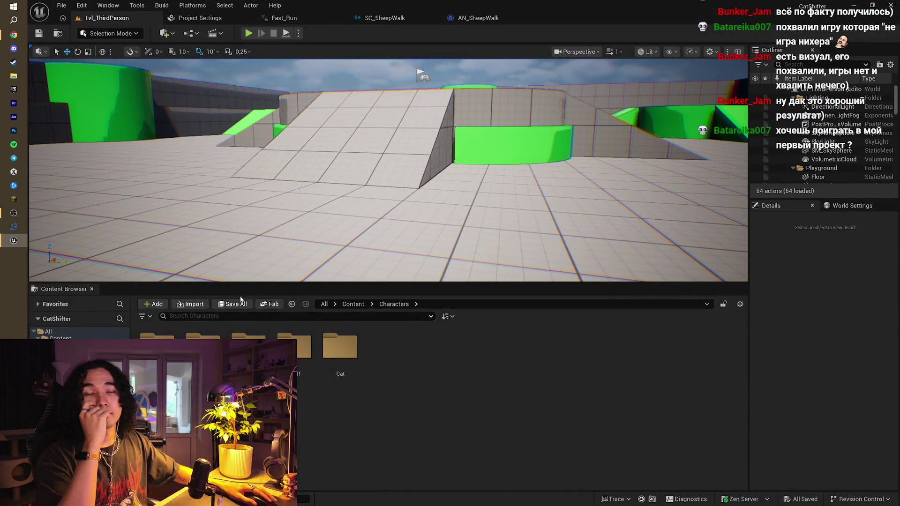
- Open the Wolf folder under Characters in the Content Browser, then return to the Twitch stream
{"action": "left_click_drag", "start_coordinate": [428, 169], "coordinate": [473, 138]}
{"action": "left_click", "coordinate": [298, 340]}
{"action": "double_click", "coordinate": [297, 341]}
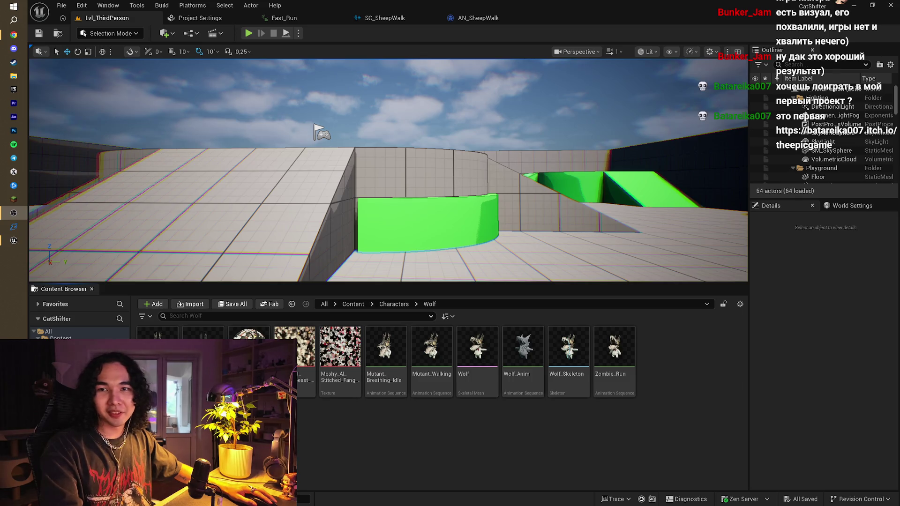
{"action": "left_click", "coordinate": [14, 34]}
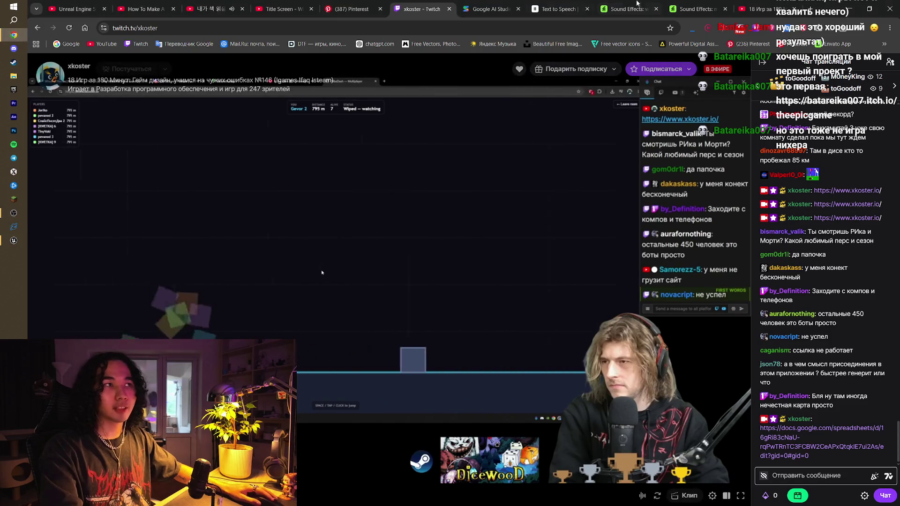
- Load batareika007.itch.io/theepicgame in a new tab and scroll through the page
{"action": "key", "text": "ctrl+t"}
{"action": "type", "text": "batareika007.itch.io/theepicgame"}
{"action": "key", "text": "Return"}
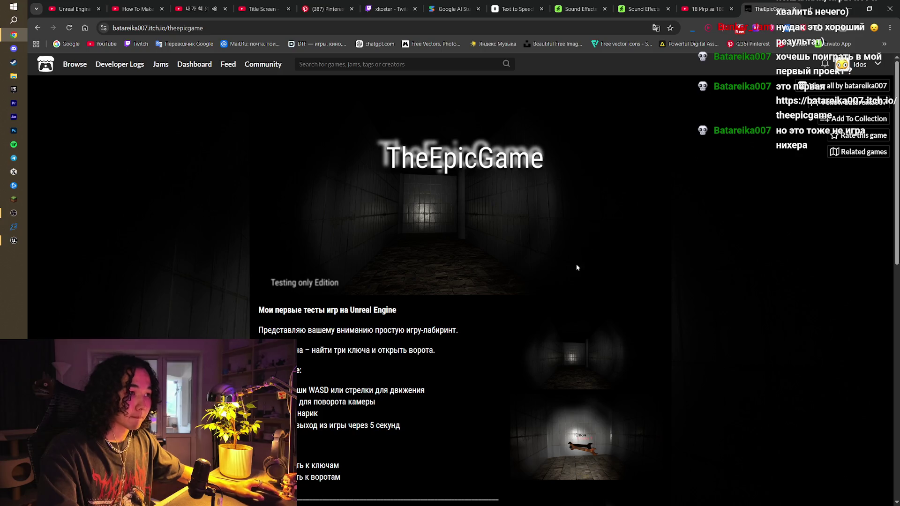
{"action": "scroll", "coordinate": [482, 280], "scroll_direction": "down", "scroll_amount": 4}
{"action": "scroll", "coordinate": [481, 281], "scroll_direction": "down", "scroll_amount": 6}
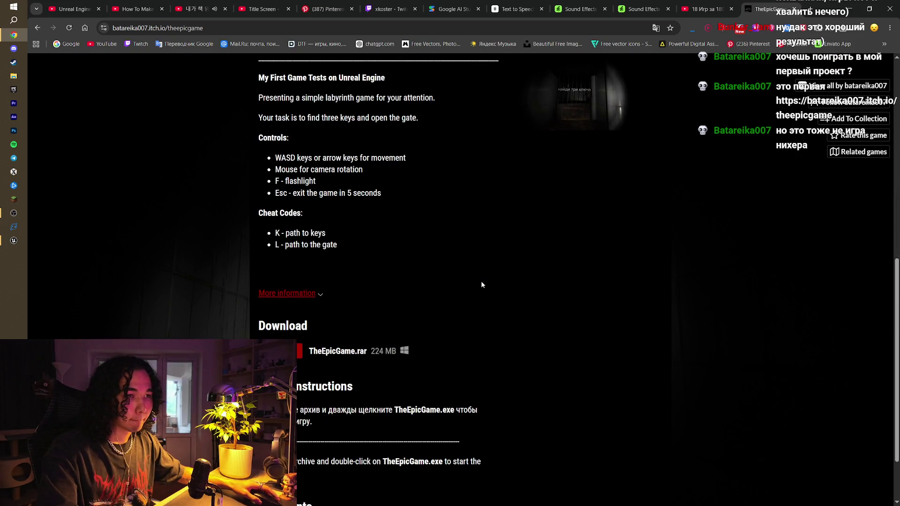
{"action": "scroll", "coordinate": [481, 284], "scroll_direction": "up", "scroll_amount": 10}
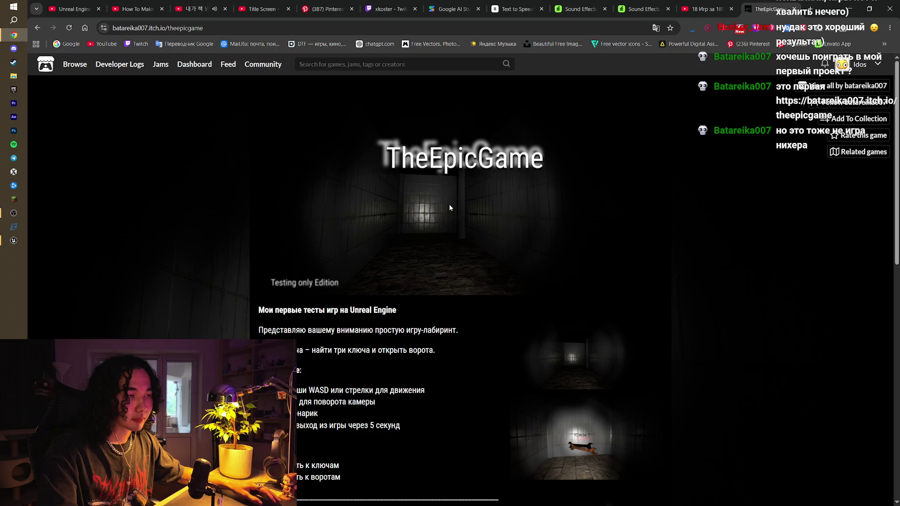
- Enlarge TheEpicGame's screenshots, step through them, and close the viewer
{"action": "left_click", "coordinate": [561, 333]}
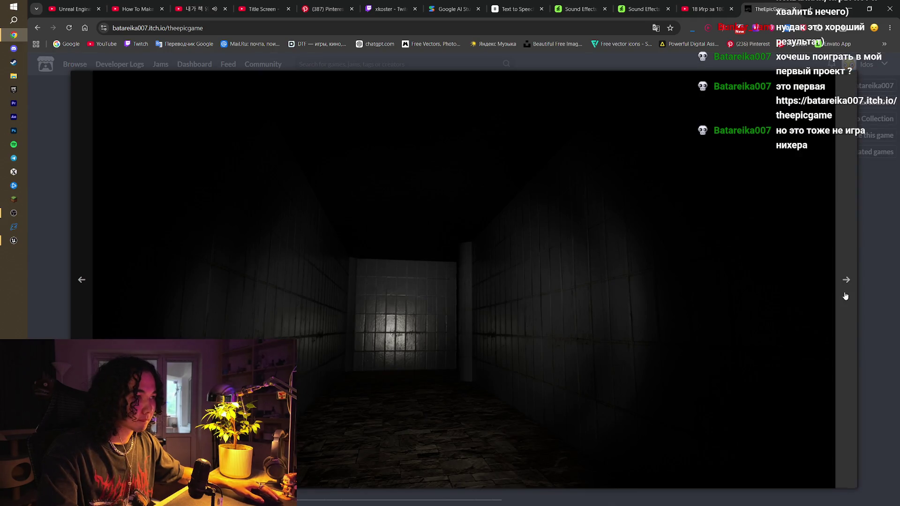
{"action": "left_click", "coordinate": [845, 296]}
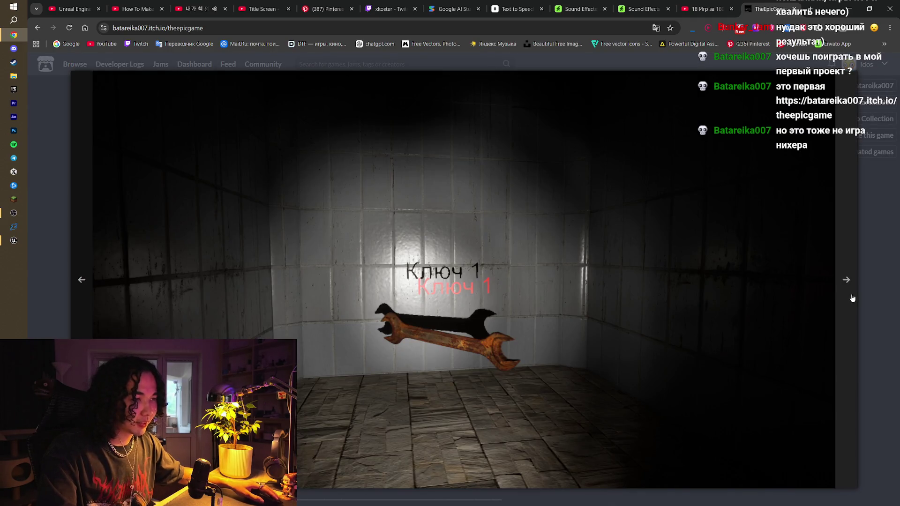
{"action": "left_click", "coordinate": [850, 293]}
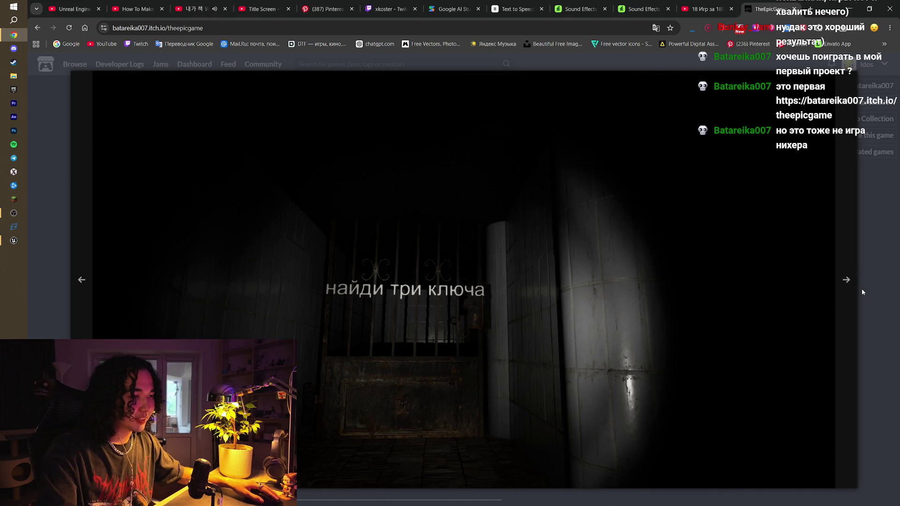
{"action": "left_click", "coordinate": [849, 289]}
{"action": "left_click", "coordinate": [857, 292]}
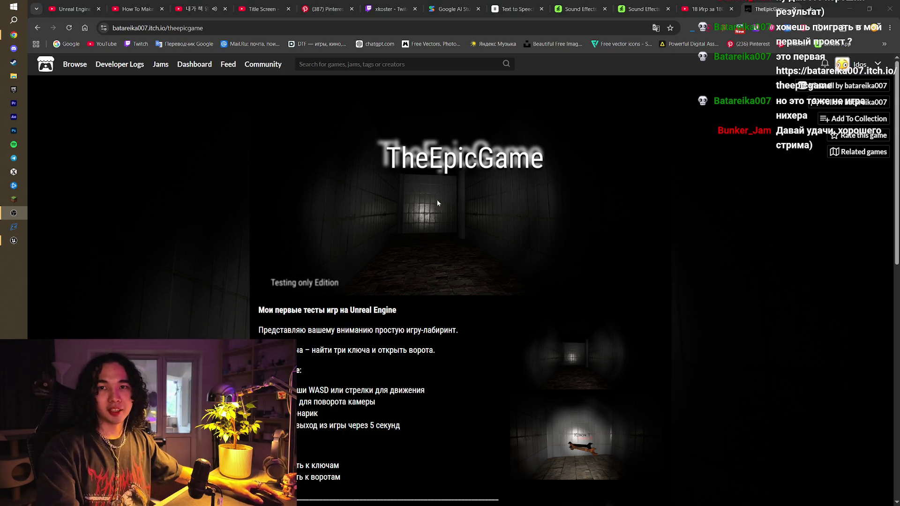
- Expand the game's More information details, then switch to the YouTube video tab
{"action": "scroll", "coordinate": [456, 185], "scroll_direction": "down", "scroll_amount": 10}
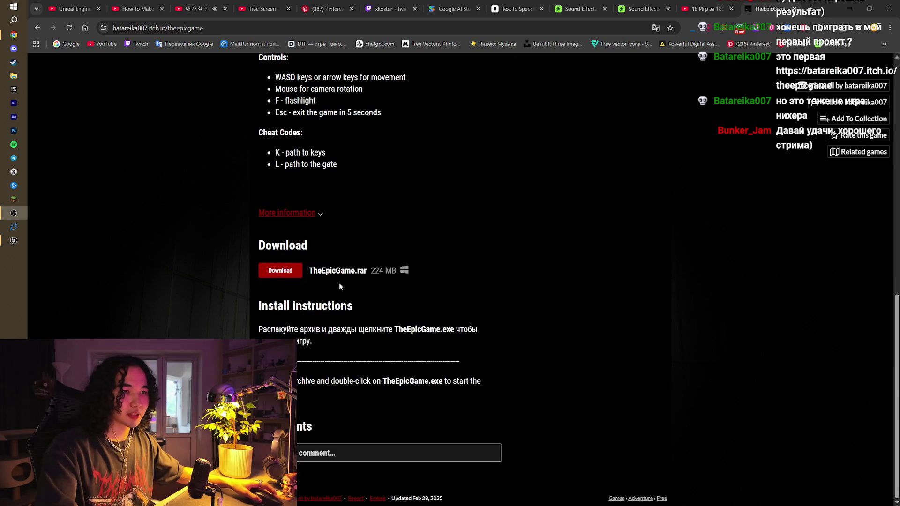
{"action": "left_click", "coordinate": [272, 211]}
{"action": "scroll", "coordinate": [438, 250], "scroll_direction": "down", "scroll_amount": 2}
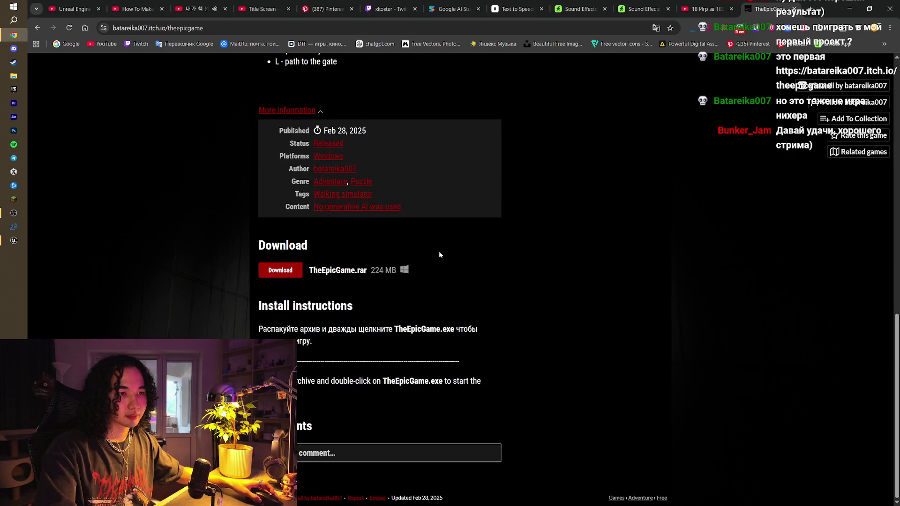
{"action": "scroll", "coordinate": [438, 251], "scroll_direction": "up", "scroll_amount": 5}
{"action": "scroll", "coordinate": [440, 254], "scroll_direction": "up", "scroll_amount": 7}
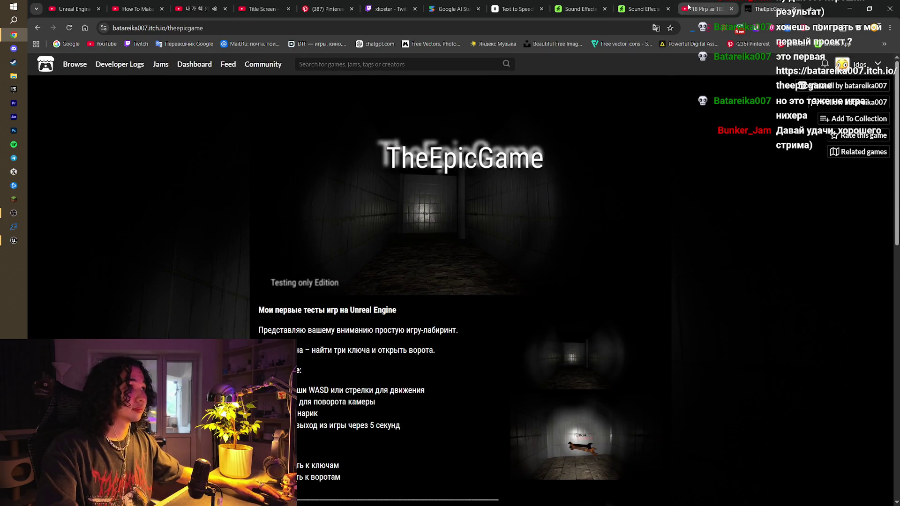
{"action": "left_click", "coordinate": [705, 9]}
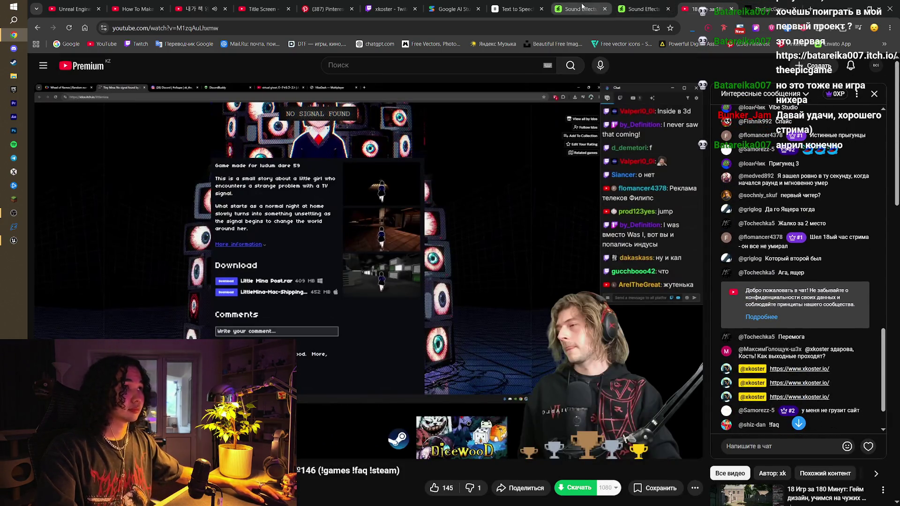
- Bring up the Twitch stream tab, then switch back to Unreal Editor
{"action": "left_click", "coordinate": [398, 5]}
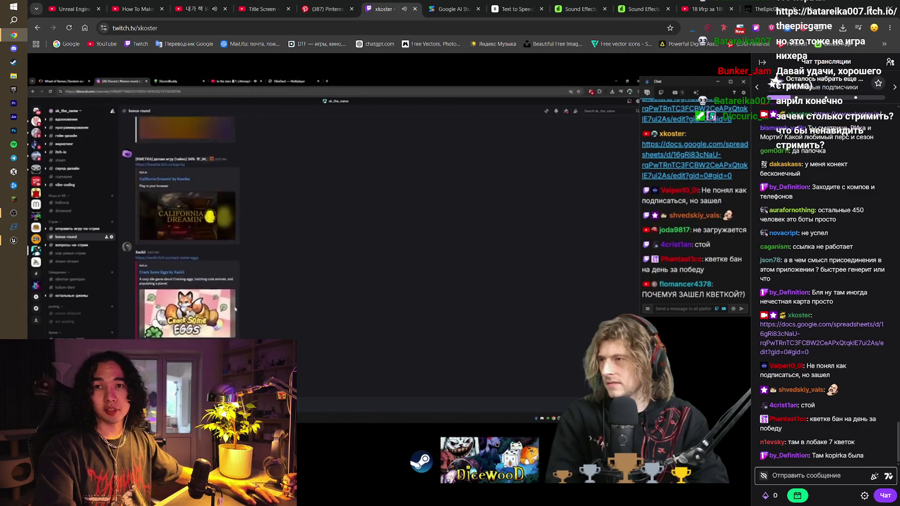
{"action": "left_click", "coordinate": [13, 240]}
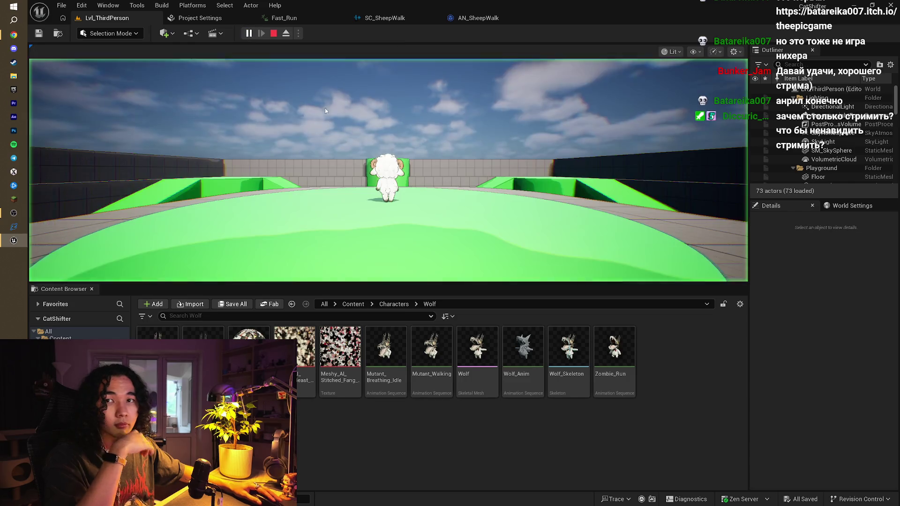
- Play the level, run the sheep, press E to become the wolf, run the wolf, then press Esc
{"action": "left_click", "coordinate": [325, 110]}
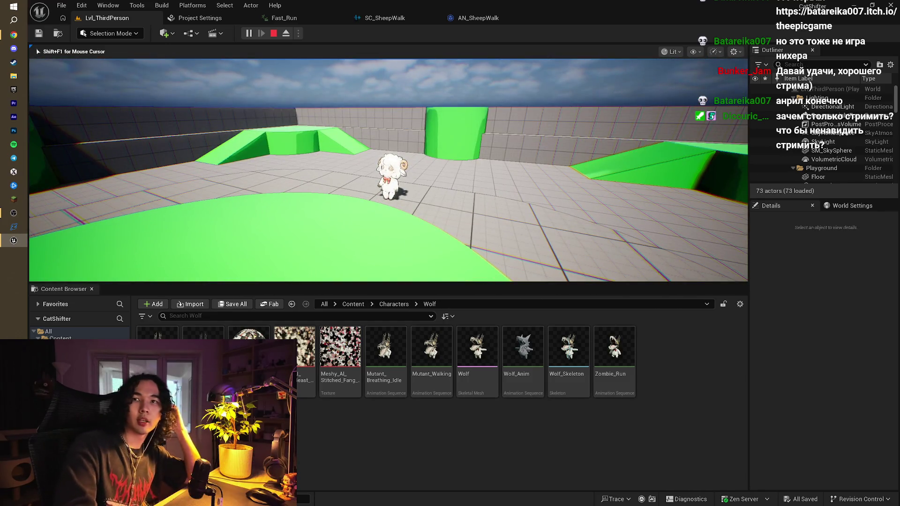
{"action": "key", "text": "w"}
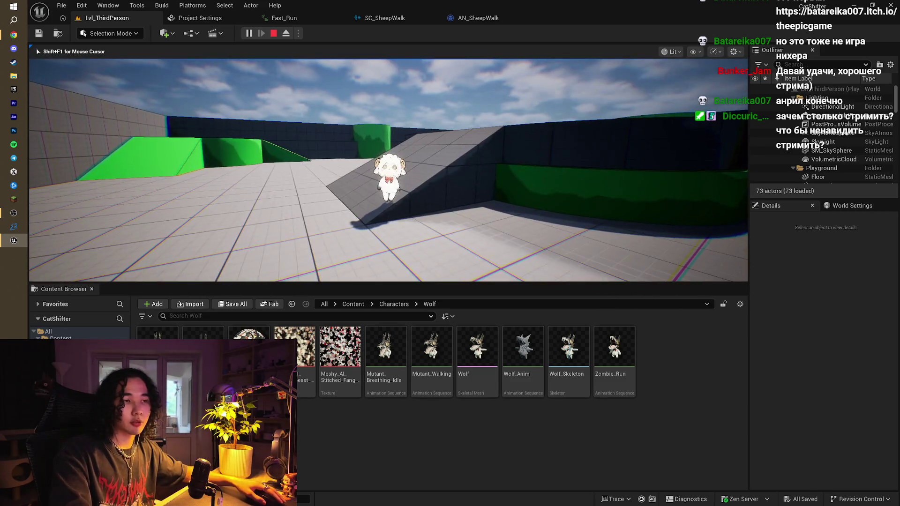
{"action": "key", "text": "e"}
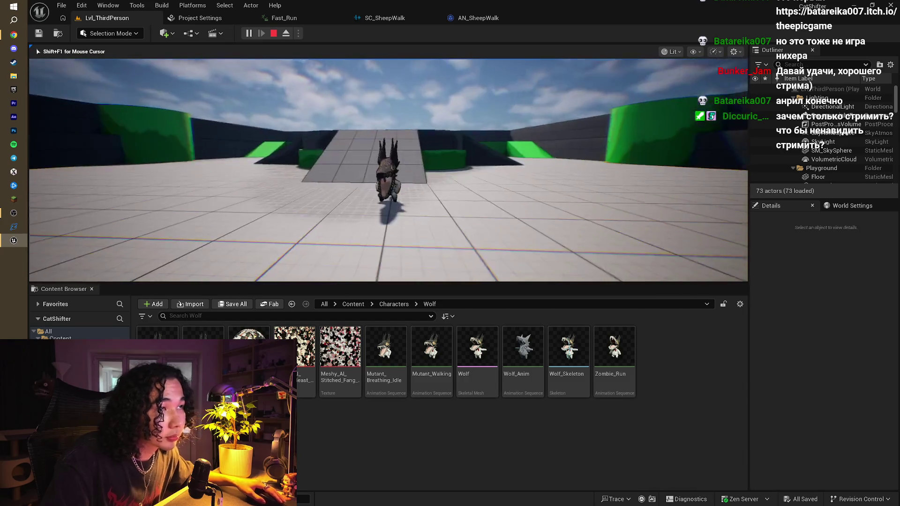
{"action": "key", "text": "e"}
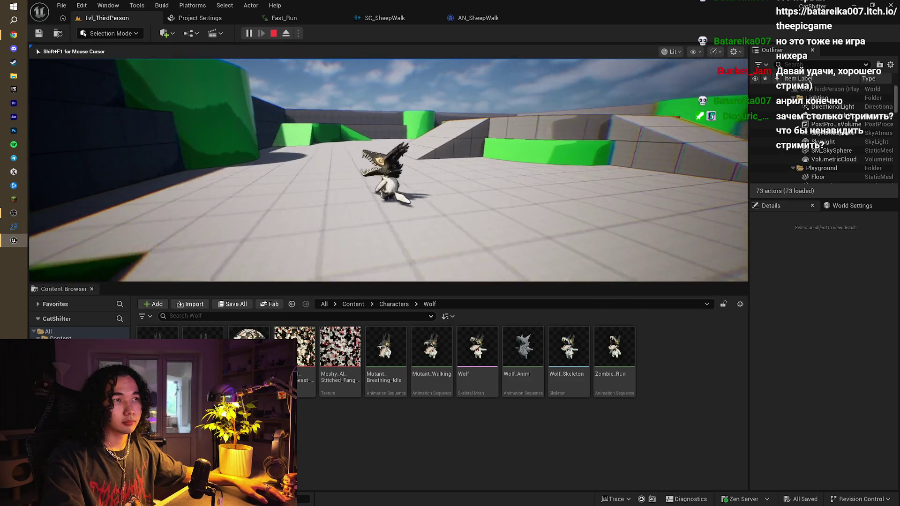
{"action": "key", "text": "w"}
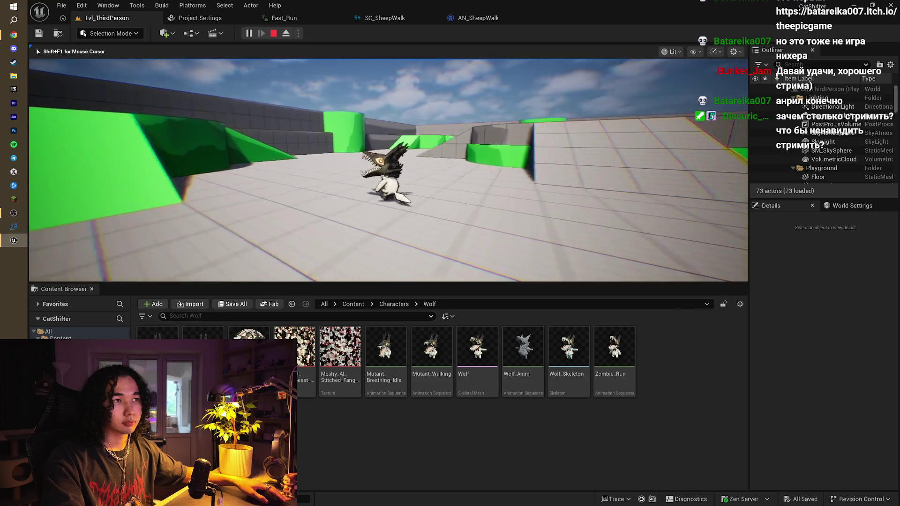
{"action": "key", "text": "w"}
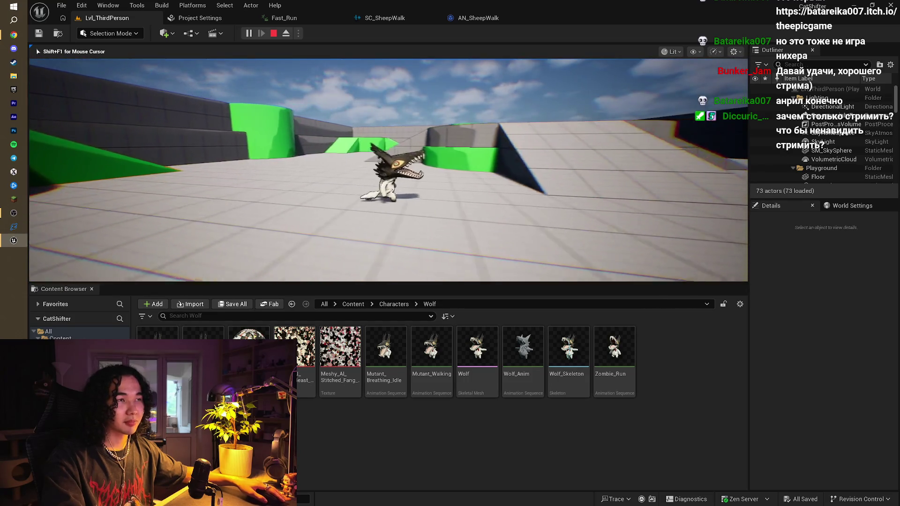
{"action": "key", "text": "Escape"}
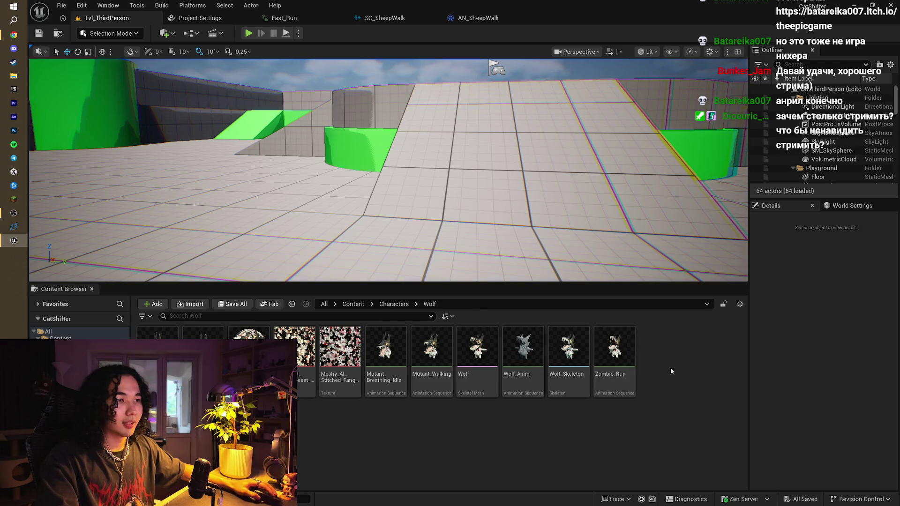
- Open the Desktop SheepWolf\Wolf folder in File Explorer and open the Bowtie Beast texture_fbx zip
{"action": "left_click", "coordinate": [15, 76]}
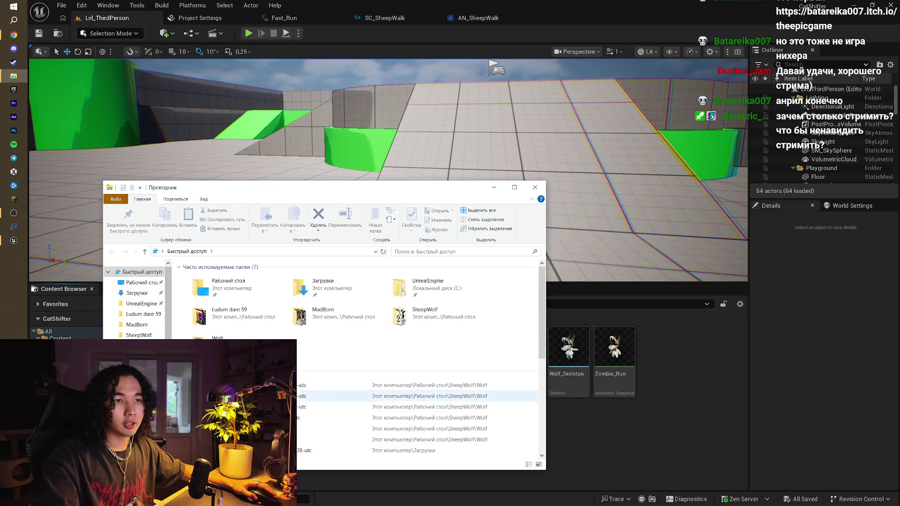
{"action": "left_click", "coordinate": [136, 346]}
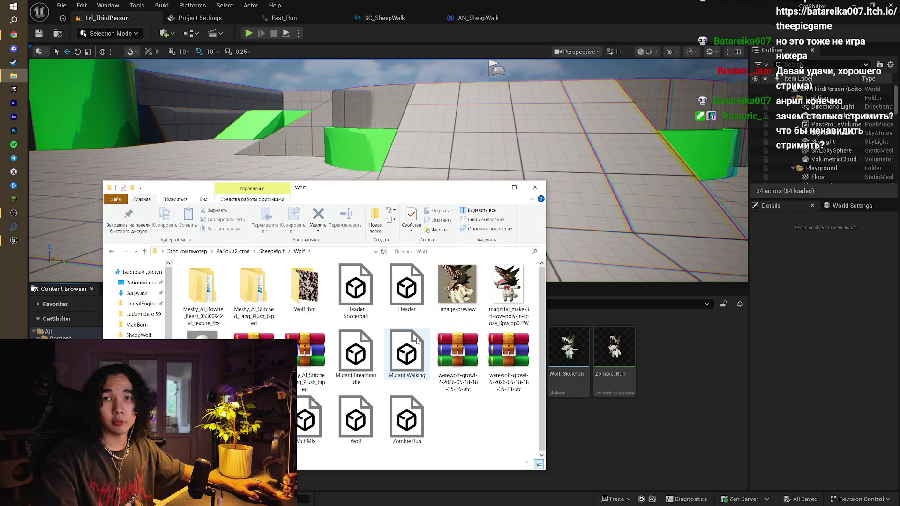
{"action": "mouse_move", "coordinate": [416, 340]}
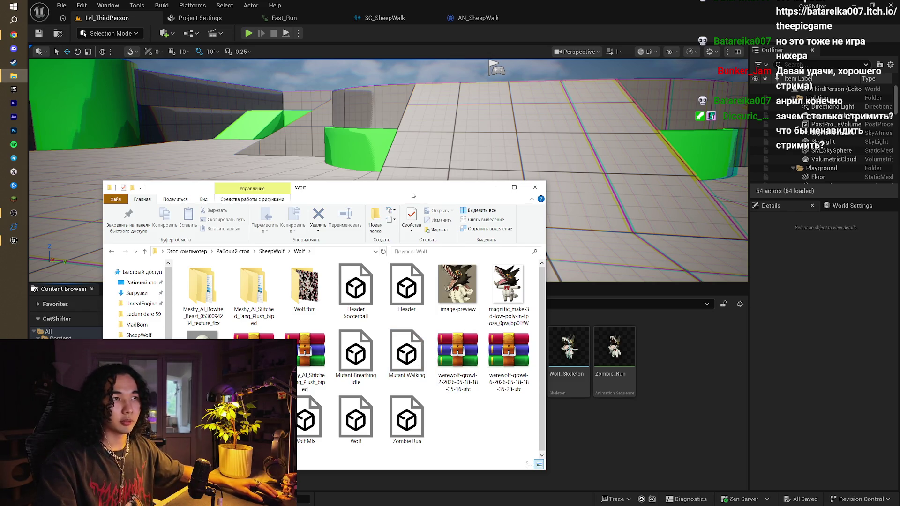
{"action": "left_click_drag", "start_coordinate": [413, 195], "coordinate": [405, 80]}
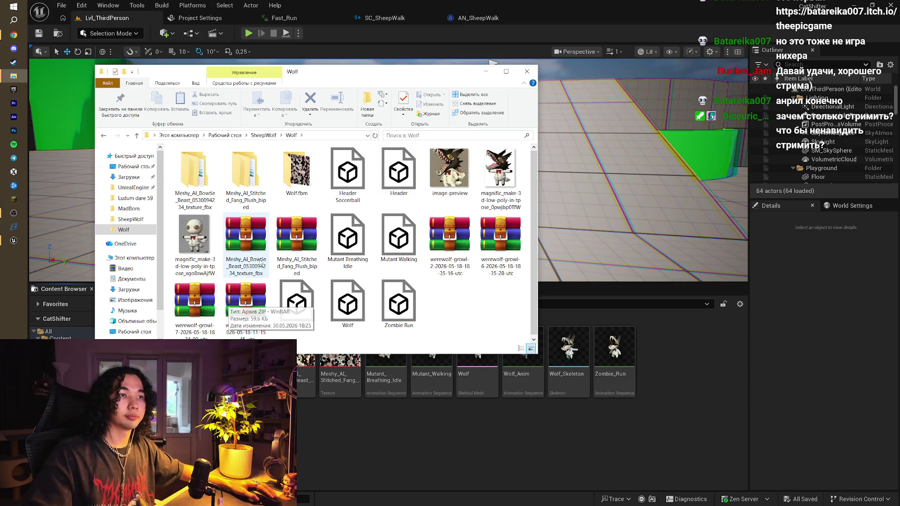
{"action": "double_click", "coordinate": [253, 231]}
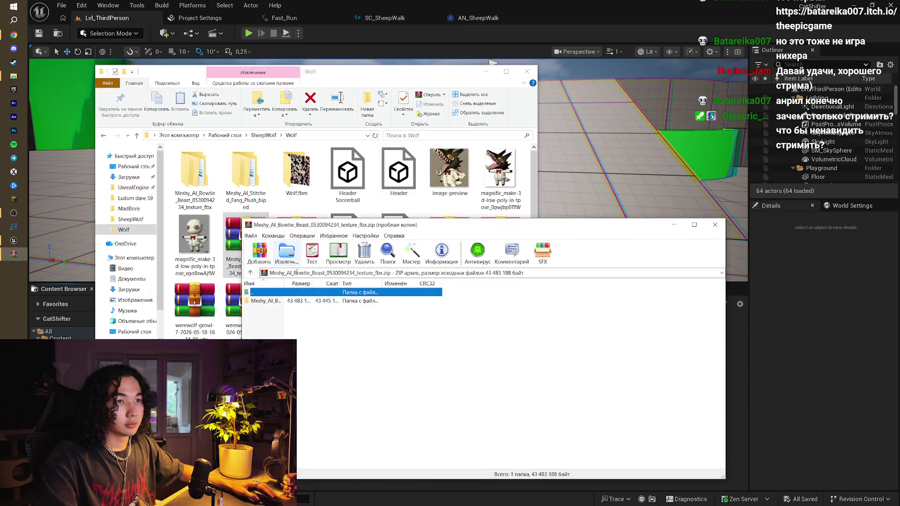
- Try extracting the Bowtie Beast zip, dismiss the no-files message, and close the archive
{"action": "left_click", "coordinate": [289, 251]}
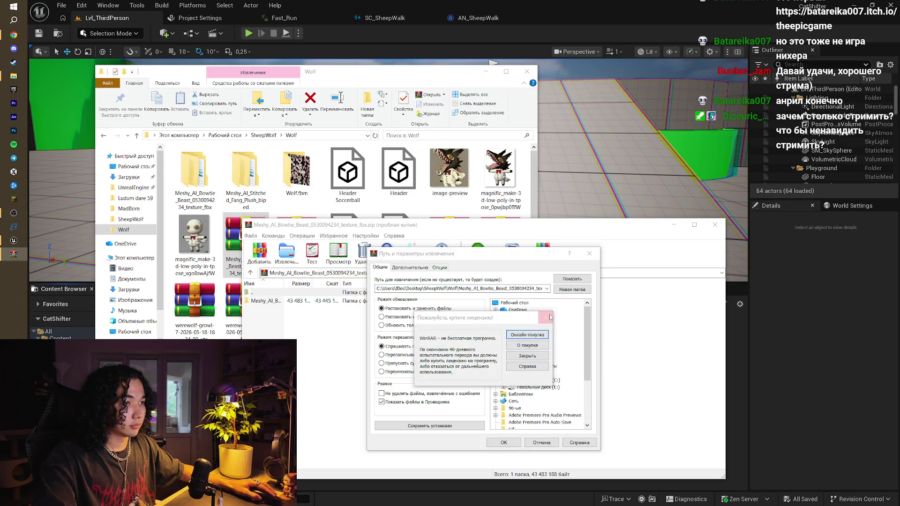
{"action": "left_click", "coordinate": [515, 442]}
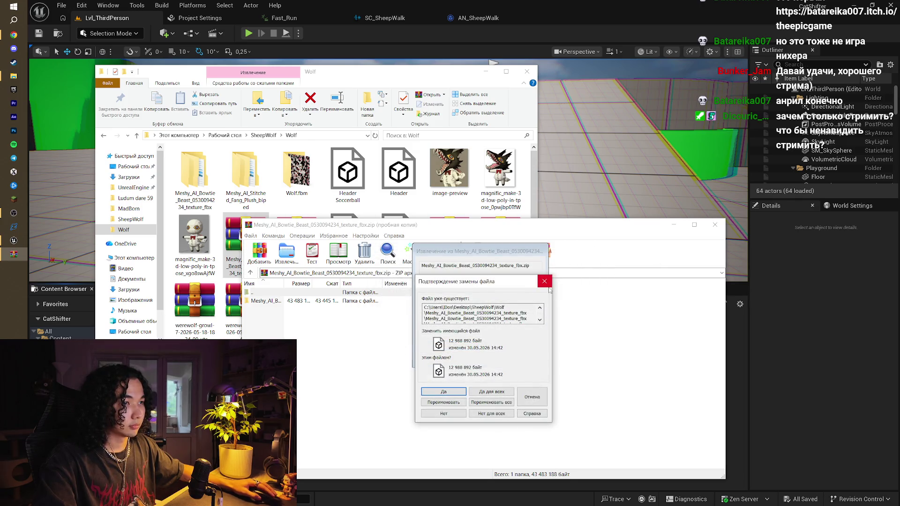
{"action": "left_click", "coordinate": [538, 83]}
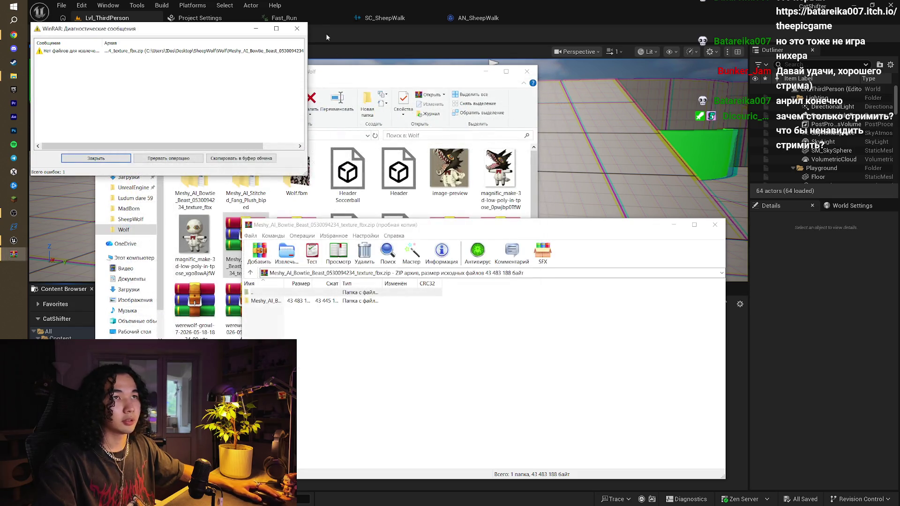
{"action": "left_click", "coordinate": [297, 28]}
{"action": "left_click", "coordinate": [715, 224]}
- Select the werewolf growl and grunt archives and extract them into a Wolf subfolder
{"action": "left_click", "coordinate": [474, 292]}
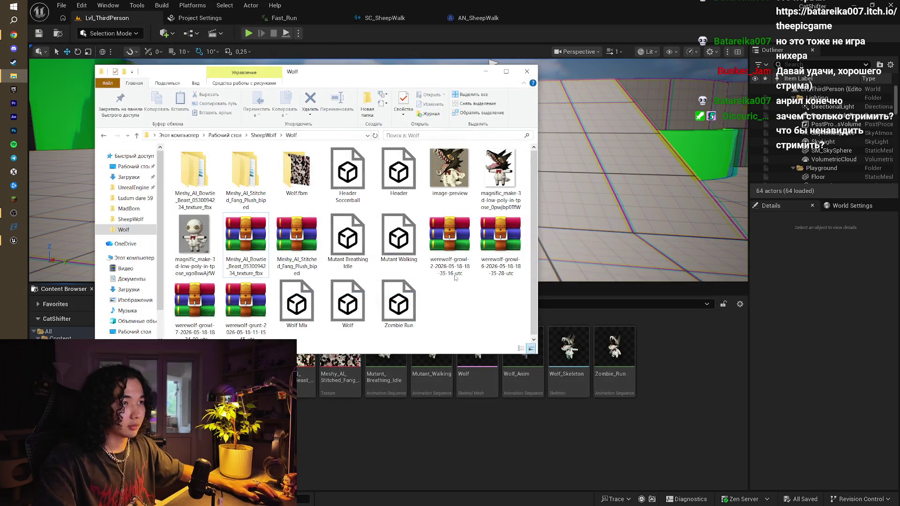
{"action": "left_click", "coordinate": [443, 246]}
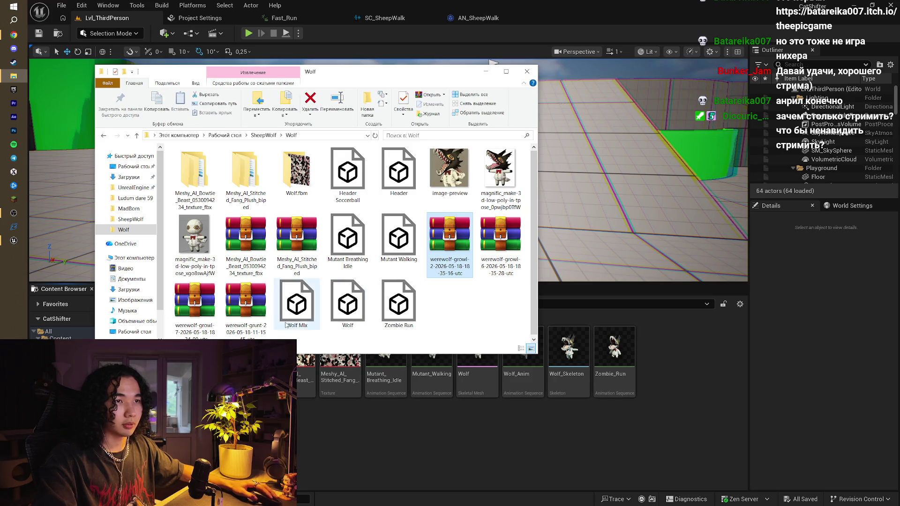
{"action": "left_click", "coordinate": [244, 308], "text": "shift"}
{"action": "right_click", "coordinate": [244, 309]}
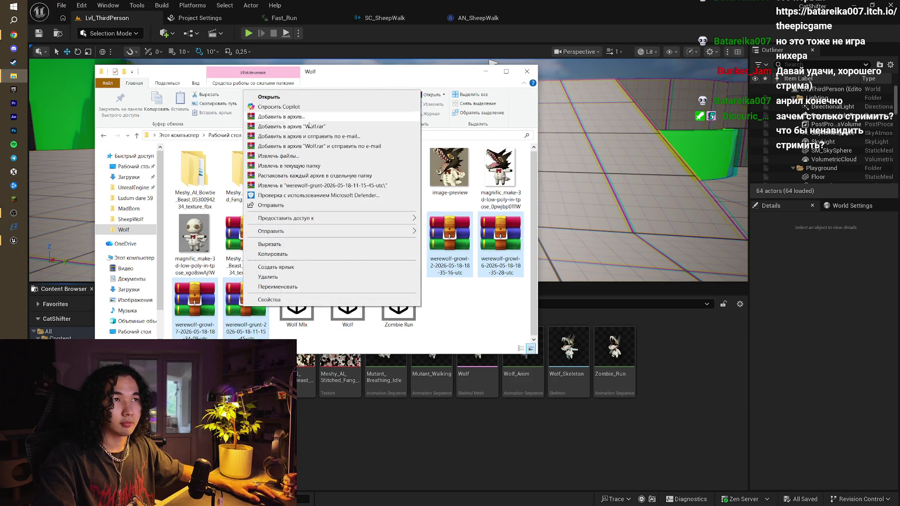
{"action": "left_click", "coordinate": [324, 155]}
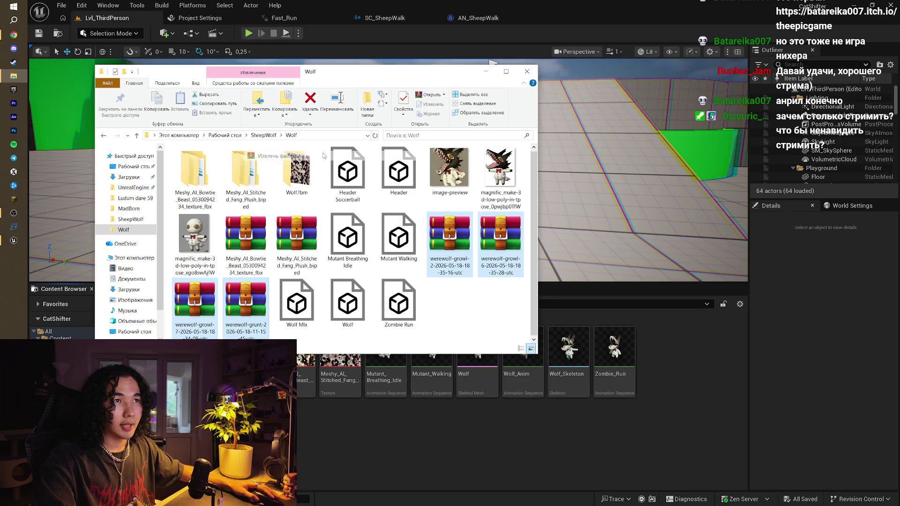
{"action": "left_click", "coordinate": [470, 345]}
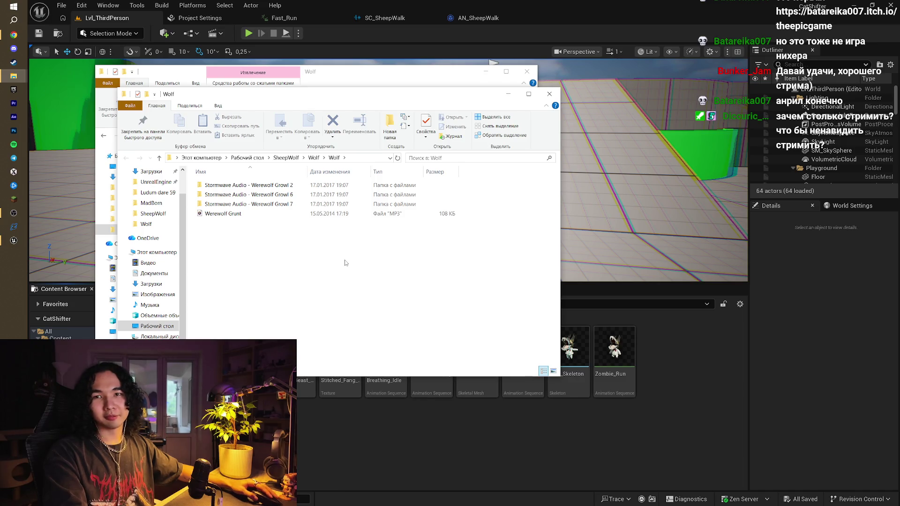
- Move the Werewolf Growl 7 and Werewolf Growl 6 sound files up into the Wolf folder
{"action": "double_click", "coordinate": [244, 205]}
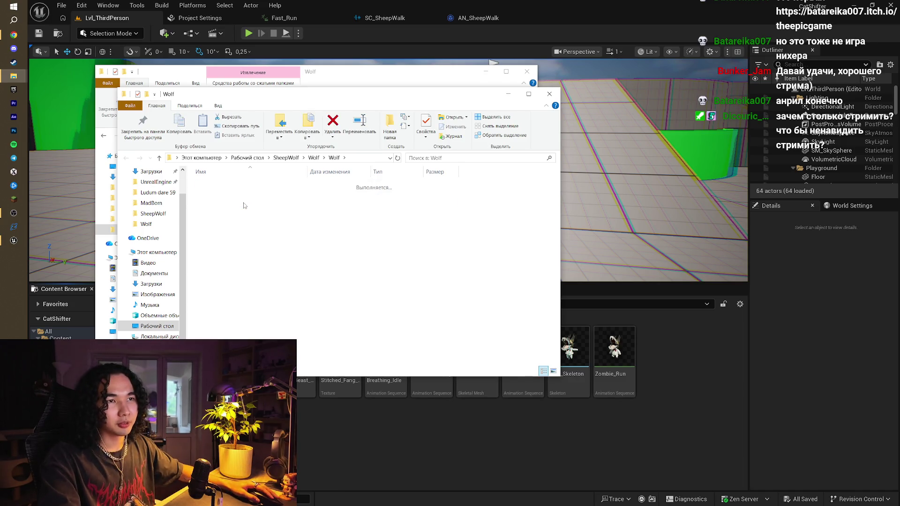
{"action": "key", "text": "BackSpace"}
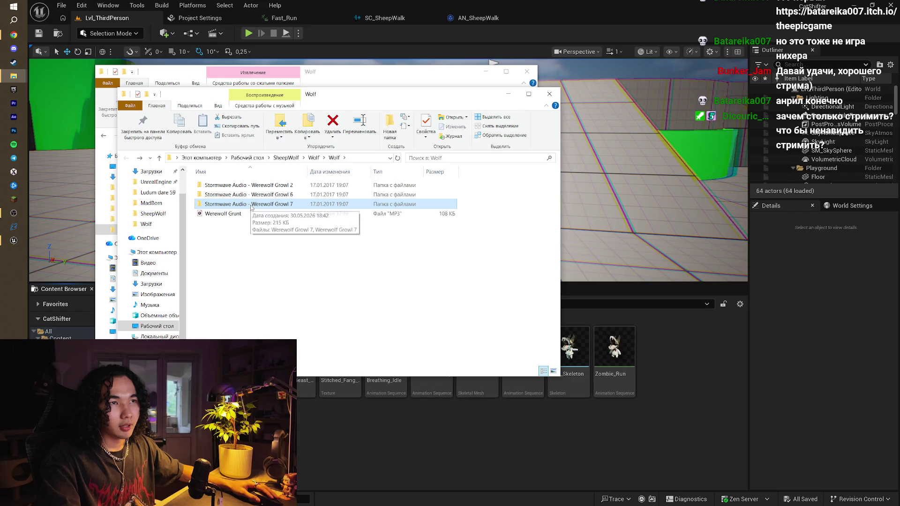
{"action": "double_click", "coordinate": [251, 207]}
{"action": "mouse_move", "coordinate": [249, 208]}
{"action": "left_mouse_down"}
{"action": "mouse_move", "coordinate": [220, 188]}
{"action": "mouse_move", "coordinate": [244, 161]}
{"action": "left_mouse_up"}
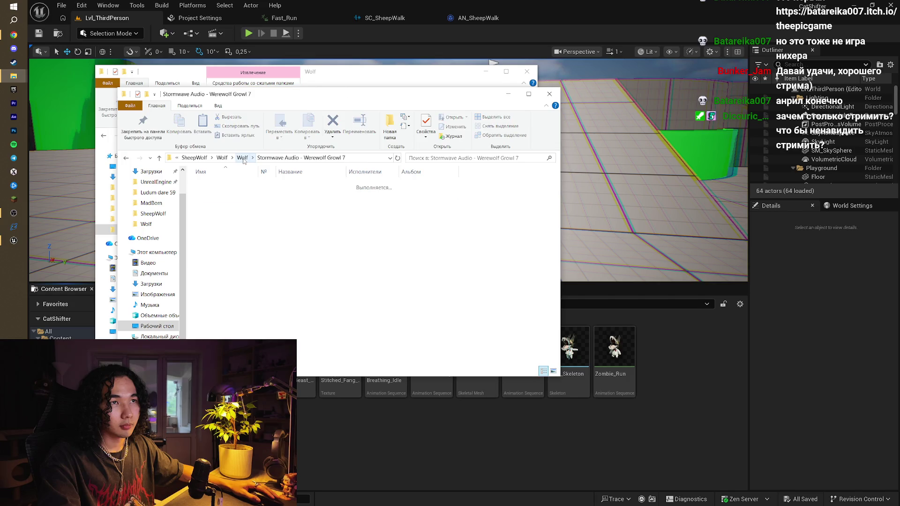
{"action": "left_click", "coordinate": [247, 161]}
{"action": "double_click", "coordinate": [225, 189]}
{"action": "mouse_move", "coordinate": [226, 229]}
{"action": "left_mouse_down"}
{"action": "mouse_move", "coordinate": [234, 146]}
{"action": "mouse_move", "coordinate": [243, 161]}
{"action": "left_mouse_up"}
{"action": "left_click", "coordinate": [243, 161]}
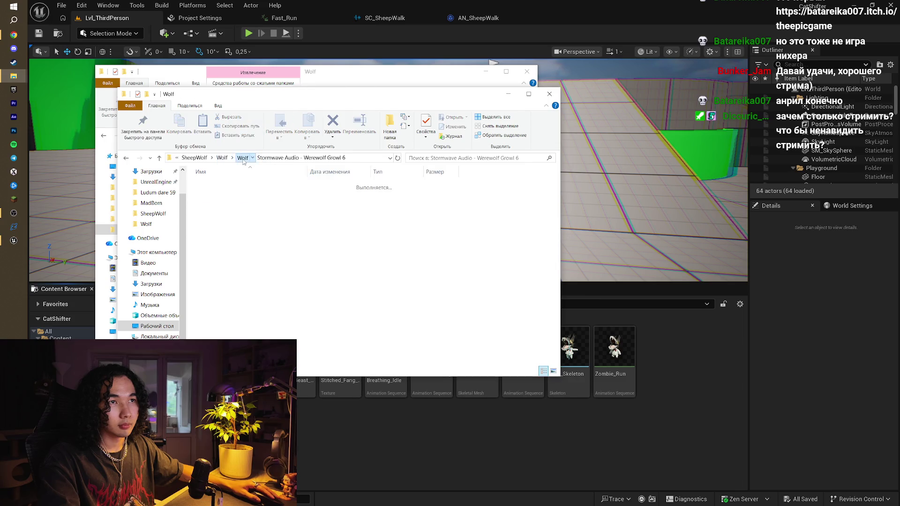
- Move both Werewolf Growl 2 files into the Wolf subfolder, then bring Unreal Editor forward
{"action": "double_click", "coordinate": [324, 194]}
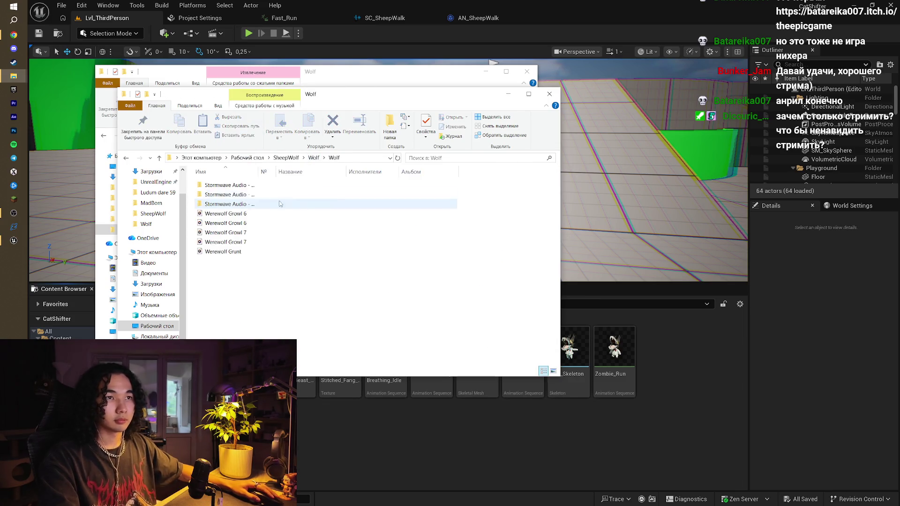
{"action": "double_click", "coordinate": [227, 188]}
{"action": "mouse_move", "coordinate": [226, 219]}
{"action": "left_mouse_down"}
{"action": "mouse_move", "coordinate": [224, 189]}
{"action": "mouse_move", "coordinate": [240, 140]}
{"action": "mouse_move", "coordinate": [243, 158]}
{"action": "left_mouse_up"}
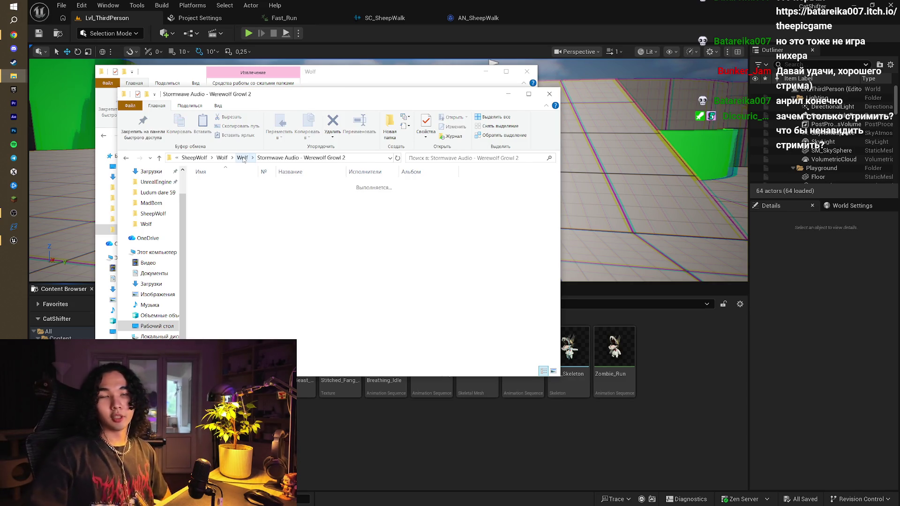
{"action": "left_click", "coordinate": [242, 158]}
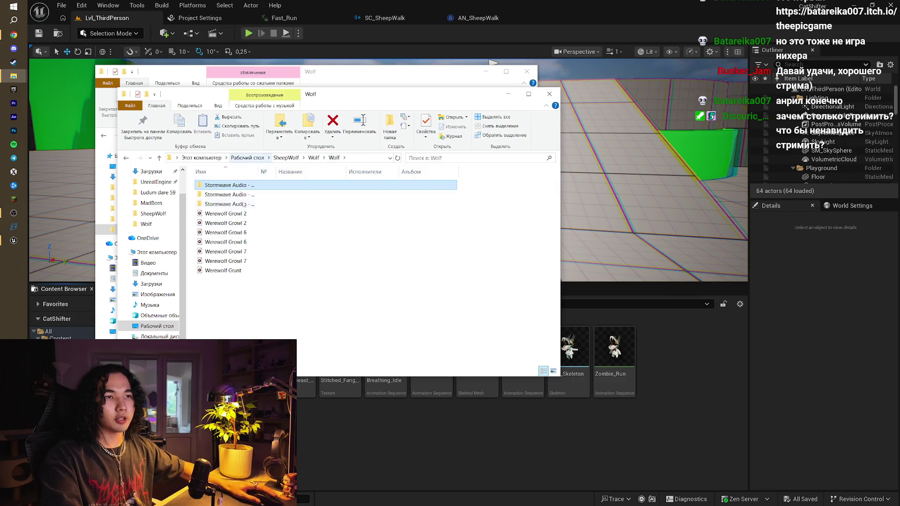
{"action": "left_click", "coordinate": [672, 329]}
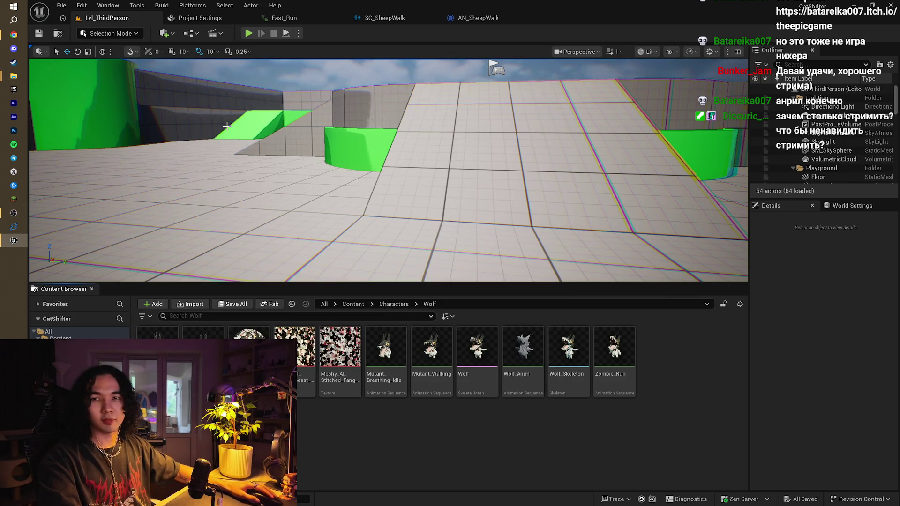
- Glance at the Twitch stream in Chrome, then return to Unreal Editor
{"action": "mouse_move", "coordinate": [14, 35]}
{"action": "left_click", "coordinate": [37, 43]}
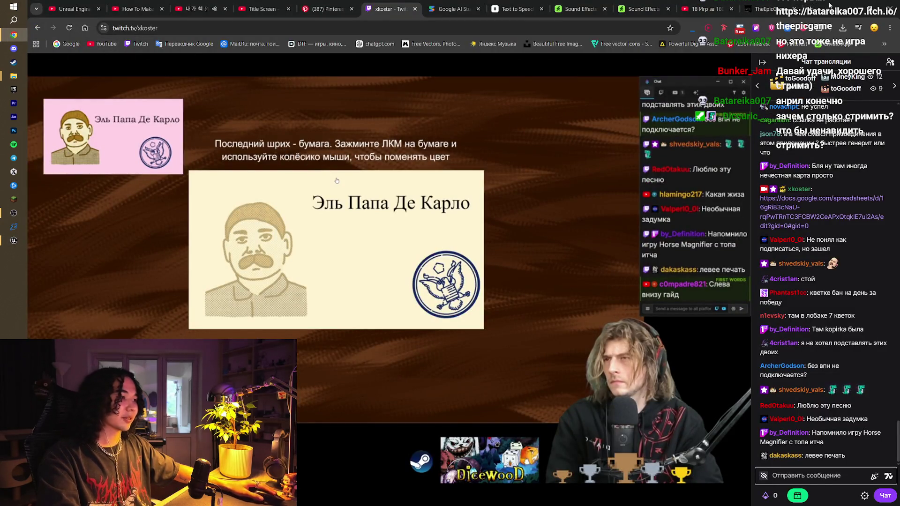
{"action": "key", "text": "alt+Tab"}
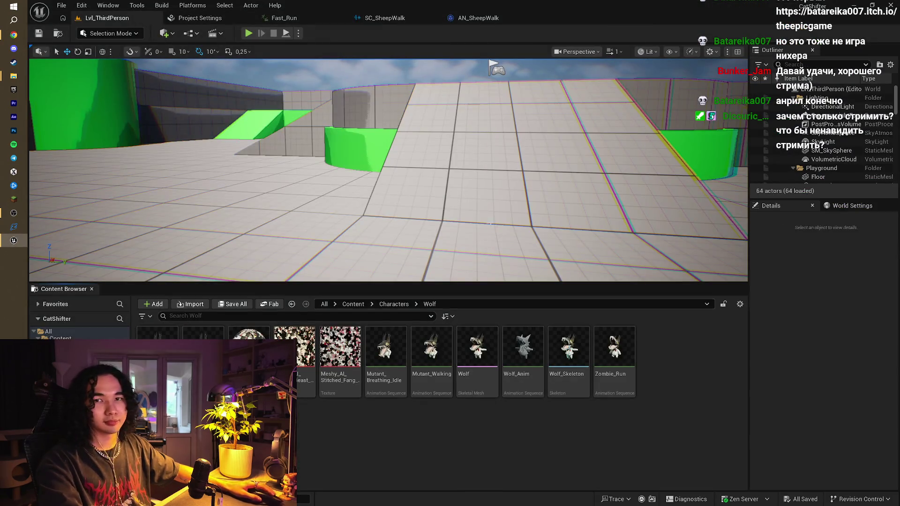
- Orbit the level viewport, then bring the Wolf sounds folder window to the front
{"action": "mouse_move", "coordinate": [13, 213]}
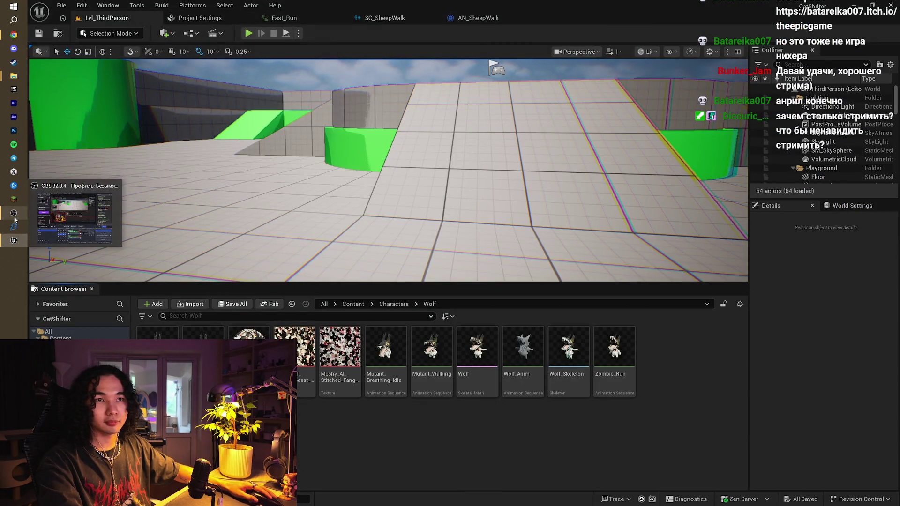
{"action": "left_click_drag", "start_coordinate": [103, 244], "coordinate": [117, 241]}
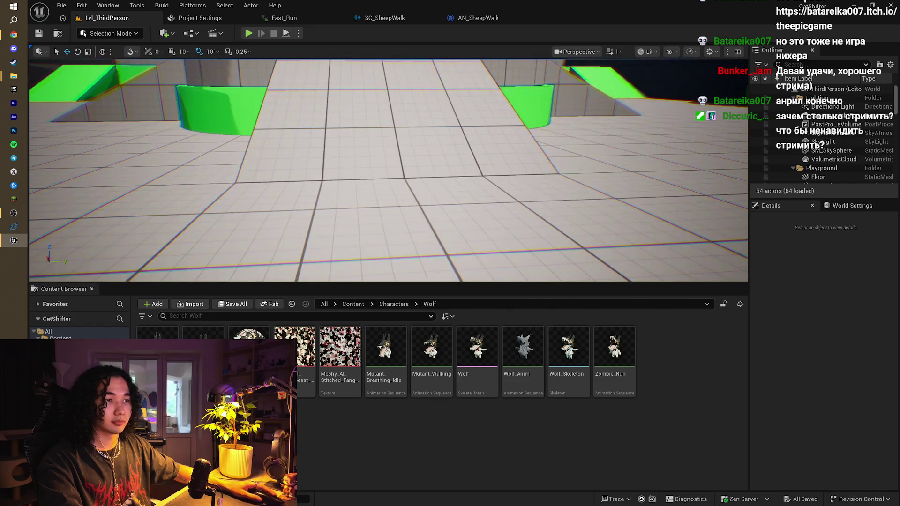
{"action": "mouse_move", "coordinate": [14, 76]}
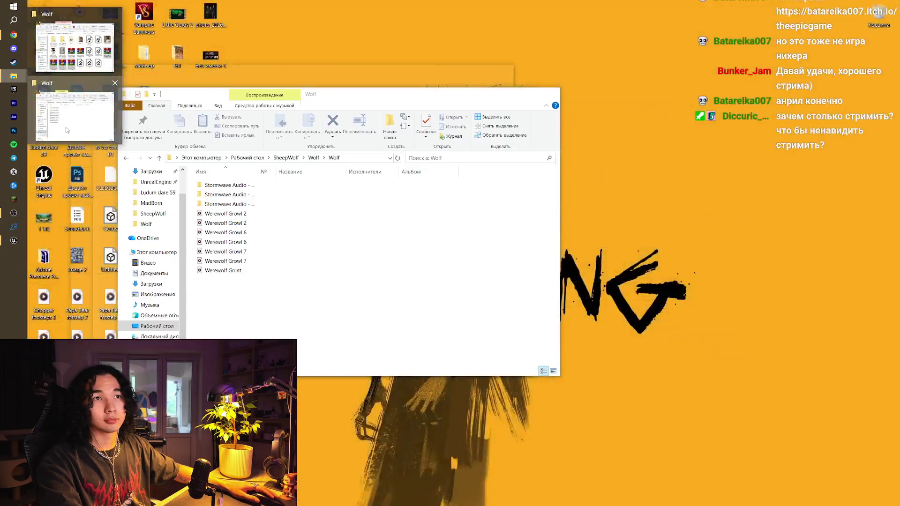
{"action": "left_click", "coordinate": [65, 112]}
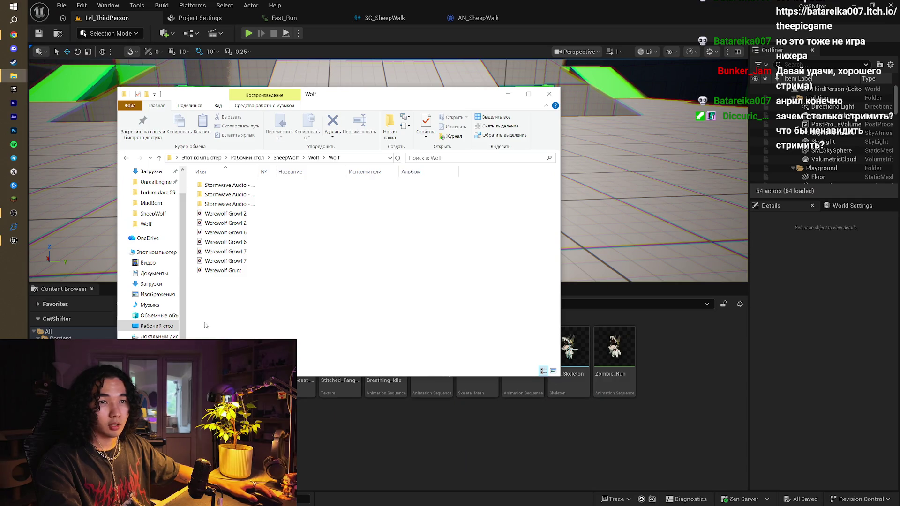
- Play Werewolf Growl 2 and confirm the Stormwave Audio folders are empty
{"action": "double_click", "coordinate": [237, 215]}
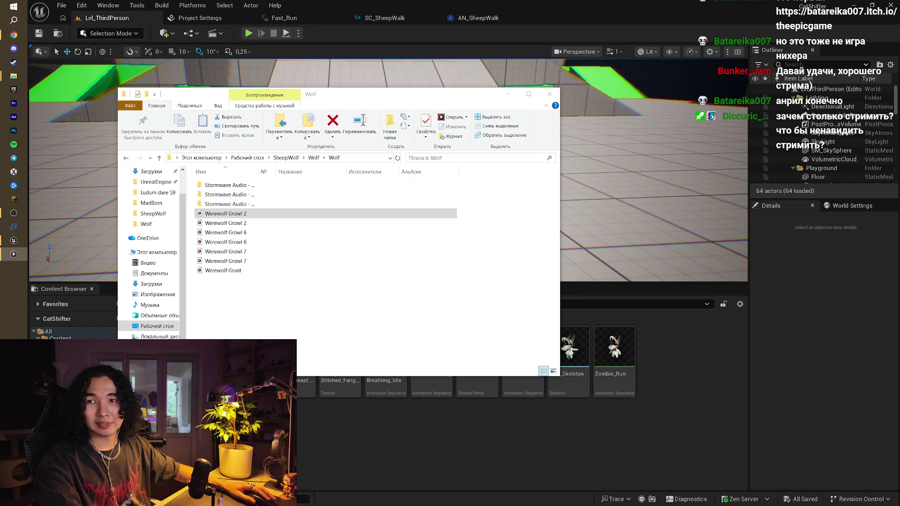
{"action": "left_click", "coordinate": [249, 271]}
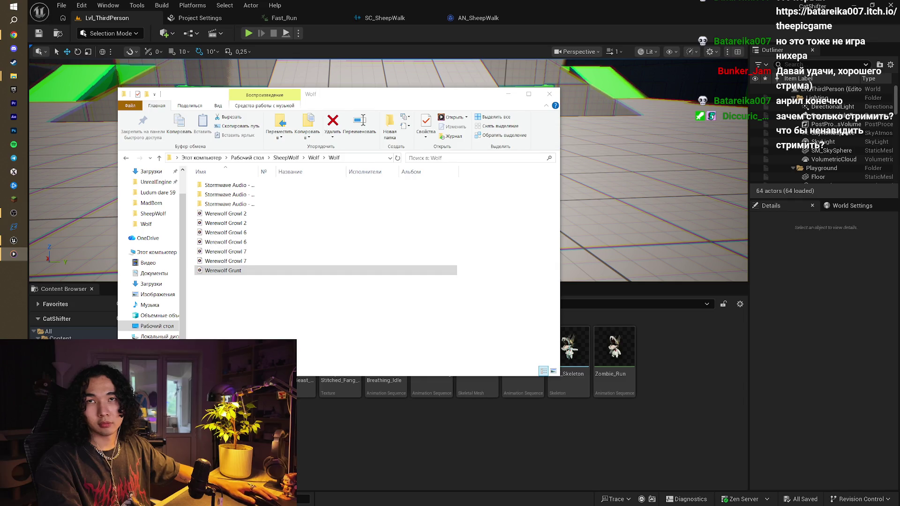
{"action": "double_click", "coordinate": [236, 204]}
{"action": "key", "text": "alt+Left"}
{"action": "double_click", "coordinate": [240, 195]}
{"action": "key", "text": "alt+Left"}
{"action": "double_click", "coordinate": [240, 194]}
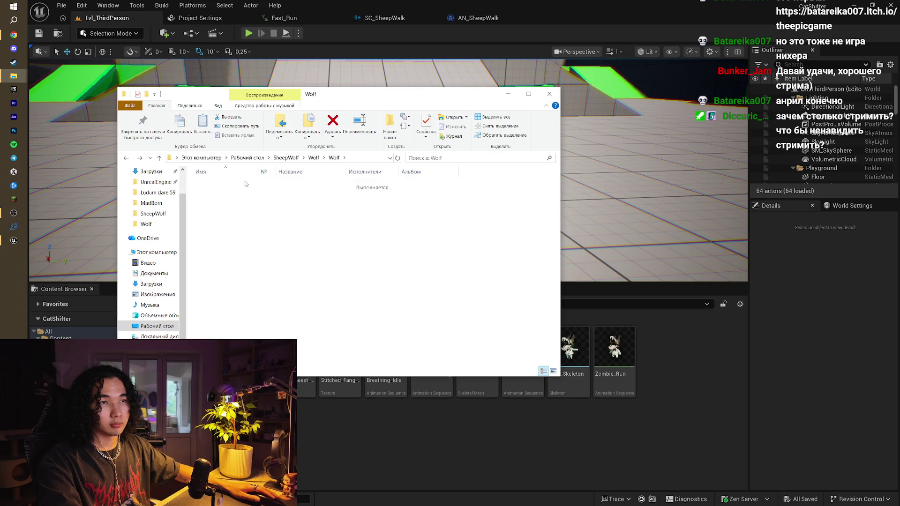
{"action": "key", "text": "alt+Left"}
- Delete the three empty Stormwave Audio folders and go up to the parent Wolf folder
{"action": "mouse_move", "coordinate": [489, 180]}
{"action": "left_mouse_down"}
{"action": "mouse_move", "coordinate": [402, 197]}
{"action": "mouse_move", "coordinate": [396, 207]}
{"action": "left_mouse_up"}
{"action": "key", "text": "Delete"}
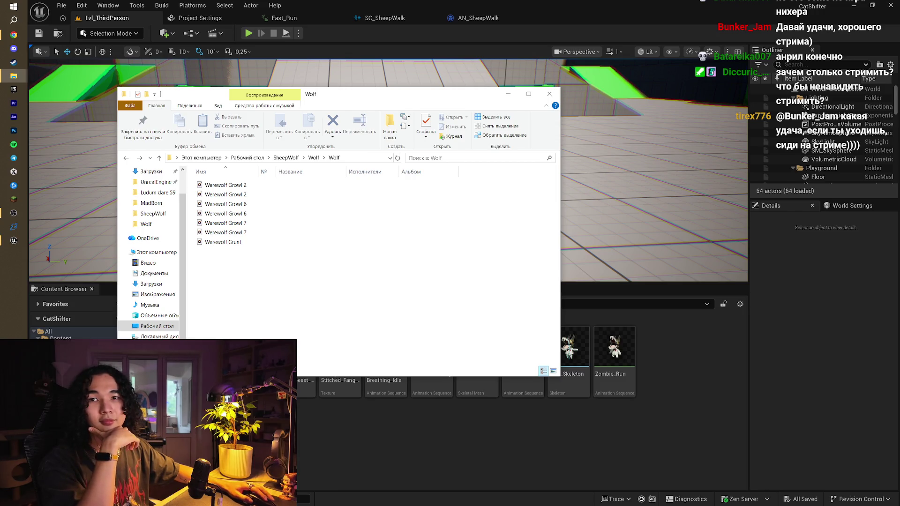
{"action": "left_click", "coordinate": [14, 213]}
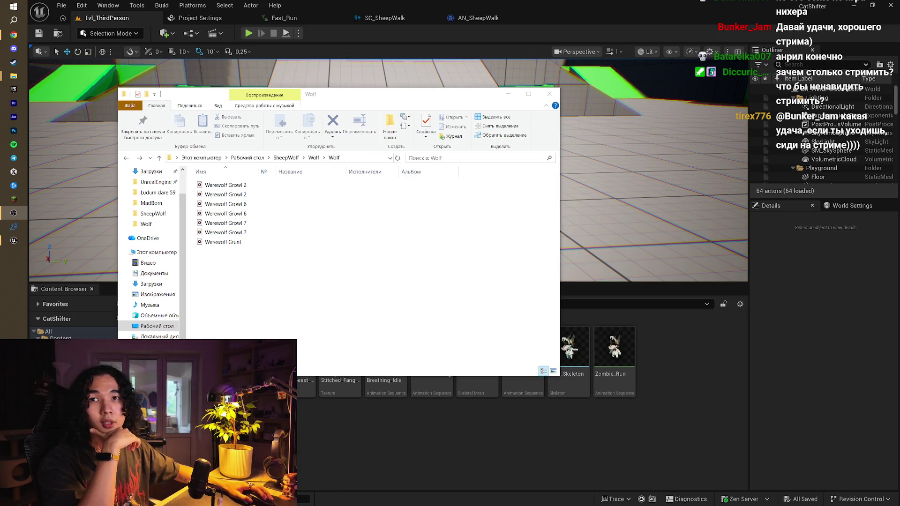
{"action": "left_click", "coordinate": [294, 162]}
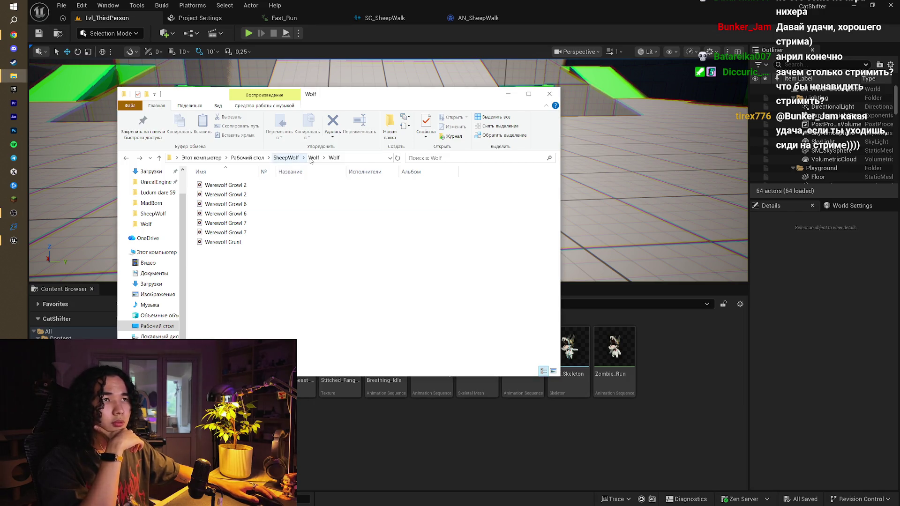
{"action": "left_click", "coordinate": [312, 159]}
{"action": "double_click", "coordinate": [329, 195]}
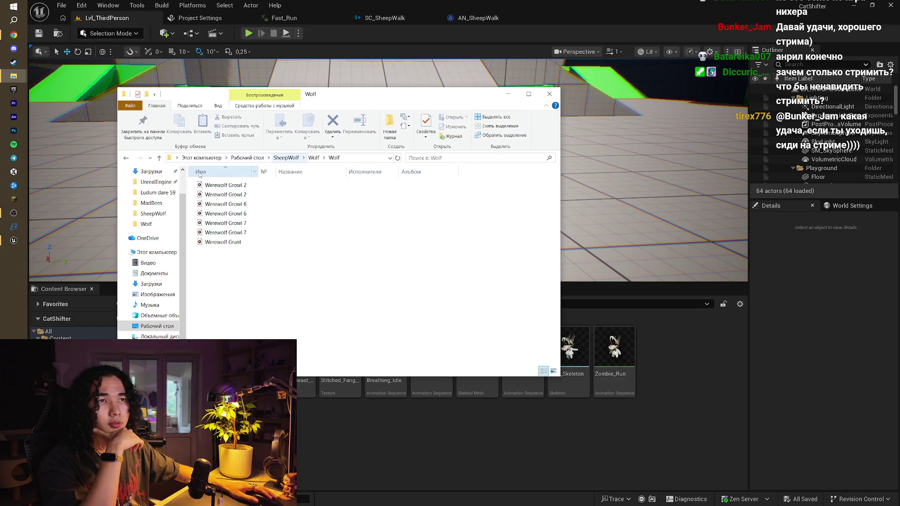
{"action": "scroll", "coordinate": [150, 195], "scroll_direction": "up", "scroll_amount": 1}
{"action": "left_click", "coordinate": [314, 158]}
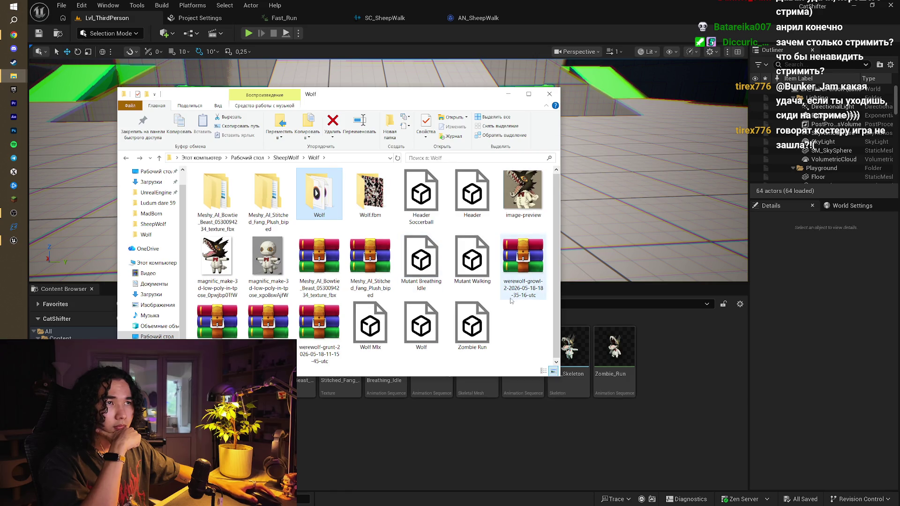
{"action": "left_click", "coordinate": [524, 318]}
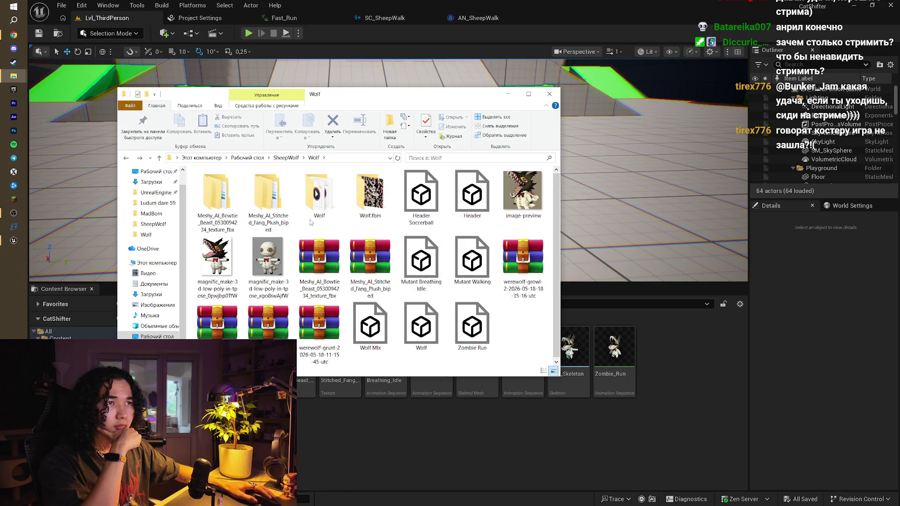
{"action": "double_click", "coordinate": [319, 193]}
{"action": "left_click", "coordinate": [314, 158]}
{"action": "left_click", "coordinate": [513, 329]}
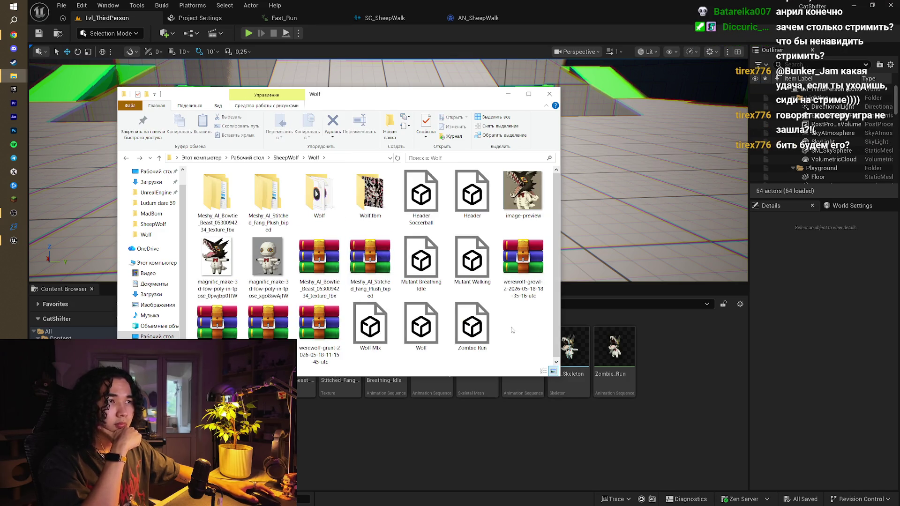
{"action": "left_click", "coordinate": [285, 158]}
{"action": "double_click", "coordinate": [276, 199]}
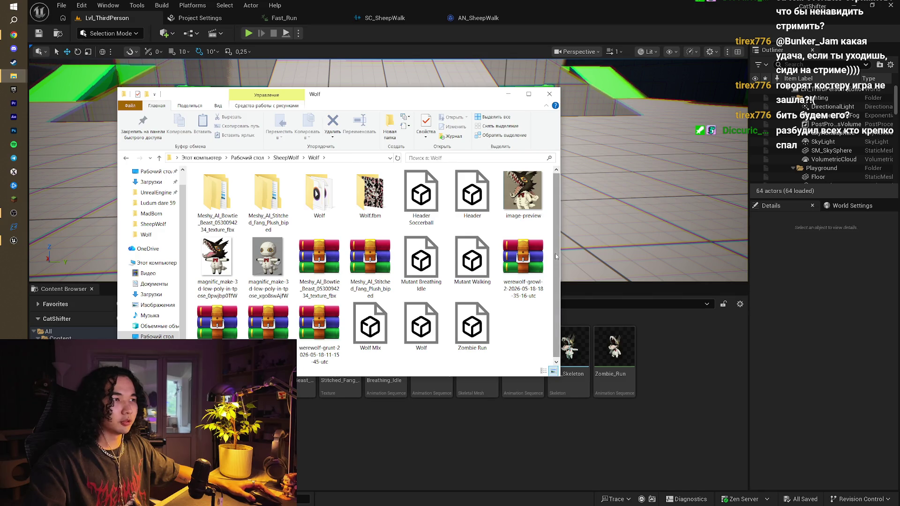
{"action": "left_click", "coordinate": [517, 194]}
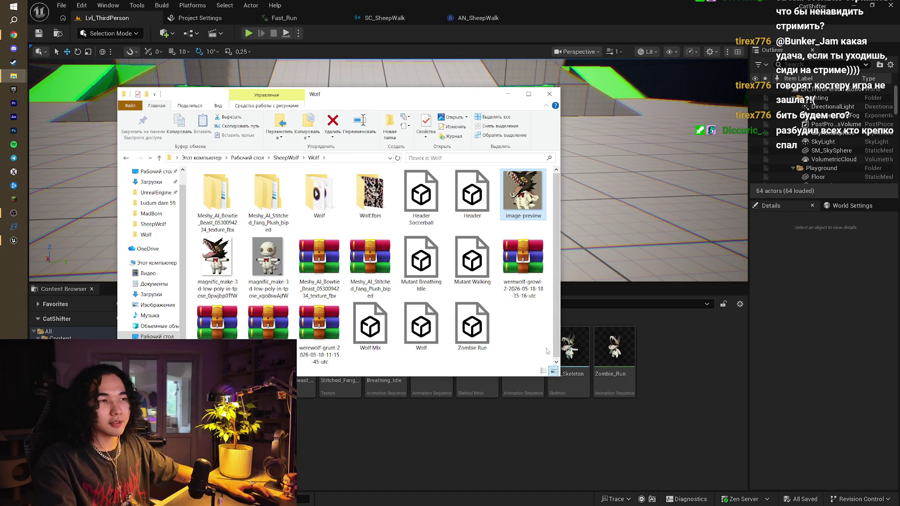
{"action": "left_click", "coordinate": [546, 348]}
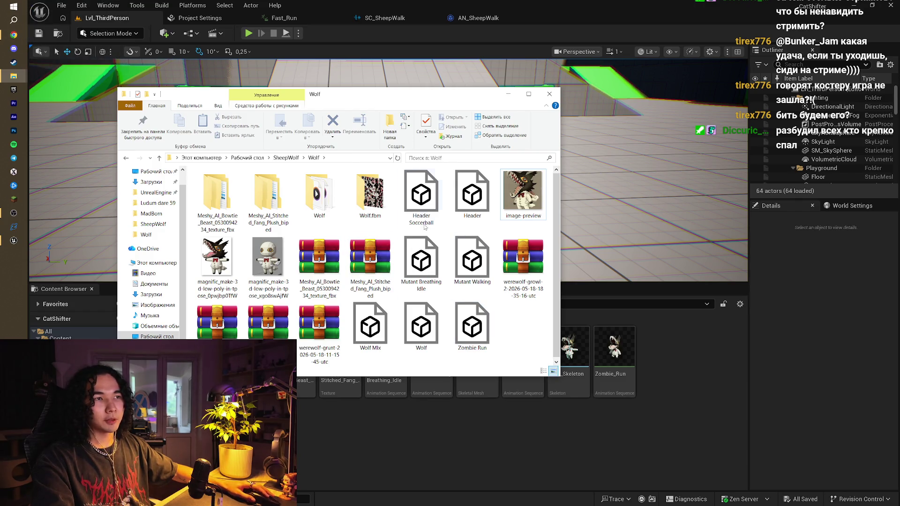
{"action": "double_click", "coordinate": [231, 195]}
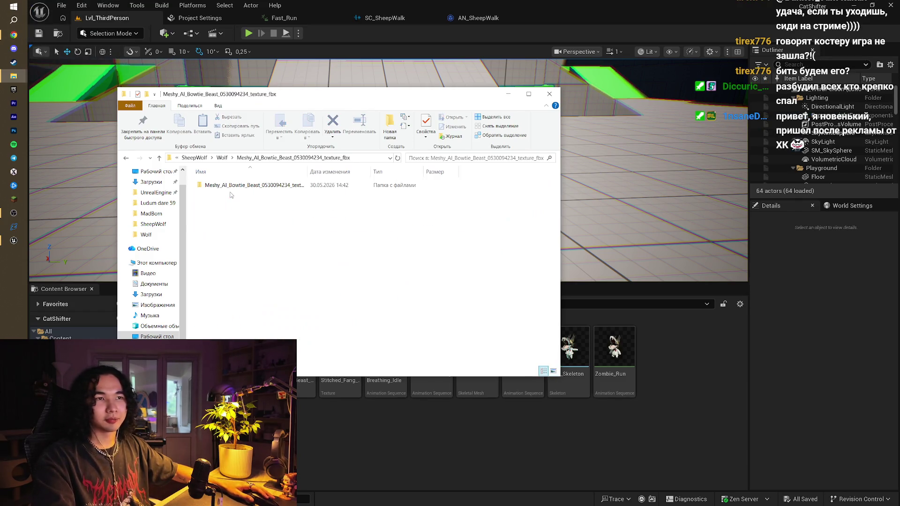
- Make the Wolf folder window taller and peek into the Wolf.fbm and Wolf subfolders
{"action": "key", "text": "BackSpace"}
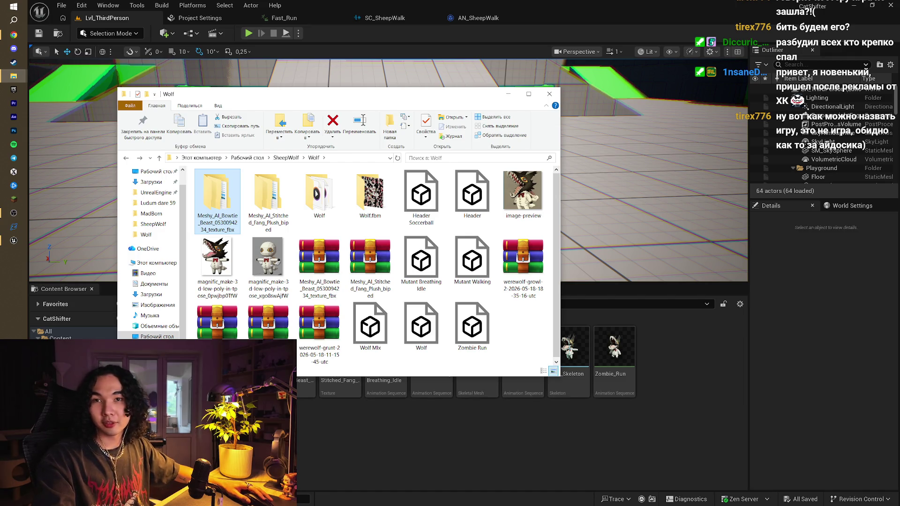
{"action": "left_click", "coordinate": [523, 321]}
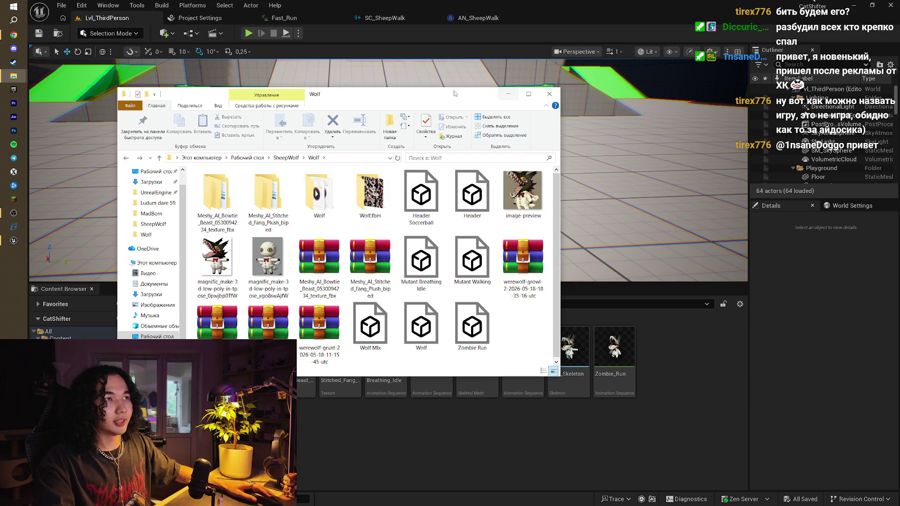
{"action": "left_click_drag", "start_coordinate": [454, 88], "coordinate": [500, 51]}
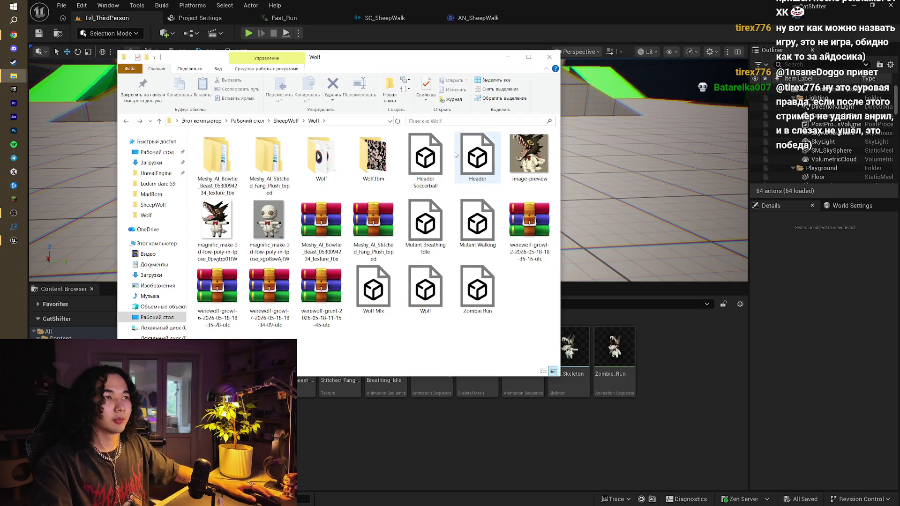
{"action": "double_click", "coordinate": [370, 160]}
{"action": "key", "text": "alt+Left"}
{"action": "double_click", "coordinate": [322, 158]}
{"action": "key", "text": "alt+Left"}
- Reveal the downloaded monster-footstep-4 archive in Downloads from Chrome's downloads list
{"action": "left_click", "coordinate": [13, 35]}
{"action": "left_click", "coordinate": [841, 27]}
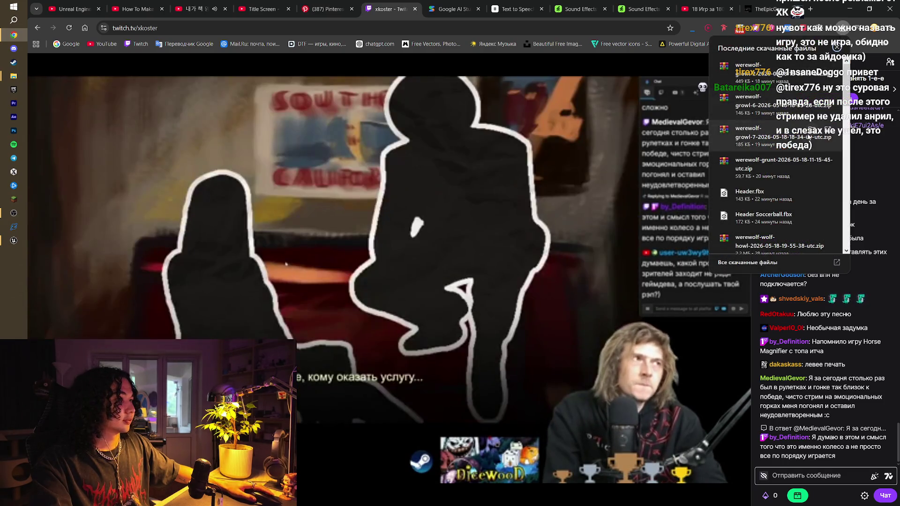
{"action": "scroll", "coordinate": [797, 215], "scroll_direction": "down", "scroll_amount": 1}
{"action": "scroll", "coordinate": [796, 212], "scroll_direction": "down", "scroll_amount": 2}
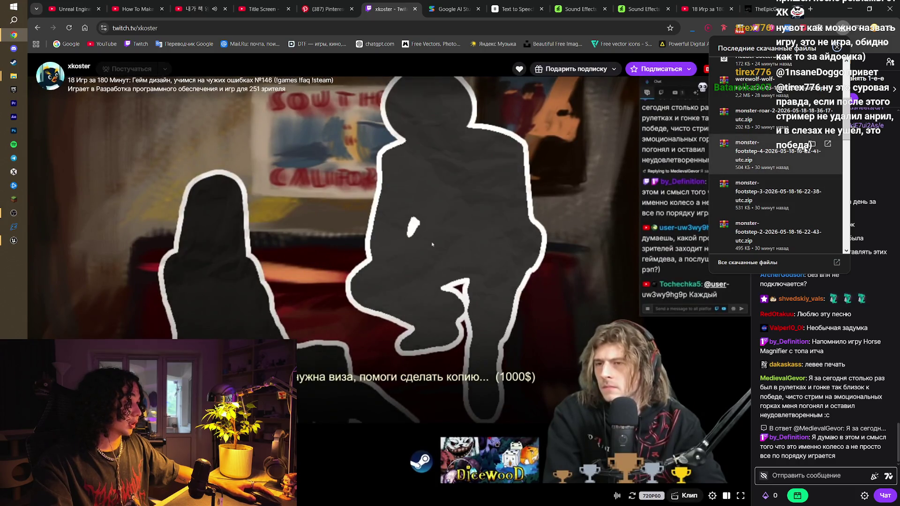
{"action": "left_click", "coordinate": [812, 144]}
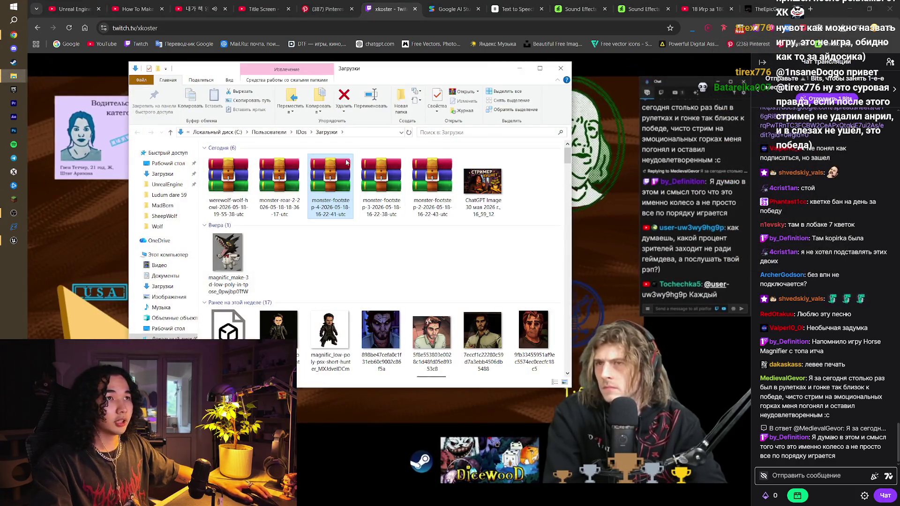
- Extract the five werewolf and monster-footstep archives into Downloads with WinRAR (Извлечь файлы)
{"action": "left_click", "coordinate": [213, 179]}
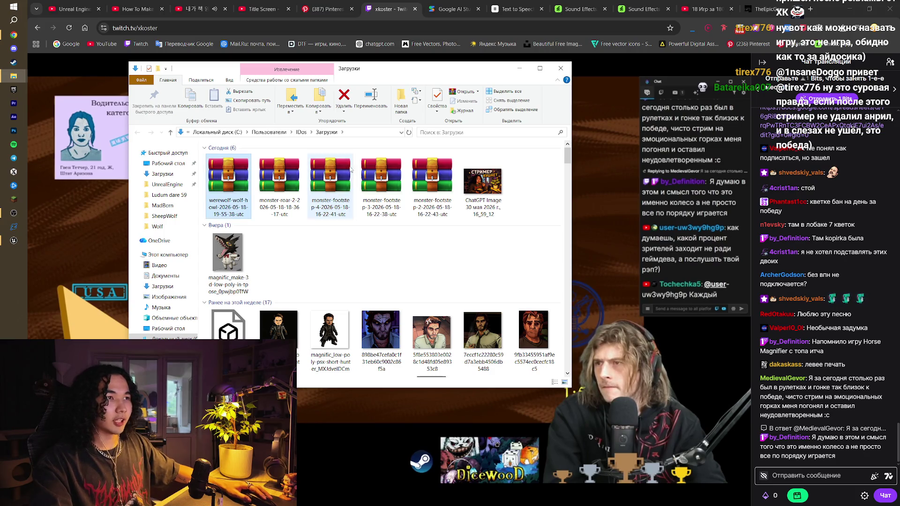
{"action": "left_click", "coordinate": [429, 175], "text": "shift"}
{"action": "right_click", "coordinate": [428, 172]}
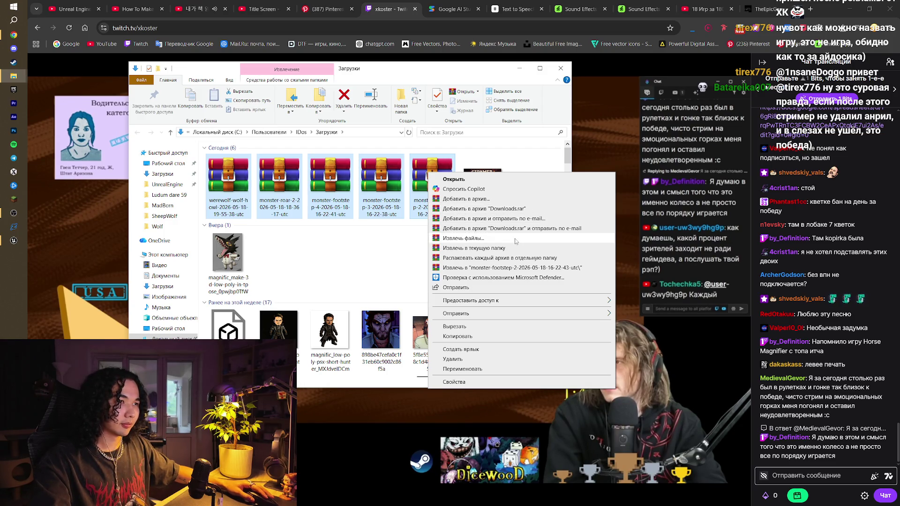
{"action": "left_click", "coordinate": [506, 239]}
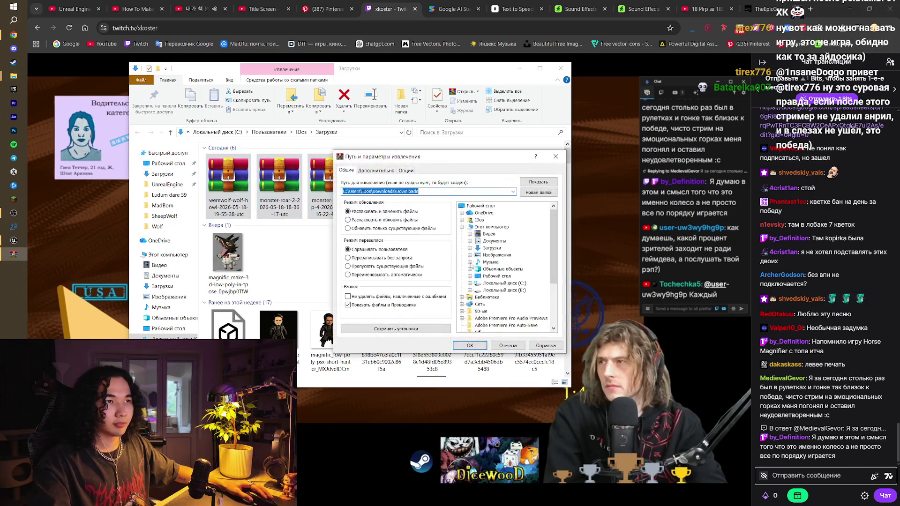
{"action": "left_click", "coordinate": [483, 349]}
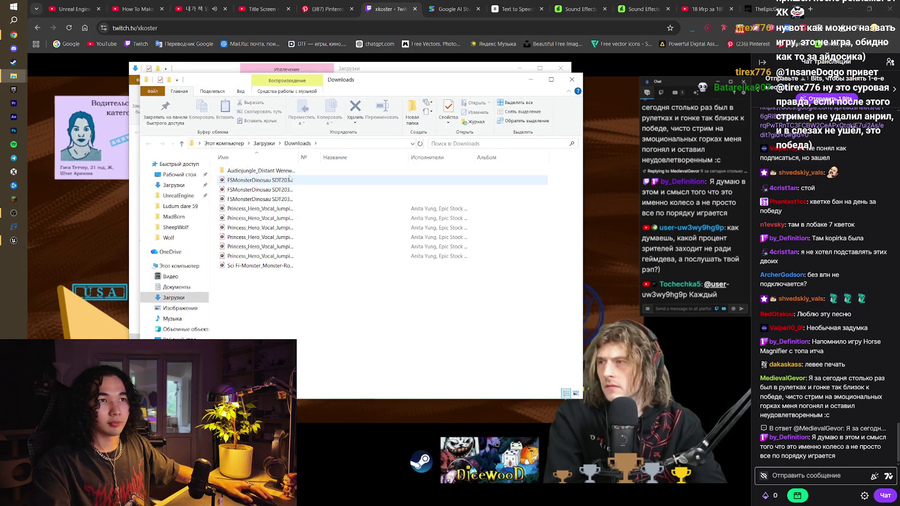
- Select the extracted Audiojungle howl folder and the three FSMonsterDinosau sounds
{"action": "mouse_move", "coordinate": [326, 82]}
{"action": "left_mouse_down"}
{"action": "mouse_move", "coordinate": [713, 201]}
{"action": "mouse_move", "coordinate": [483, 159]}
{"action": "left_mouse_up"}
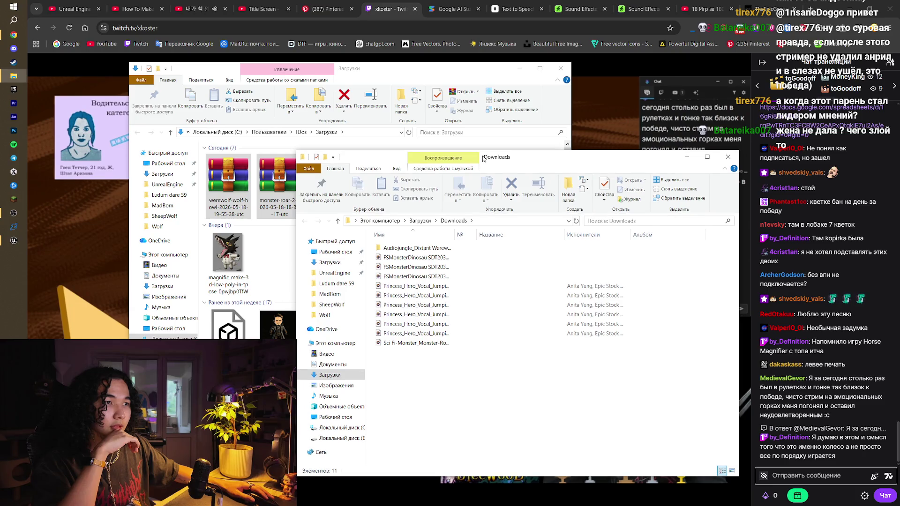
{"action": "left_click", "coordinate": [420, 257]}
{"action": "left_click", "coordinate": [420, 276]}
{"action": "left_click", "coordinate": [420, 266]}
{"action": "double_click", "coordinate": [430, 247]}
{"action": "left_click", "coordinate": [429, 248]}
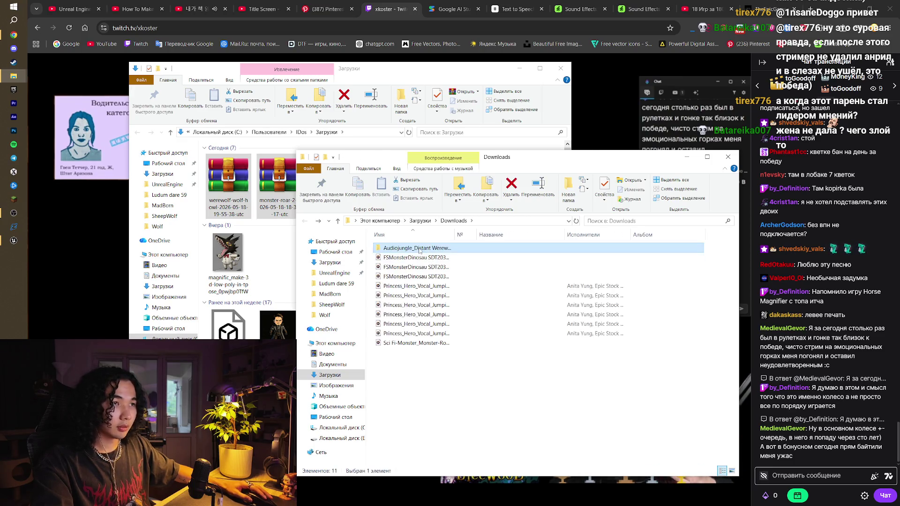
{"action": "left_click", "coordinate": [425, 276], "text": "shift"}
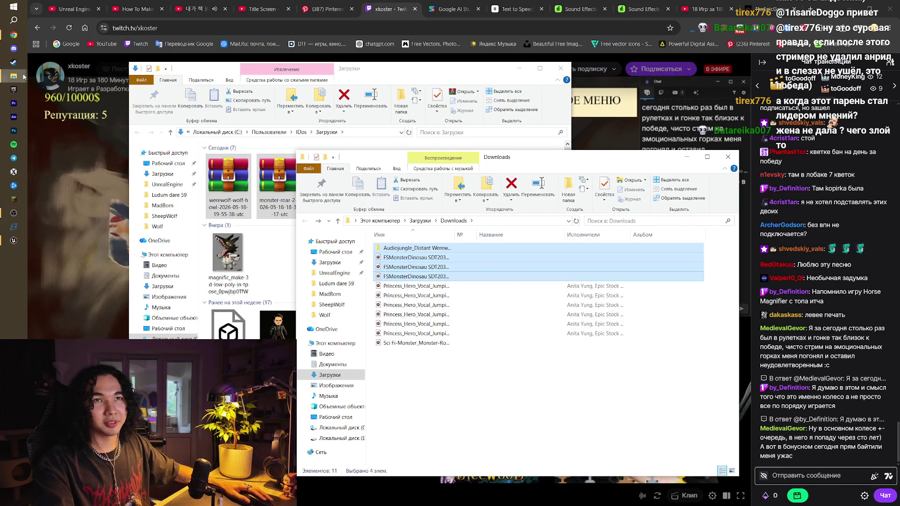
- Move the Audiojungle howl folder and three FSMonsterDinosau sounds into the Wolf sounds subfolder
{"action": "mouse_move", "coordinate": [14, 76]}
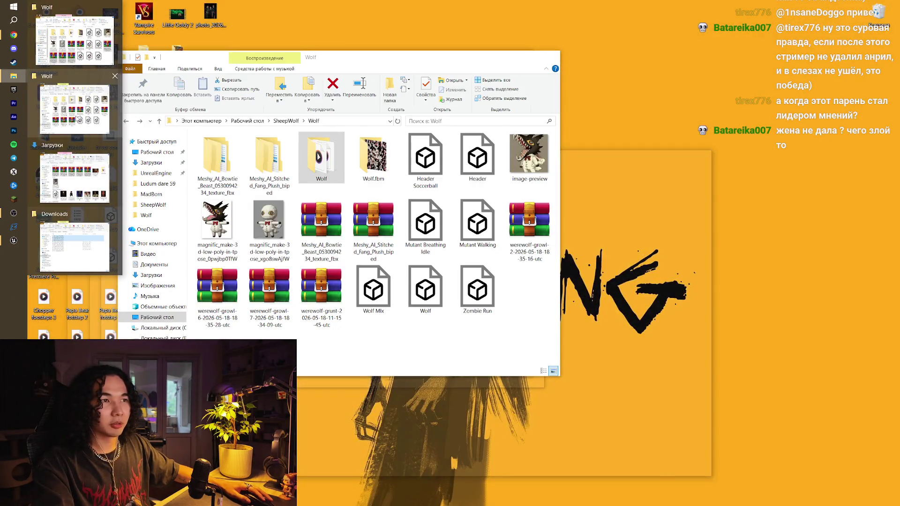
{"action": "left_click", "coordinate": [77, 118]}
{"action": "double_click", "coordinate": [330, 155]}
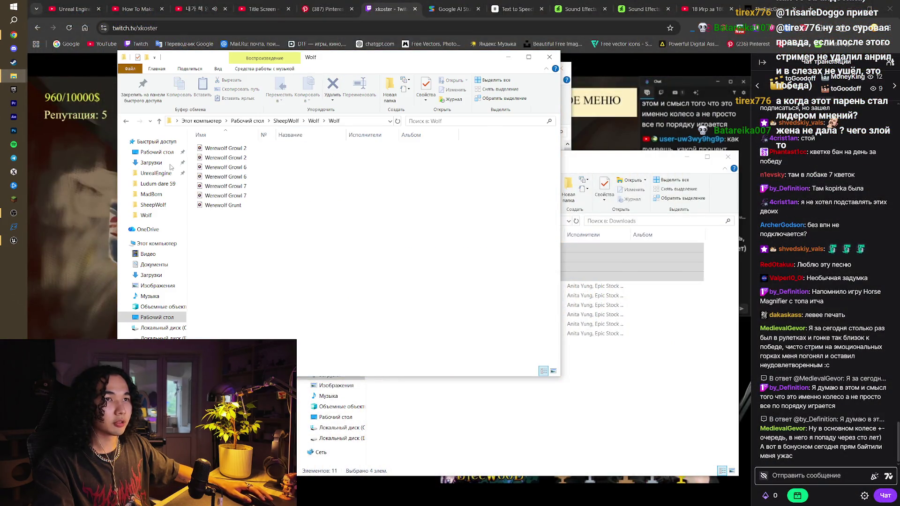
{"action": "left_click_drag", "start_coordinate": [370, 58], "coordinate": [322, 87]}
{"action": "mouse_move", "coordinate": [585, 248]}
{"action": "left_mouse_down"}
{"action": "mouse_move", "coordinate": [526, 267]}
{"action": "mouse_move", "coordinate": [223, 311]}
{"action": "left_mouse_up"}
- Preview the Sci Fi-Monster roar, then move it into the Wolf sounds subfolder
{"action": "left_click", "coordinate": [571, 397]}
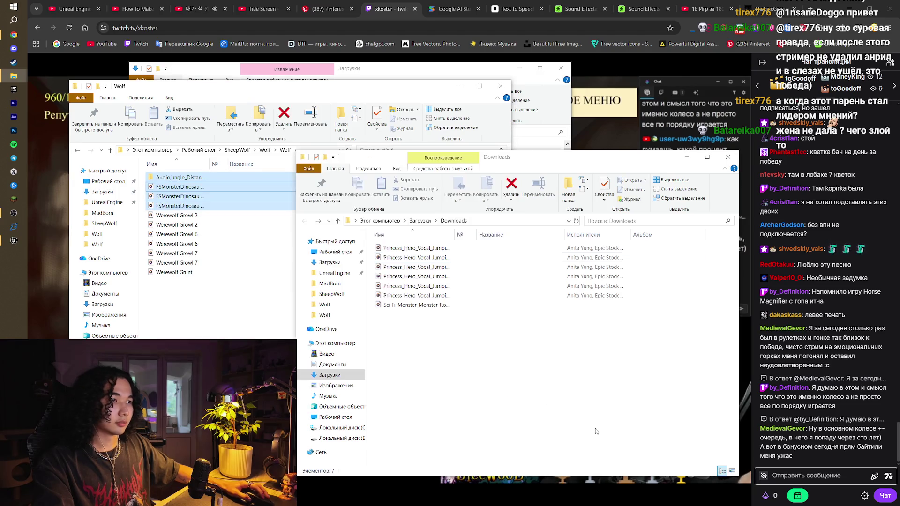
{"action": "double_click", "coordinate": [420, 305]}
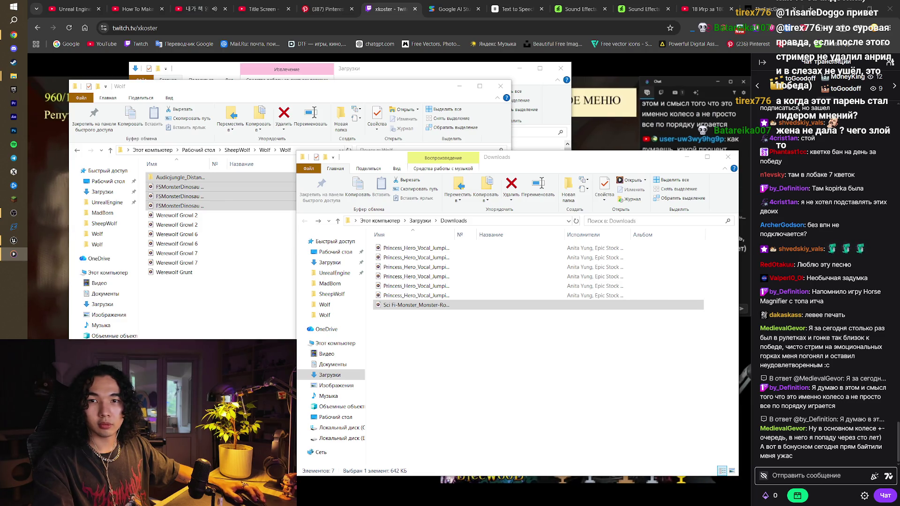
{"action": "key", "text": "alt+F4"}
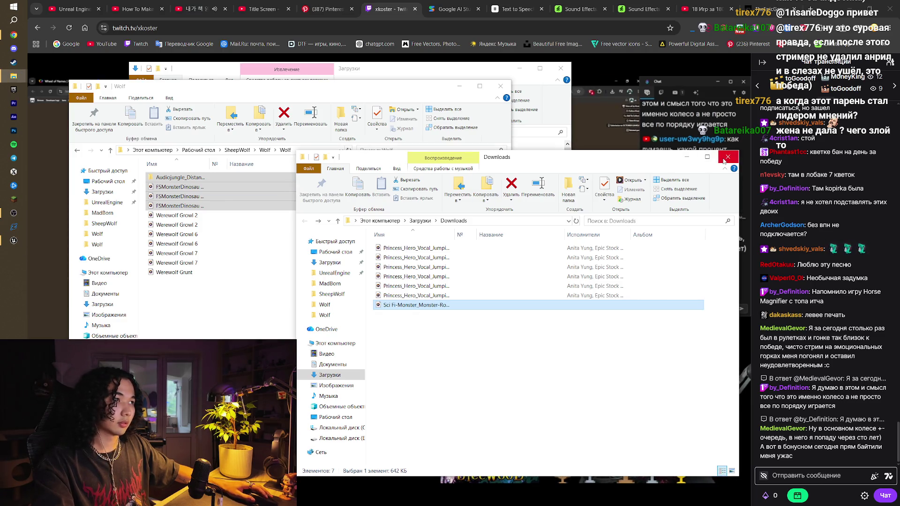
{"action": "left_click_drag", "start_coordinate": [422, 305], "coordinate": [225, 281]}
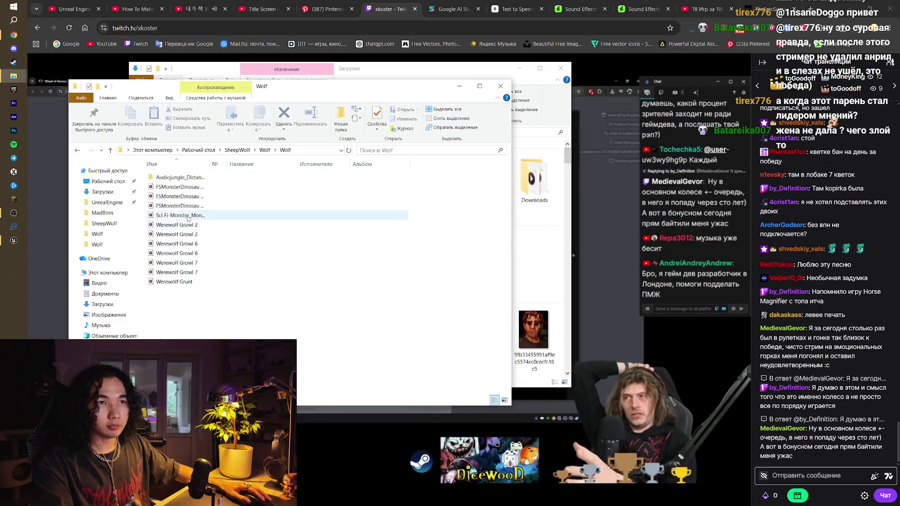
- Preview the three FSMonsterDinosau sounds and the first Audiojungle distant howl
{"action": "double_click", "coordinate": [178, 189]}
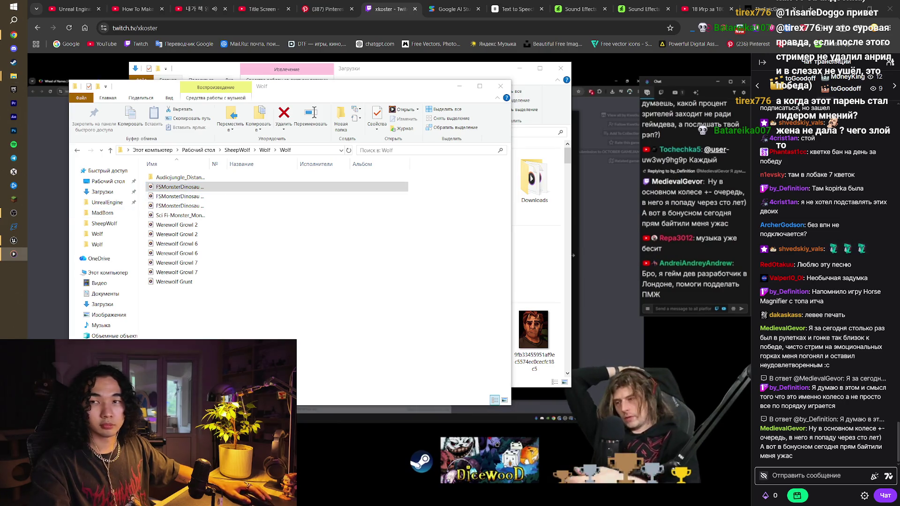
{"action": "double_click", "coordinate": [178, 195]}
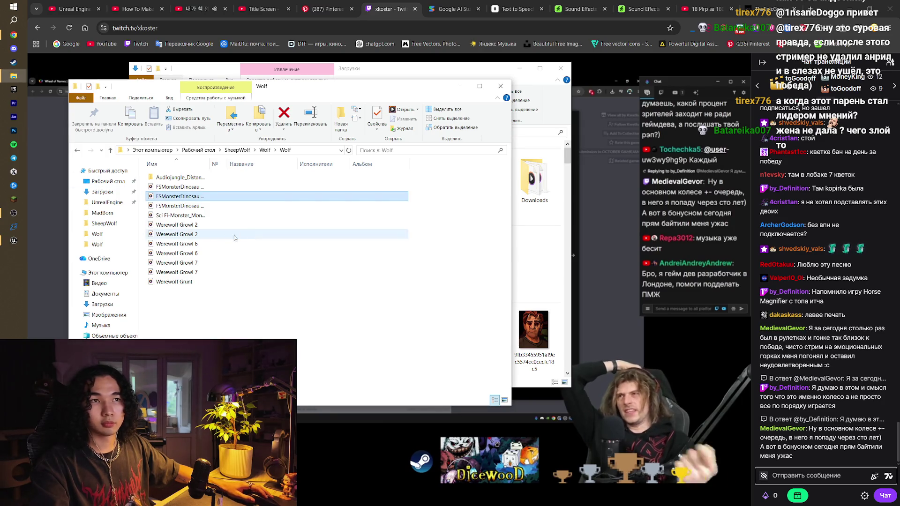
{"action": "double_click", "coordinate": [178, 205]}
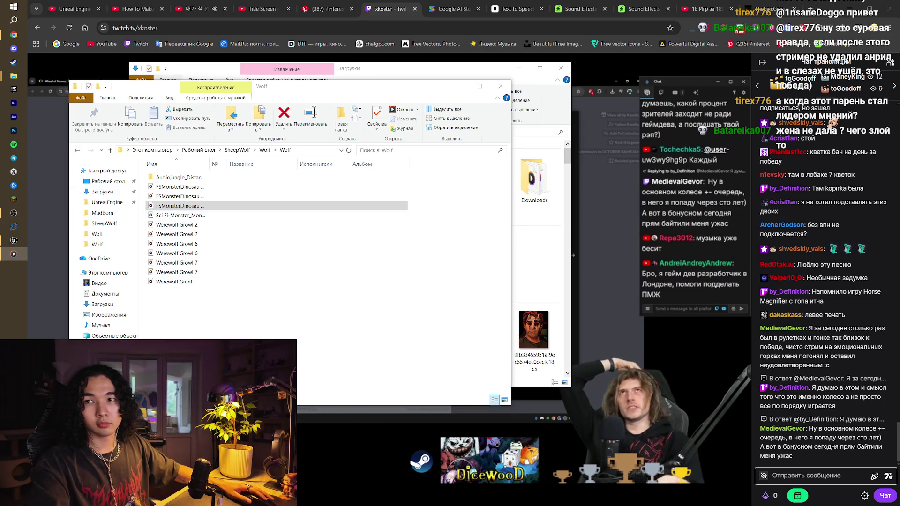
{"action": "double_click", "coordinate": [180, 177]}
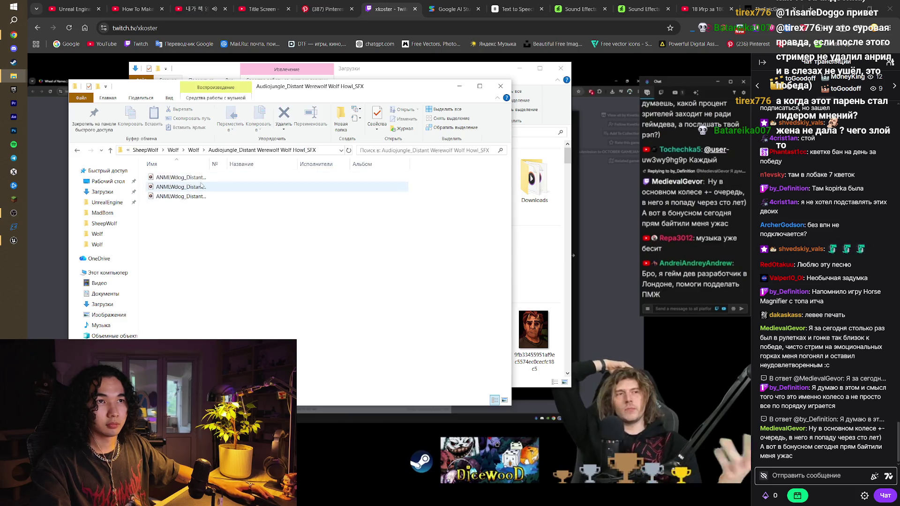
{"action": "double_click", "coordinate": [180, 177]}
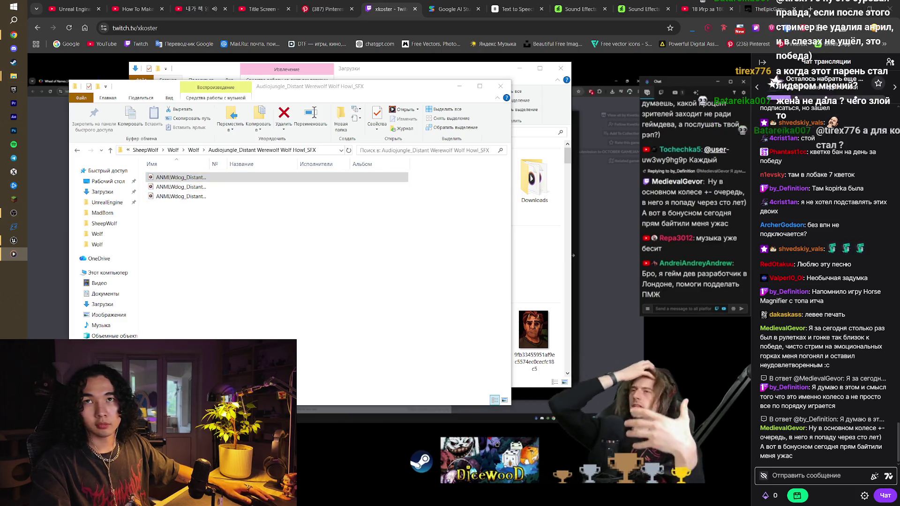
{"action": "key", "text": "alt+Up"}
{"action": "left_click_drag", "start_coordinate": [414, 190], "coordinate": [348, 210]}
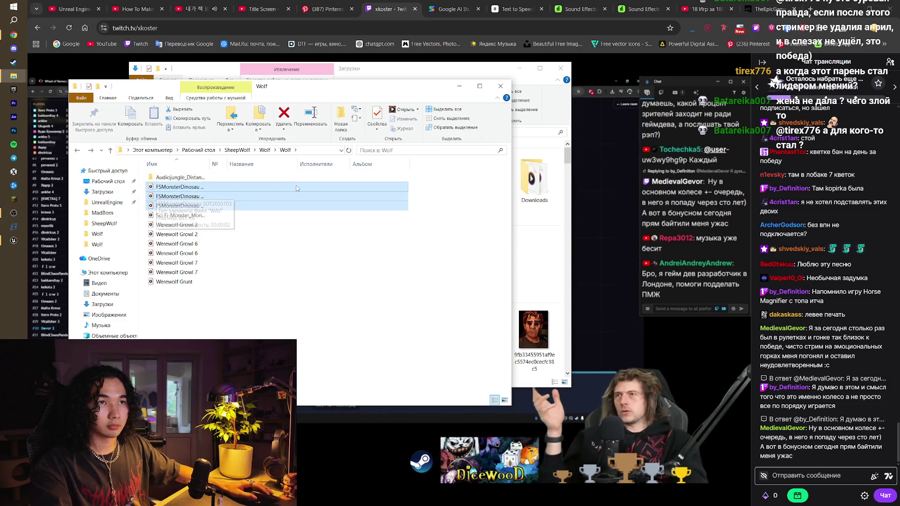
{"action": "left_click", "coordinate": [449, 185]}
- Import the eleven wolf sound files into the Content Browser's Sound folder
{"action": "mouse_move", "coordinate": [418, 184]}
{"action": "left_mouse_down"}
{"action": "mouse_move", "coordinate": [151, 292]}
{"action": "mouse_move", "coordinate": [414, 188]}
{"action": "mouse_move", "coordinate": [361, 221]}
{"action": "mouse_move", "coordinate": [367, 251]}
{"action": "mouse_move", "coordinate": [291, 301]}
{"action": "left_mouse_up"}
{"action": "mouse_move", "coordinate": [178, 272]}
{"action": "left_mouse_down"}
{"action": "mouse_move", "coordinate": [14, 239]}
{"action": "mouse_move", "coordinate": [511, 362]}
{"action": "mouse_move", "coordinate": [376, 302]}
{"action": "left_mouse_up"}
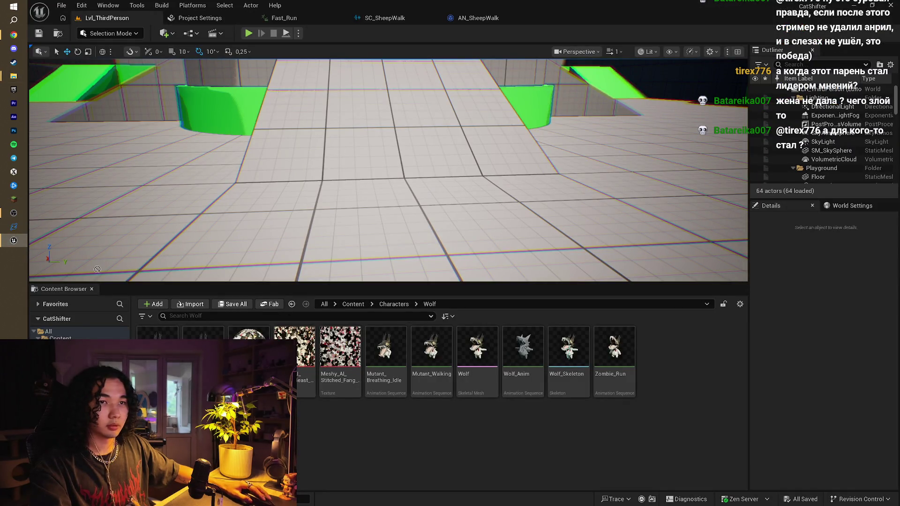
{"action": "left_click_drag", "start_coordinate": [376, 302], "coordinate": [382, 324]}
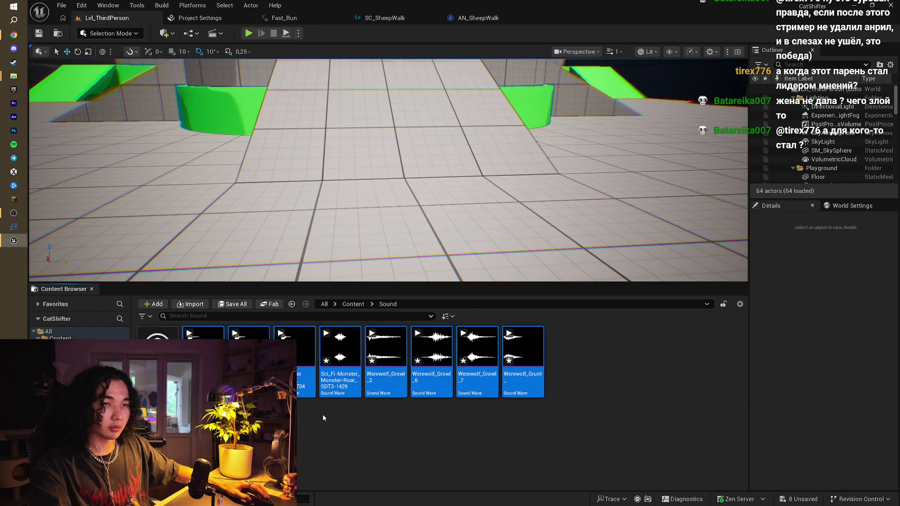
- Create a Walk folder and move the imported sound waves into it
{"action": "right_click", "coordinate": [313, 426]}
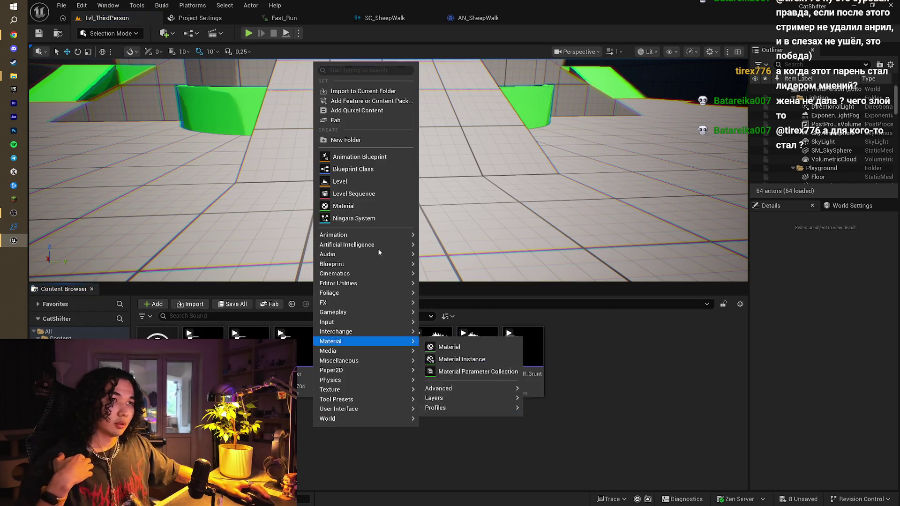
{"action": "left_click", "coordinate": [373, 138]}
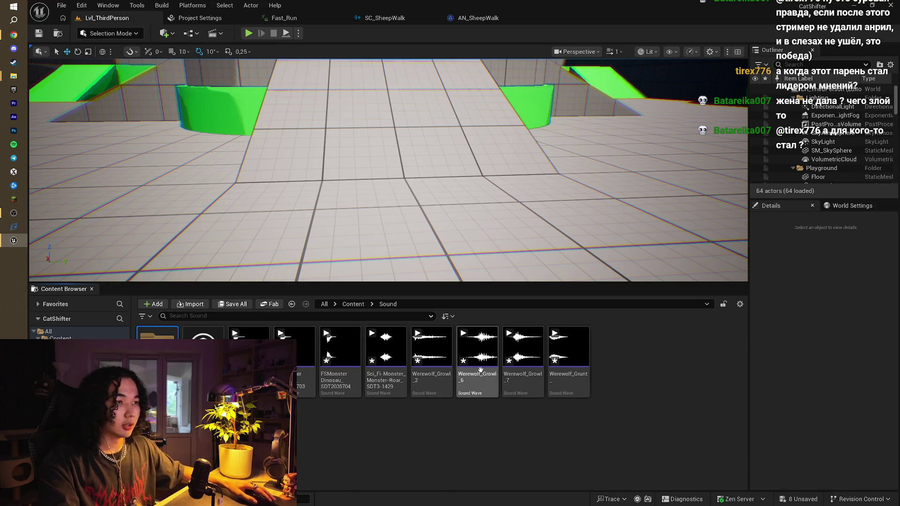
{"action": "left_click", "coordinate": [248, 356]}
{"action": "left_click", "coordinate": [567, 370], "text": "shift"}
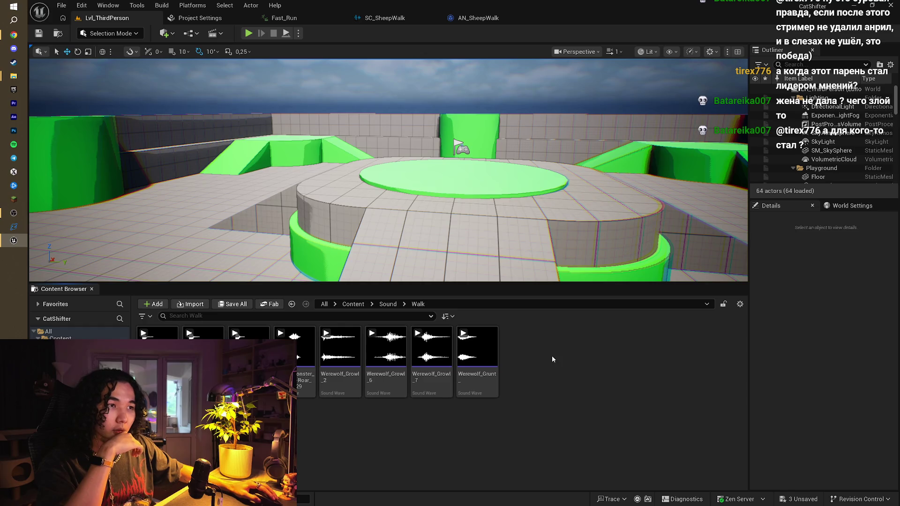
{"action": "right_click", "coordinate": [537, 356]}
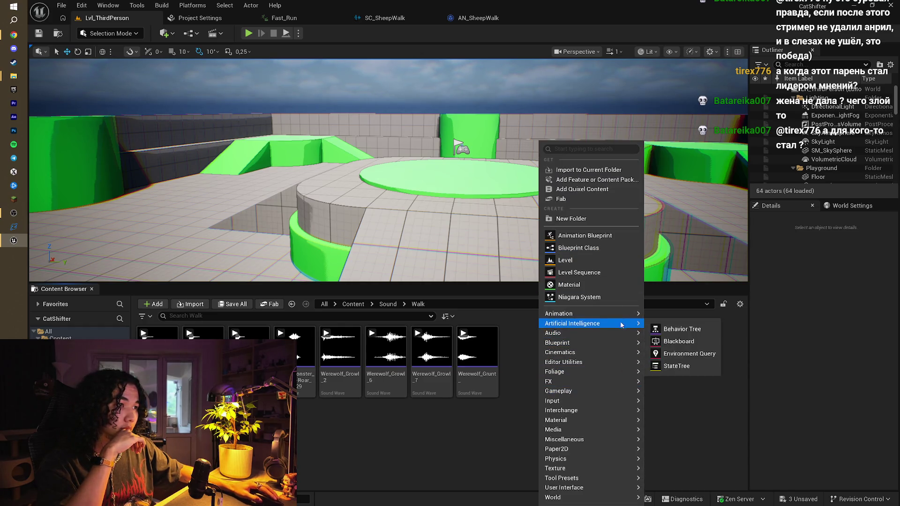
- Add a Sound Cue named SC_WolfSteps in Sound/Walk, save all, and open it
{"action": "mouse_move", "coordinate": [623, 333]}
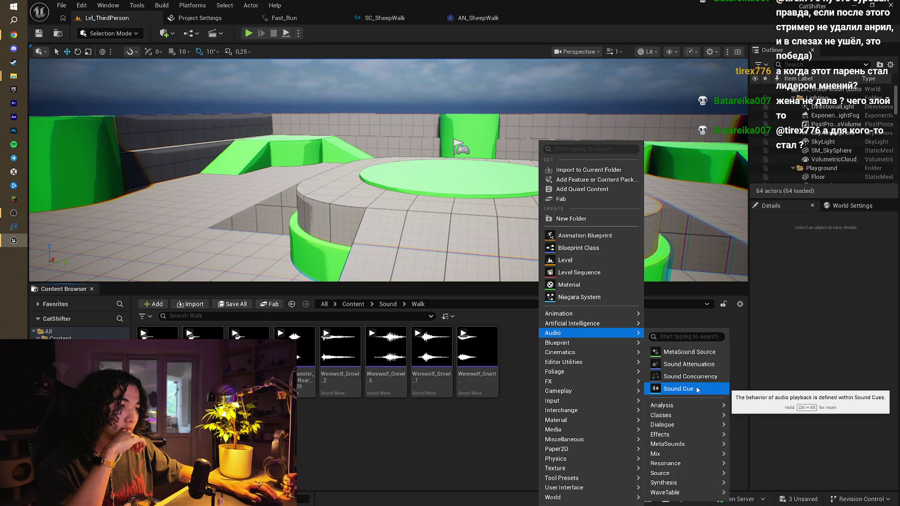
{"action": "left_click", "coordinate": [678, 388]}
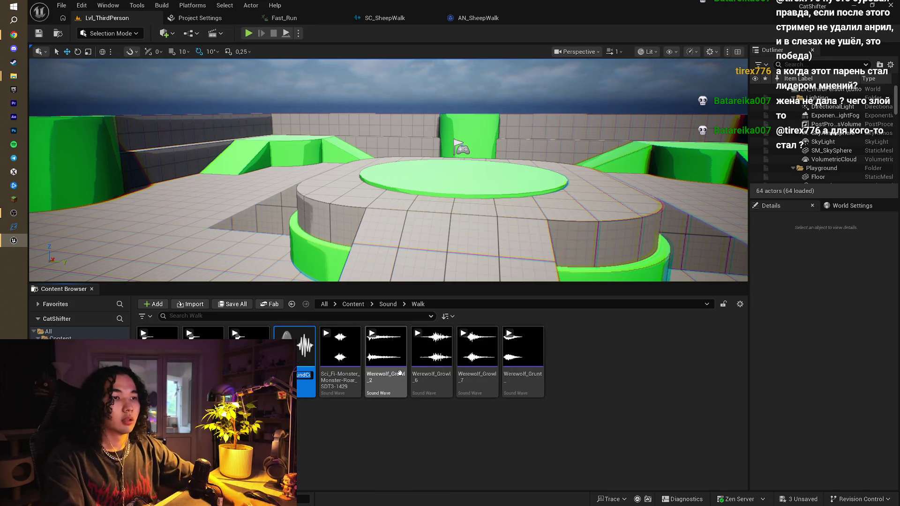
{"action": "key", "text": "BackSpace"}
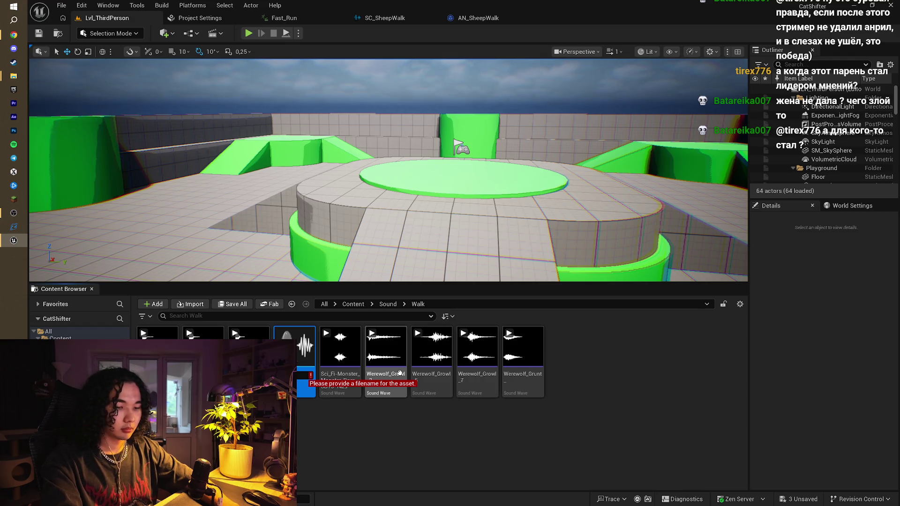
{"action": "type", "text": "S"}
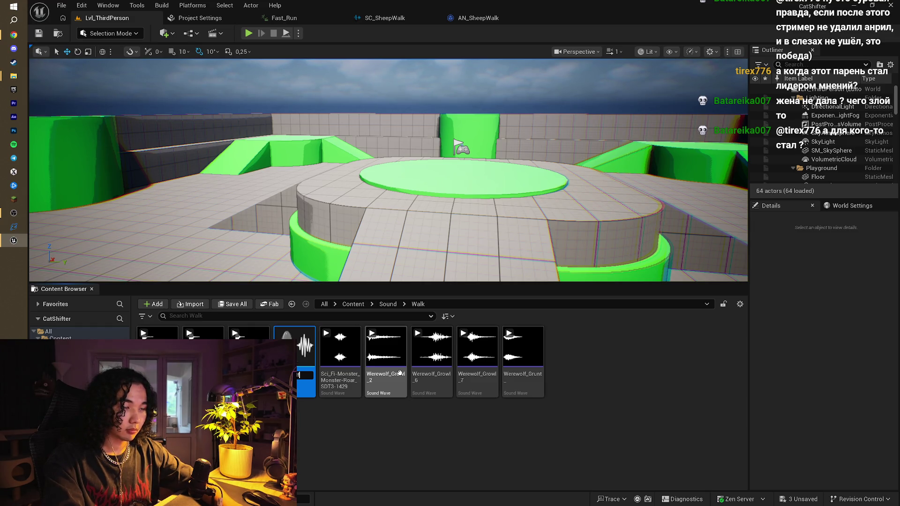
{"action": "type", "text": "s"}
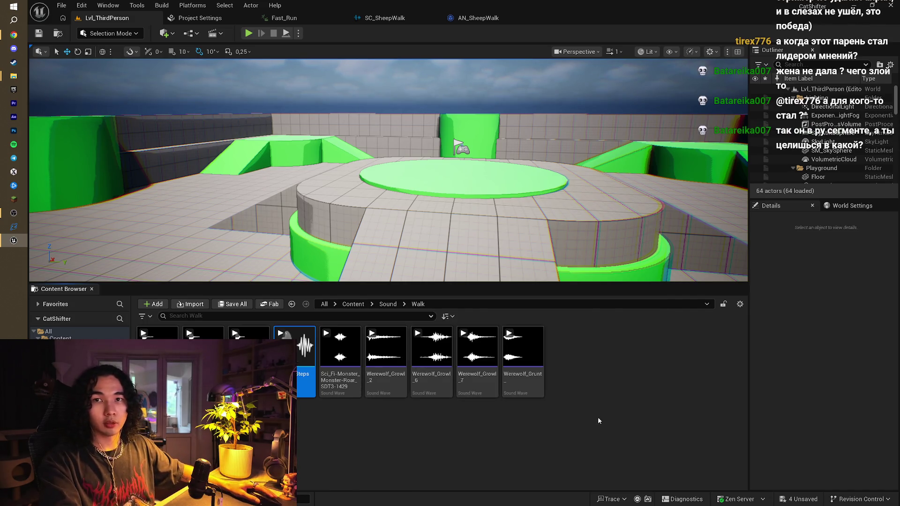
{"action": "key", "text": "ctrl+shift+s"}
{"action": "left_click", "coordinate": [581, 411]}
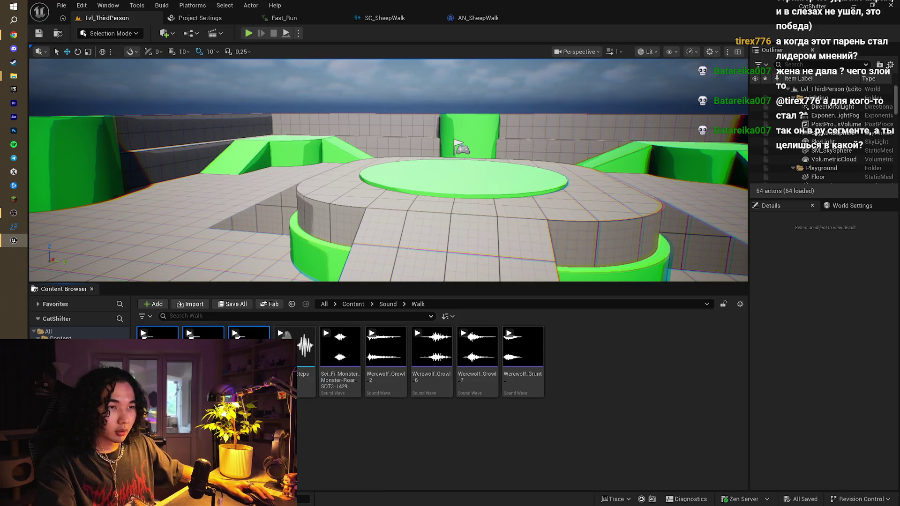
{"action": "double_click", "coordinate": [307, 356]}
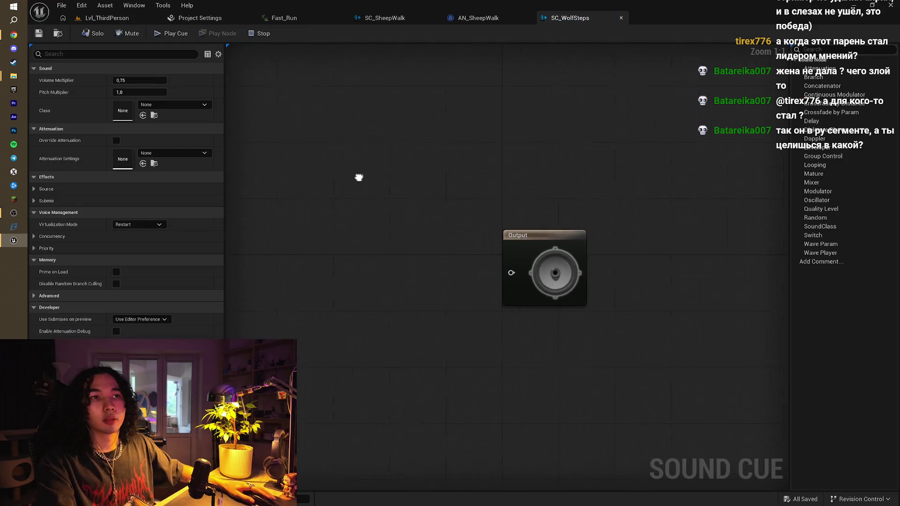
- Add three FSMonsterDinosau wave players from Sound/Walk to the SC_WolfSteps graph
{"action": "left_click_drag", "start_coordinate": [358, 177], "coordinate": [544, 174]}
{"action": "key", "text": "ctrl+space"}
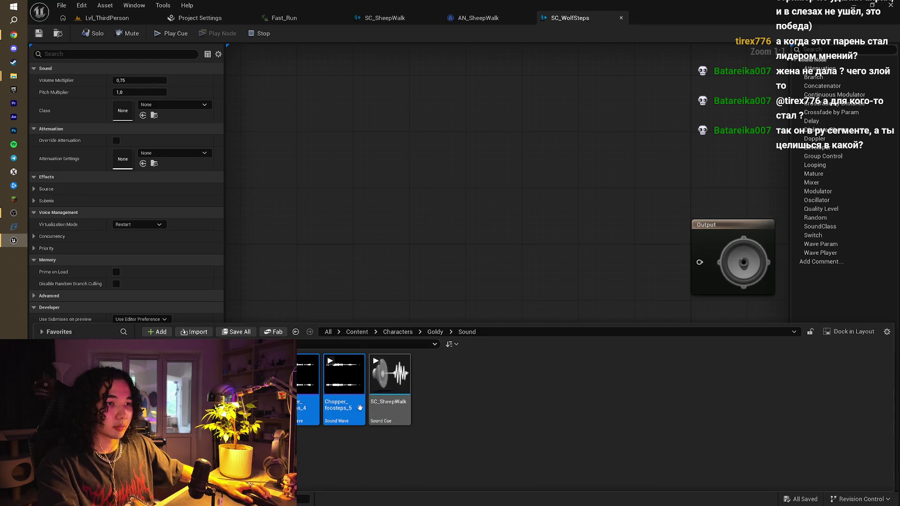
{"action": "left_click", "coordinate": [431, 332]}
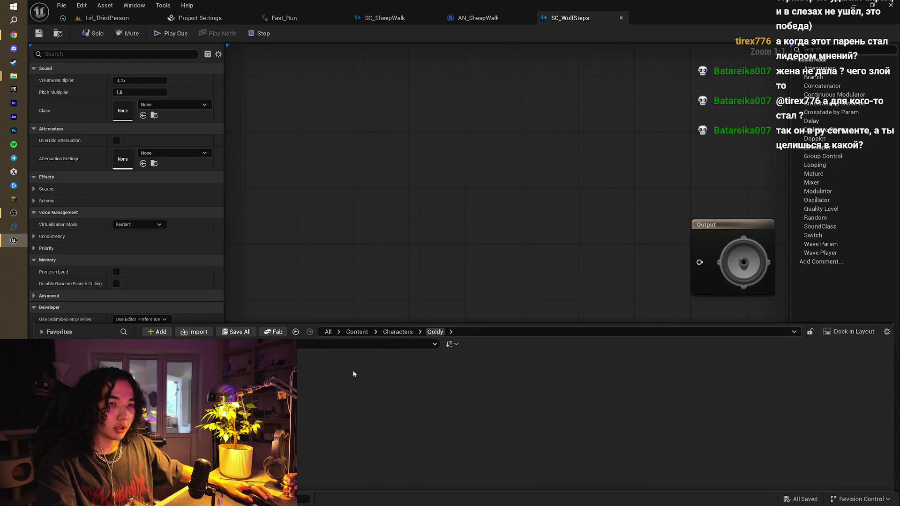
{"action": "left_click", "coordinate": [389, 333]}
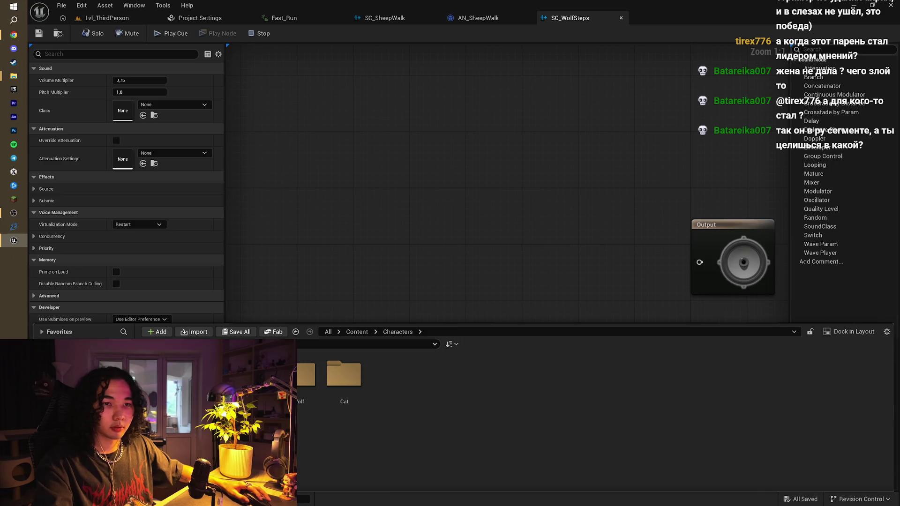
{"action": "key", "text": "alt+Left"}
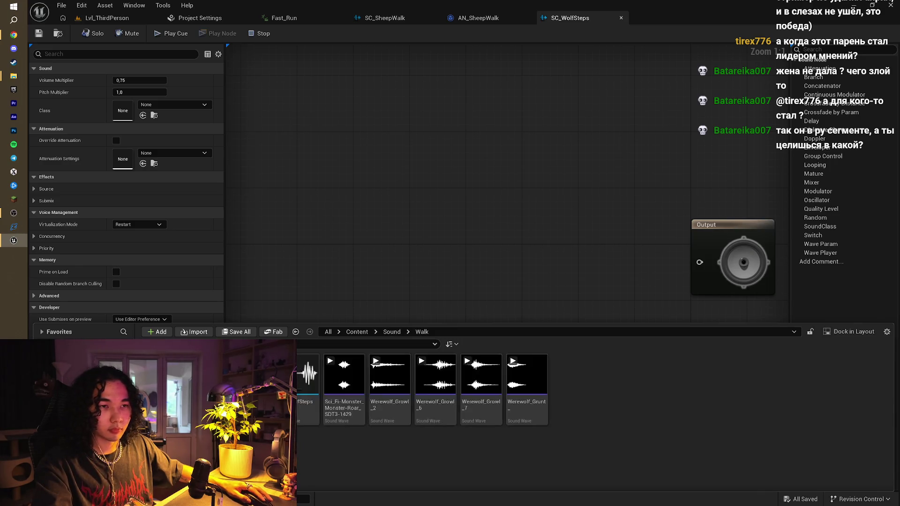
{"action": "left_click_drag", "start_coordinate": [263, 375], "coordinate": [424, 216]}
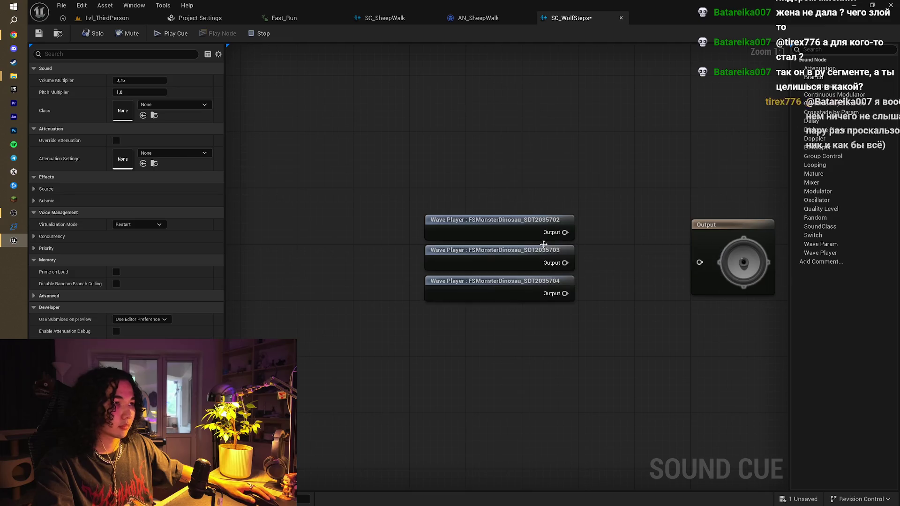
{"action": "left_click_drag", "start_coordinate": [649, 203], "coordinate": [398, 214]}
{"action": "left_click_drag", "start_coordinate": [472, 241], "coordinate": [577, 224]}
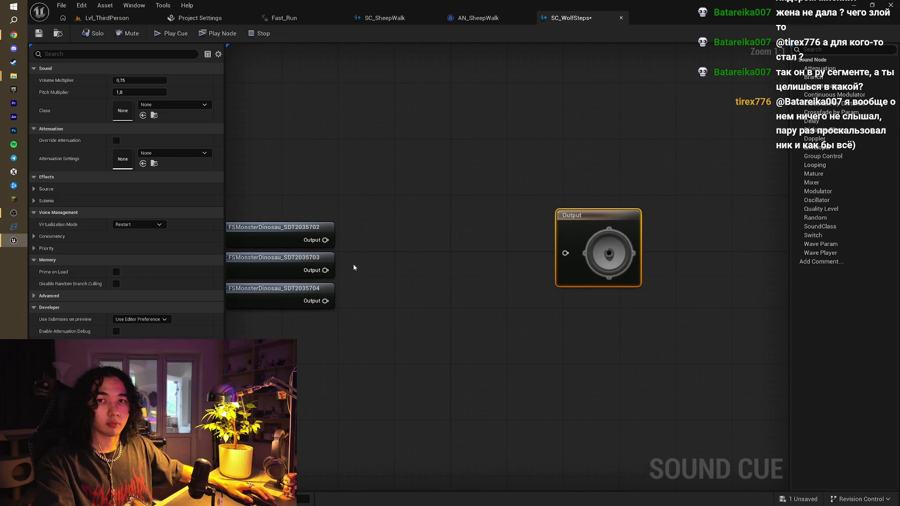
- Wire all three wave players into a new Random node
{"action": "left_click_drag", "start_coordinate": [325, 243], "coordinate": [365, 250]}
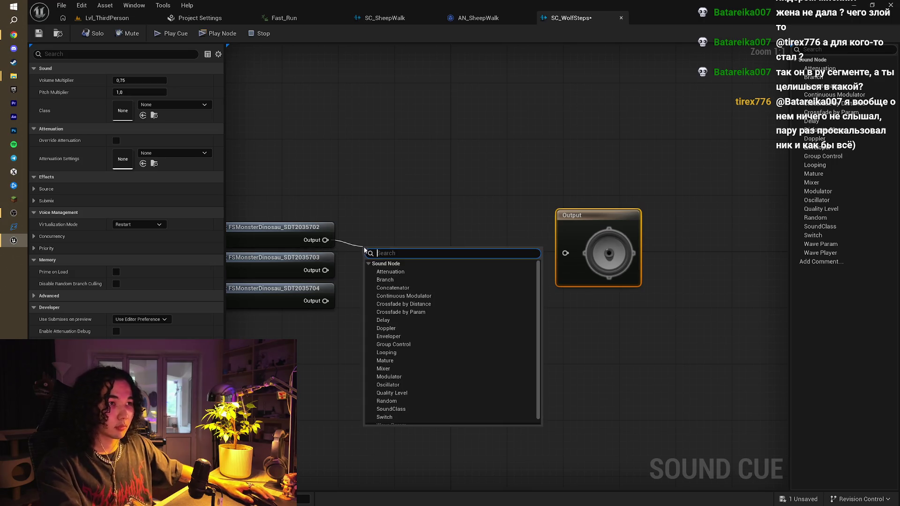
{"action": "type", "text": "ran"}
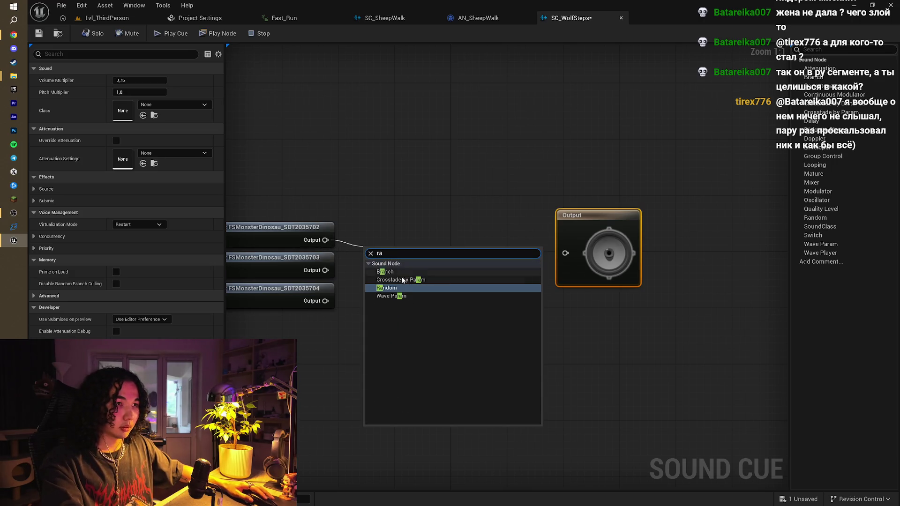
{"action": "left_click", "coordinate": [394, 288]}
{"action": "left_click_drag", "start_coordinate": [325, 270], "coordinate": [372, 278]}
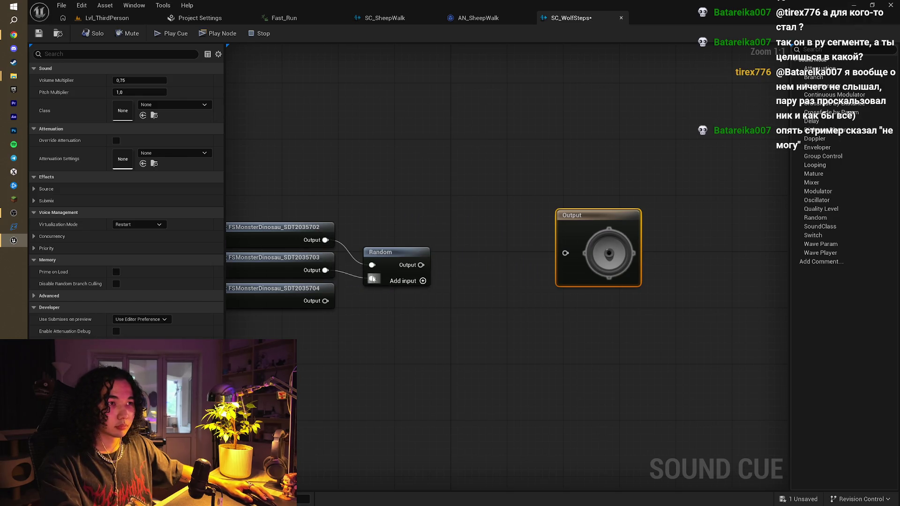
{"action": "left_click", "coordinate": [416, 283]}
{"action": "left_click_drag", "start_coordinate": [310, 305], "coordinate": [372, 292]}
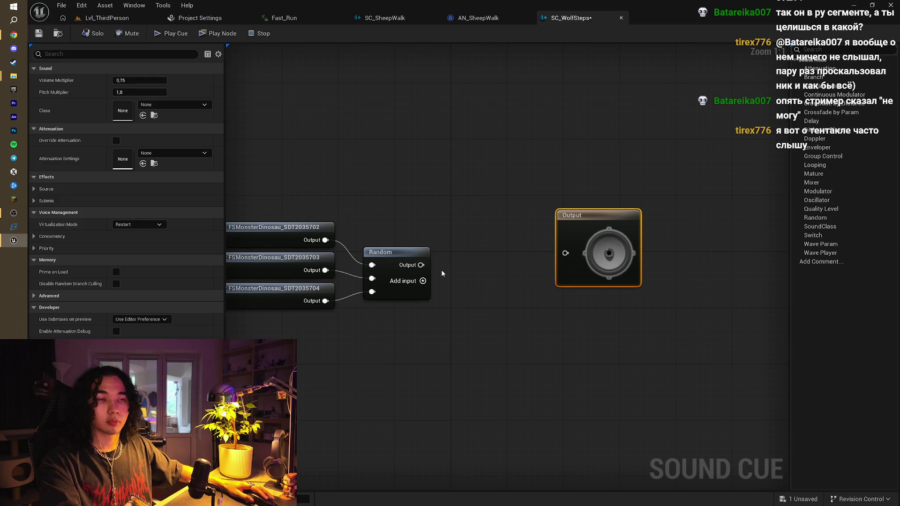
- Insert a Modulator between Random and Output and straighten their wires
{"action": "left_click_drag", "start_coordinate": [421, 265], "coordinate": [449, 270]}
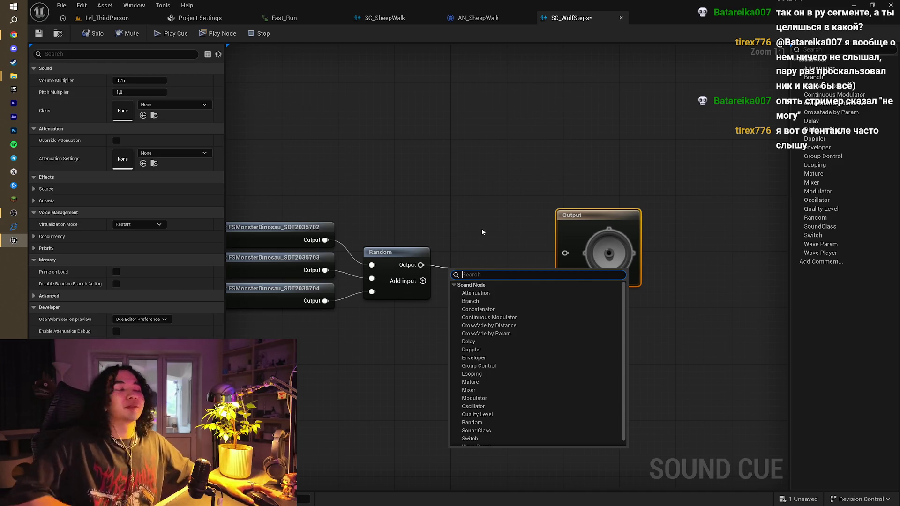
{"action": "type", "text": "m"}
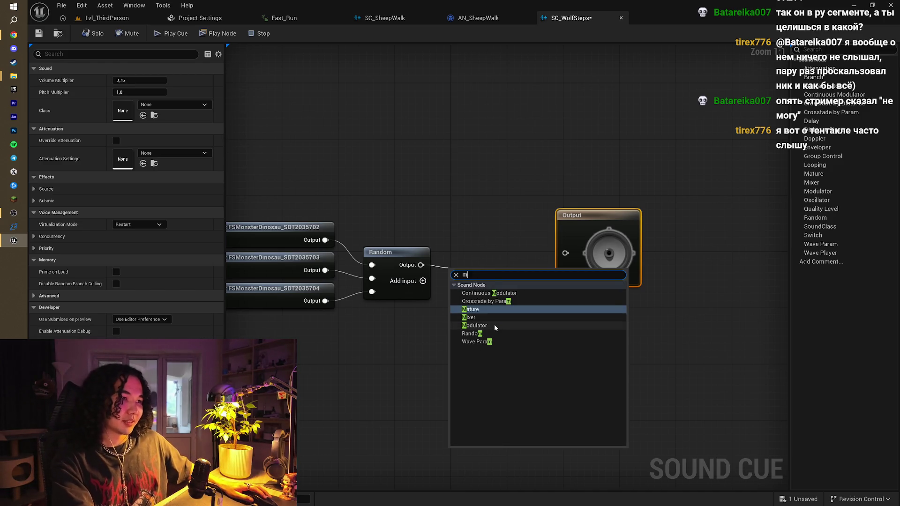
{"action": "left_click", "coordinate": [496, 325]}
{"action": "left_click_drag", "start_coordinate": [545, 268], "coordinate": [565, 253]}
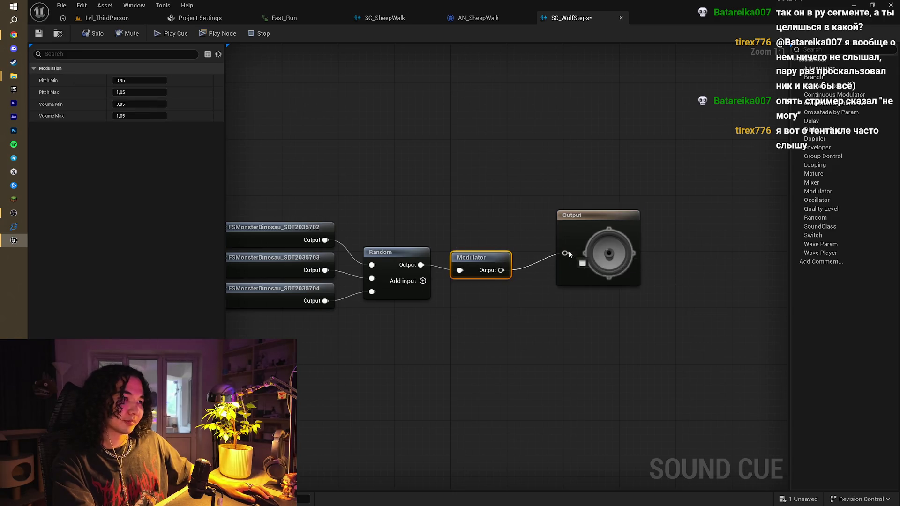
{"action": "left_click_drag", "start_coordinate": [591, 221], "coordinate": [584, 233]}
{"action": "left_click_drag", "start_coordinate": [364, 199], "coordinate": [589, 315]}
{"action": "key", "text": "q"}
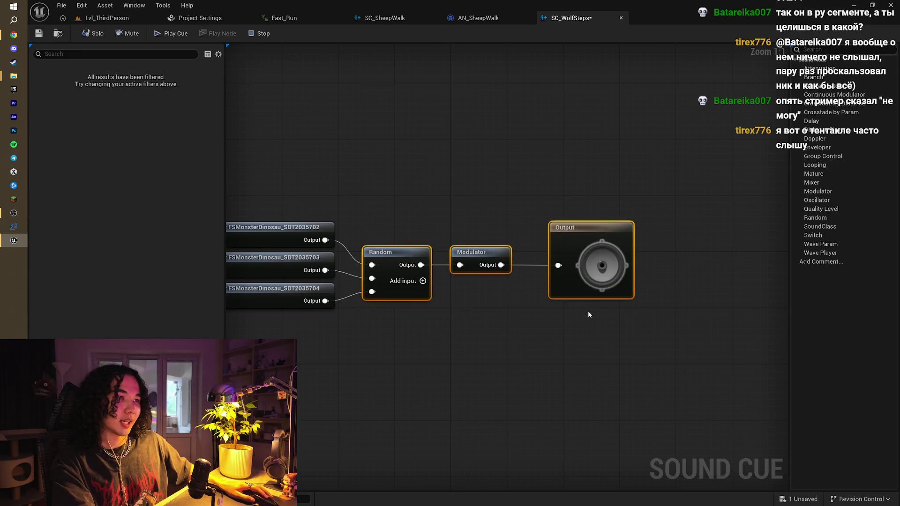
- Set the Modulator's Volume Min to 0,4 and Volume Max to 0,5, then save
{"action": "left_click", "coordinate": [574, 227]}
{"action": "left_click", "coordinate": [478, 256]}
{"action": "left_click", "coordinate": [143, 103]}
{"action": "type", "text": "0,4"}
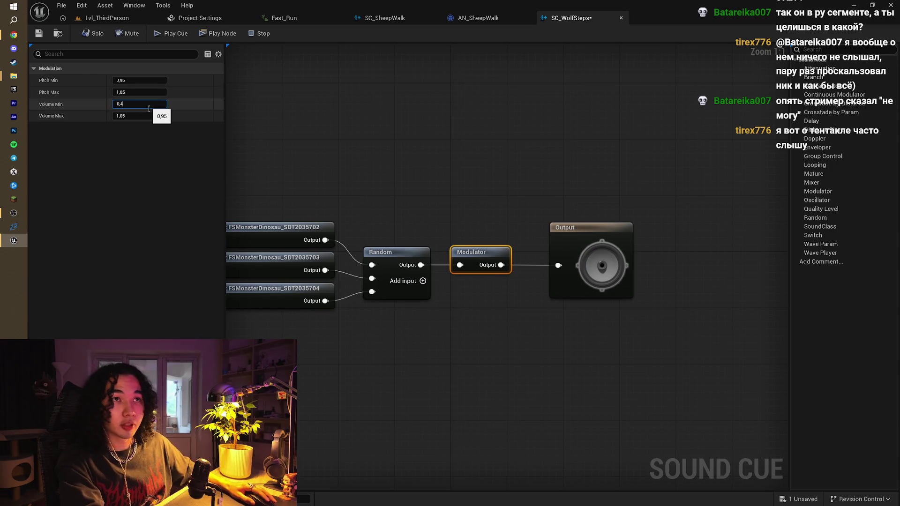
{"action": "left_click", "coordinate": [135, 114]}
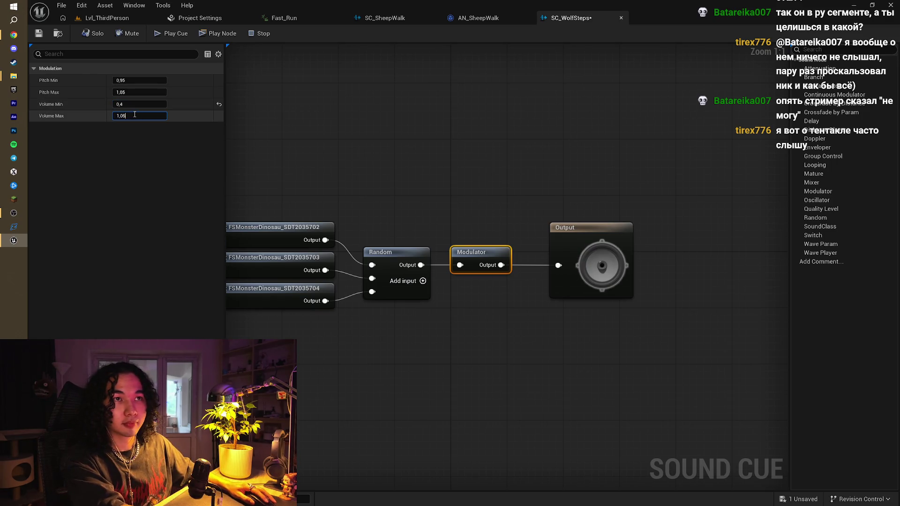
{"action": "type", "text": "1,5"}
{"action": "key", "text": "BackSpace"}
{"action": "type", "text": "0"}
{"action": "key", "text": "Return"}
{"action": "left_click", "coordinate": [338, 125]}
{"action": "key", "text": "ctrl+s"}
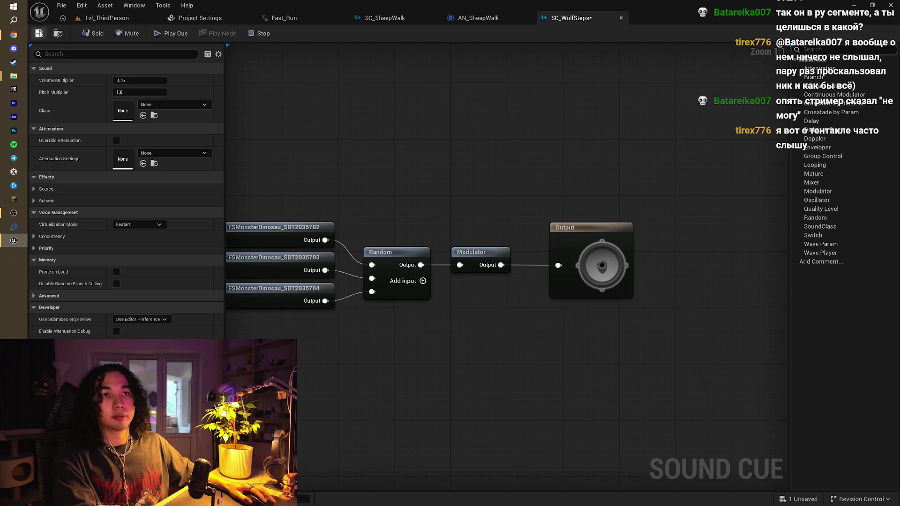
- Tidy the graph by straightening the wave nodes' wires into Random
{"action": "left_click_drag", "start_coordinate": [458, 166], "coordinate": [487, 165]}
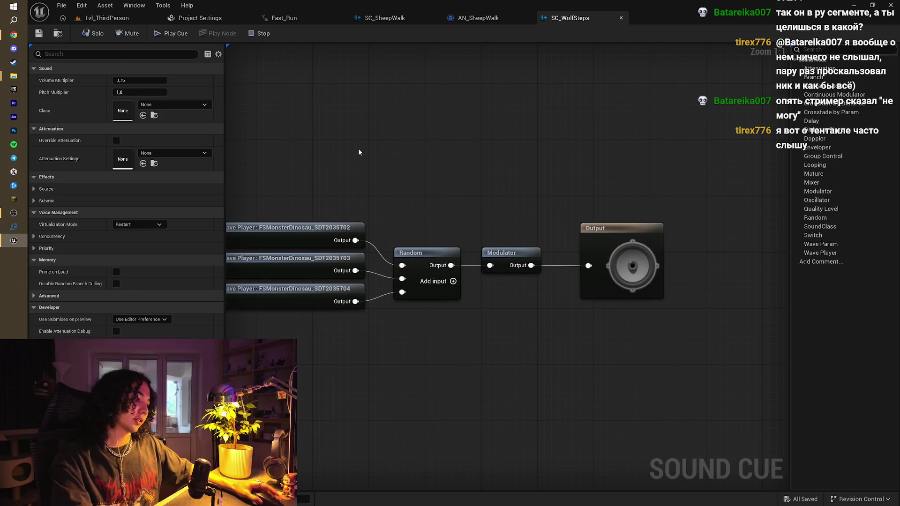
{"action": "left_click_drag", "start_coordinate": [359, 153], "coordinate": [389, 148]}
{"action": "left_click_drag", "start_coordinate": [311, 161], "coordinate": [452, 342]}
{"action": "key", "text": "q"}
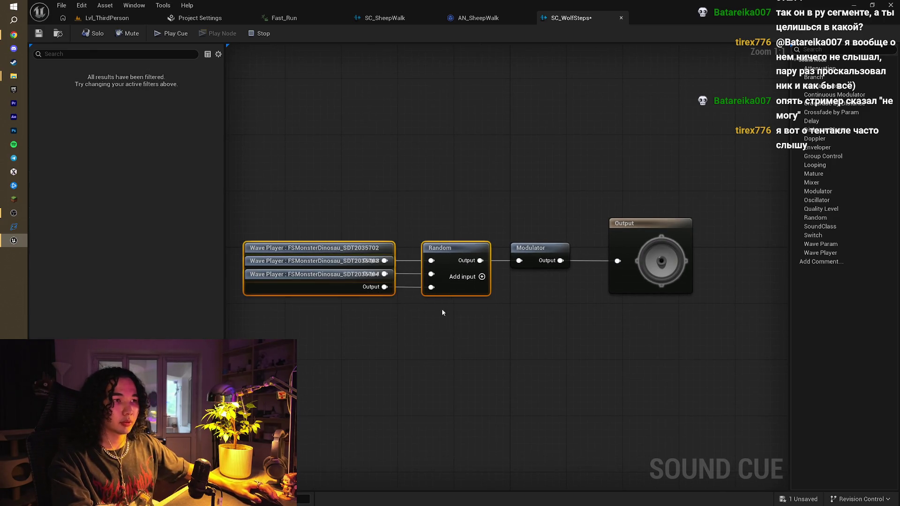
{"action": "left_click", "coordinate": [385, 197]}
{"action": "left_click_drag", "start_coordinate": [457, 179], "coordinate": [431, 187]}
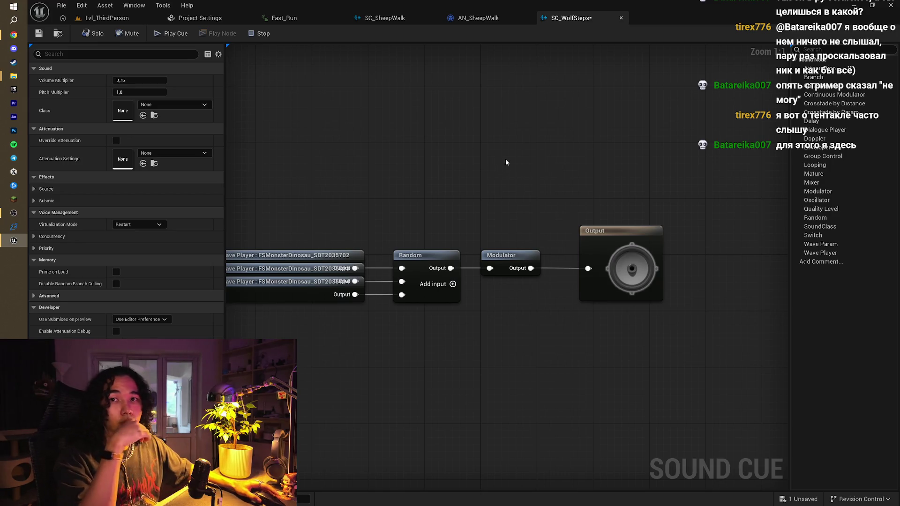
{"action": "mouse_move", "coordinate": [530, 156]}
{"action": "left_mouse_down"}
{"action": "mouse_move", "coordinate": [450, 150]}
{"action": "mouse_move", "coordinate": [508, 162]}
{"action": "left_mouse_up"}
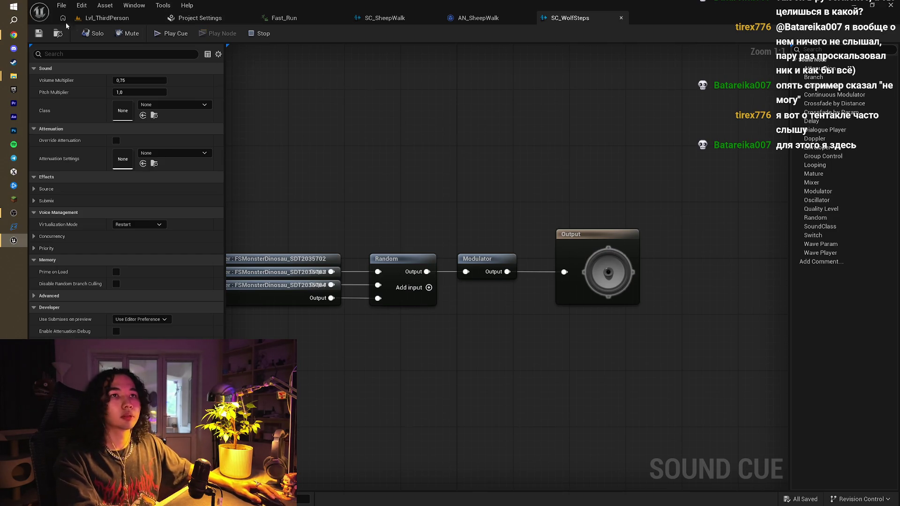
{"action": "left_click", "coordinate": [101, 18]}
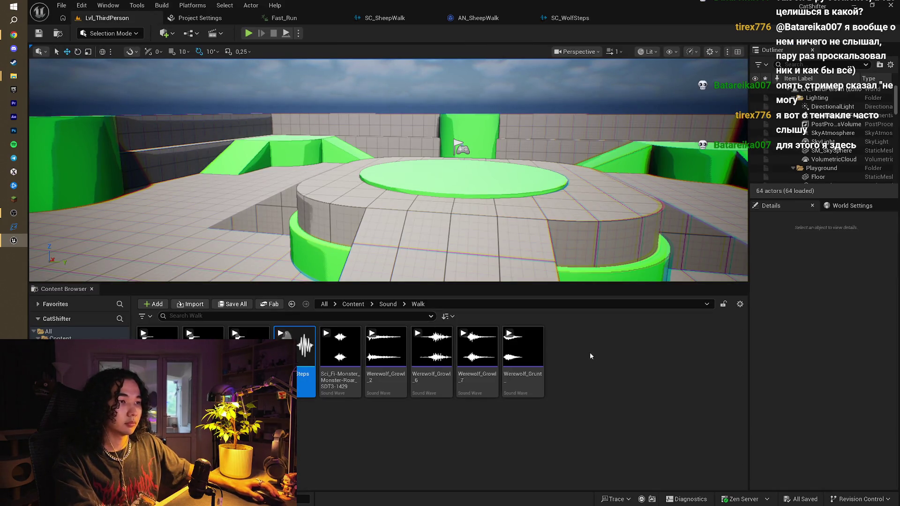
- Duplicate AN_SheepWalk in the Sound folder as AN_WolfWalk and open its blueprint
{"action": "left_click", "coordinate": [388, 304]}
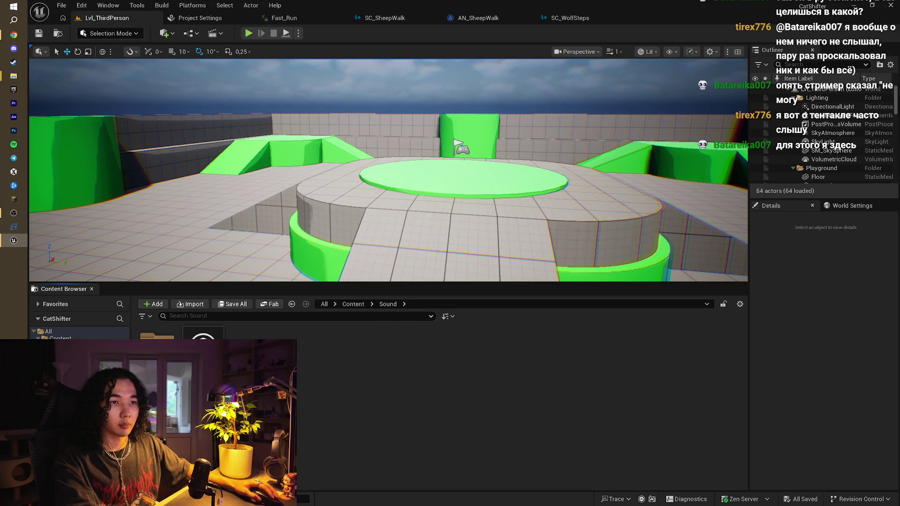
{"action": "left_click", "coordinate": [203, 351]}
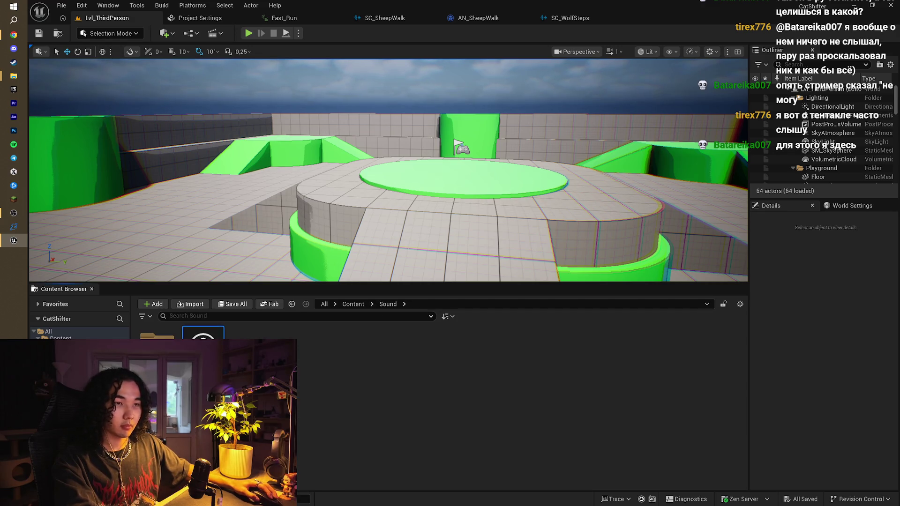
{"action": "right_click", "coordinate": [217, 349]}
{"action": "left_click", "coordinate": [264, 167]}
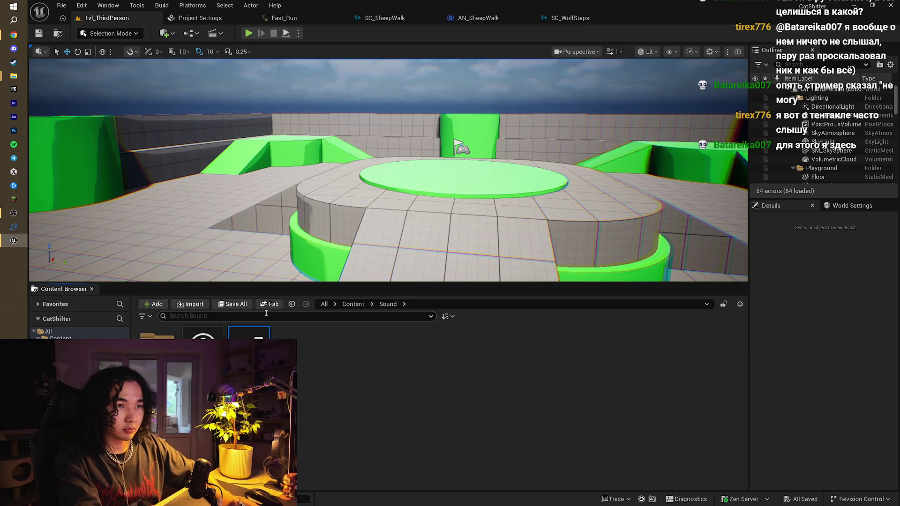
{"action": "type", "text": "k"}
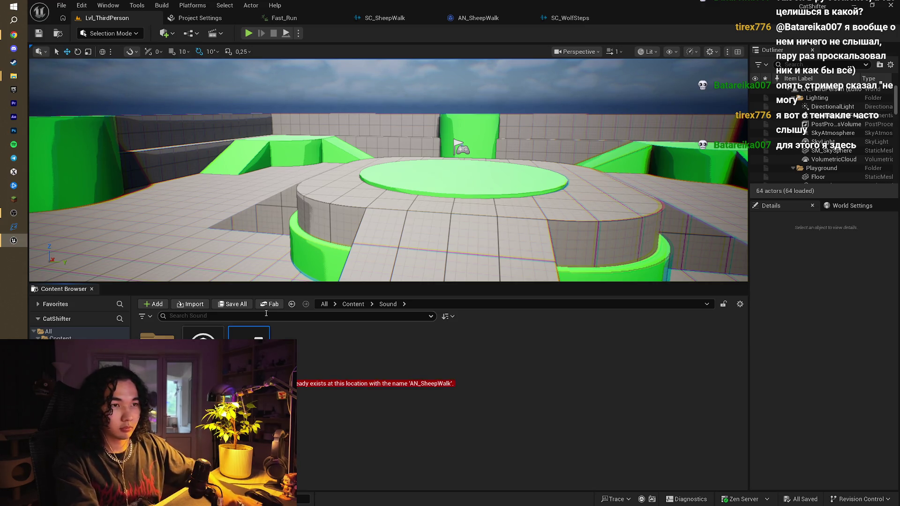
{"action": "type", "text": "_"}
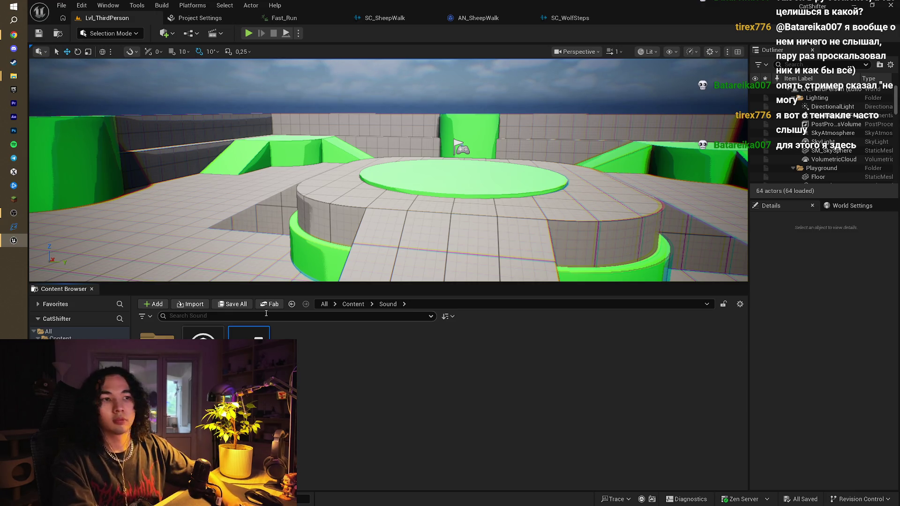
{"action": "key", "text": "Return"}
{"action": "double_click", "coordinate": [249, 346]}
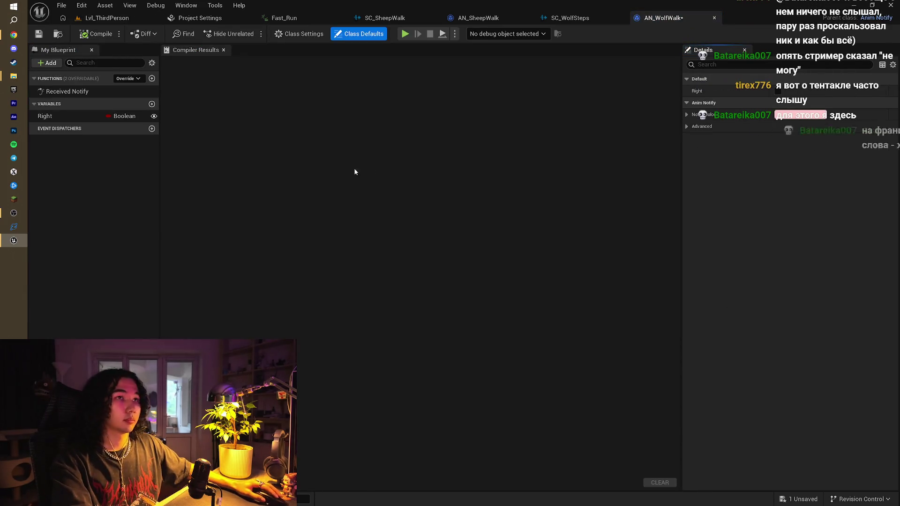
- In AN_WolfWalk's Received Notify graph, swap Play Sound at Location's sound from SC_SheepWalk to SC_WolfSteps
{"action": "left_click", "coordinate": [104, 180]}
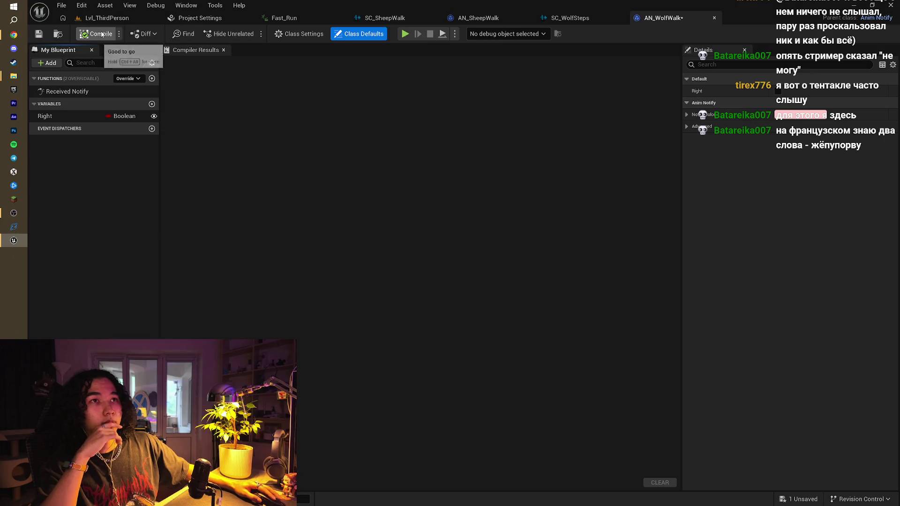
{"action": "double_click", "coordinate": [67, 91]}
{"action": "scroll", "coordinate": [549, 204], "scroll_direction": "down", "scroll_amount": 2}
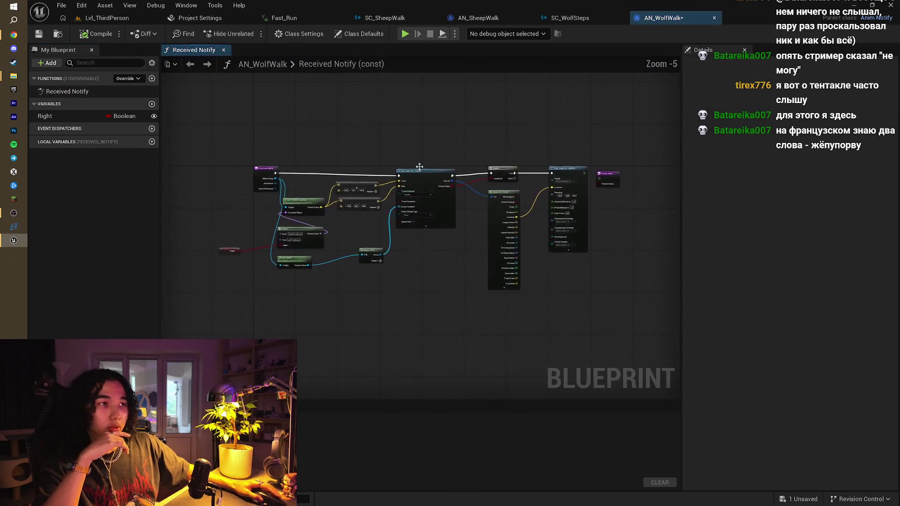
{"action": "scroll", "coordinate": [549, 204], "scroll_direction": "up", "scroll_amount": 2}
{"action": "scroll", "coordinate": [549, 203], "scroll_direction": "down", "scroll_amount": 2}
{"action": "scroll", "coordinate": [421, 192], "scroll_direction": "up", "scroll_amount": 4}
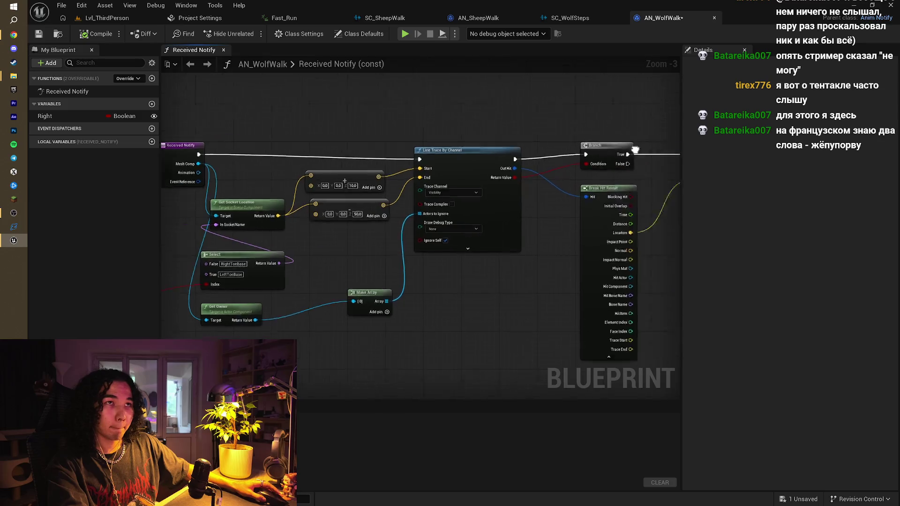
{"action": "scroll", "coordinate": [349, 198], "scroll_direction": "up", "scroll_amount": 1}
{"action": "left_click", "coordinate": [349, 192]}
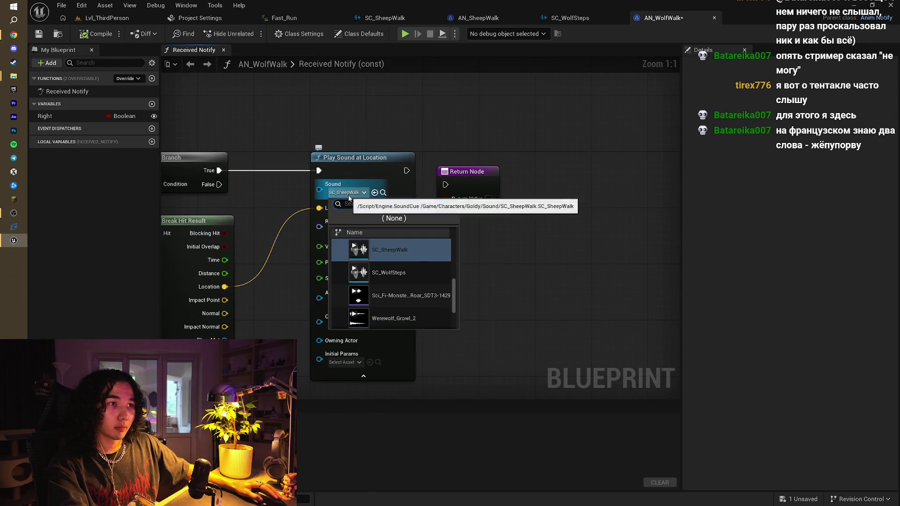
{"action": "left_click", "coordinate": [406, 267]}
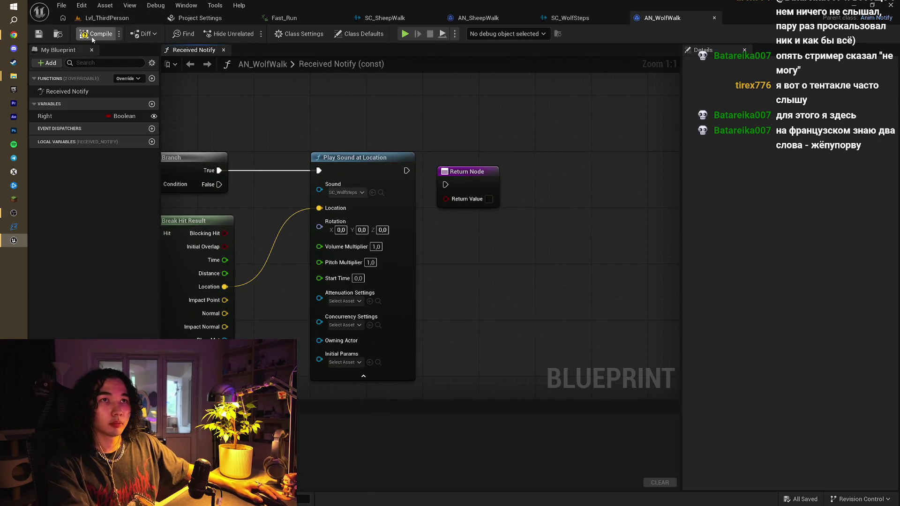
{"action": "left_click", "coordinate": [107, 17]}
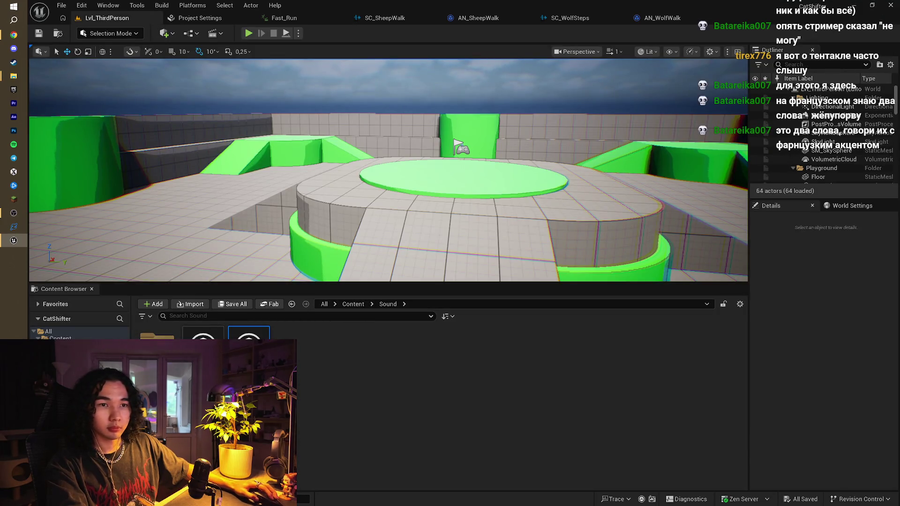
- Browse to Content > Characters > Wolf and open the Mutant_Walking animation
{"action": "left_click", "coordinate": [291, 304]}
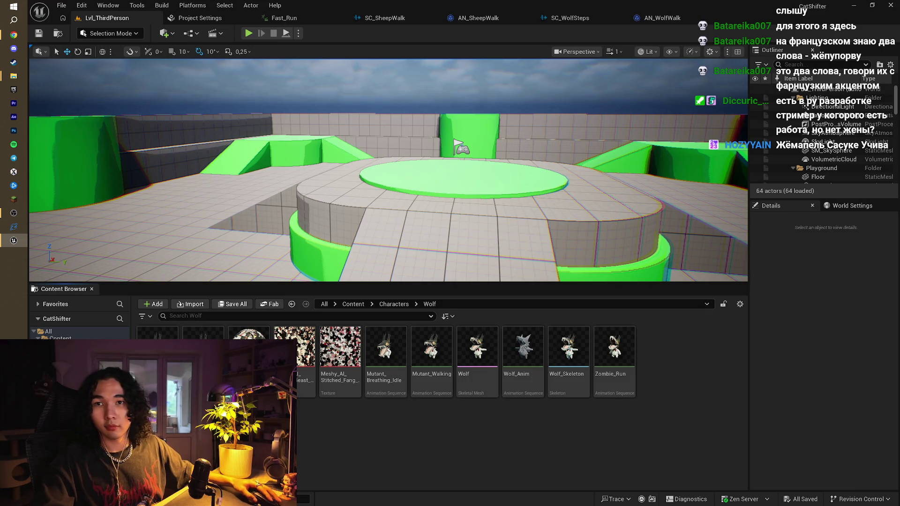
{"action": "key", "text": "alt+Tab"}
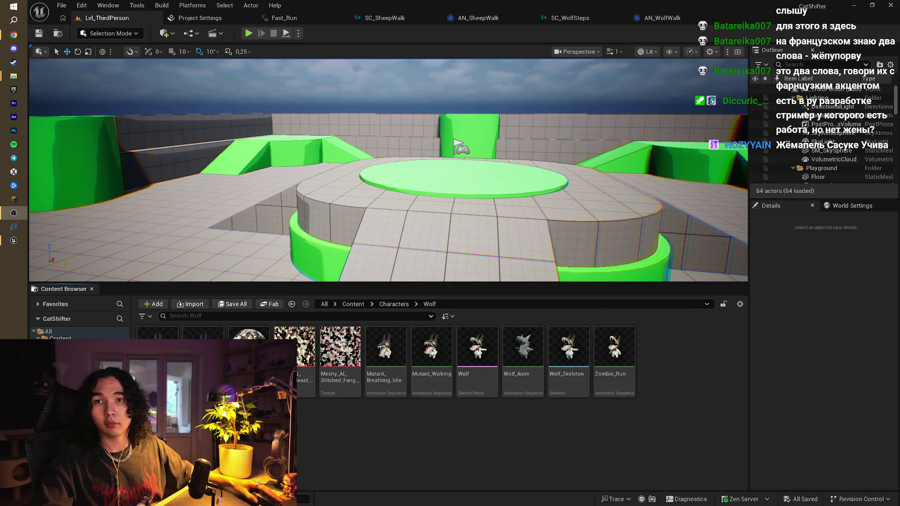
{"action": "key", "text": "alt+Tab"}
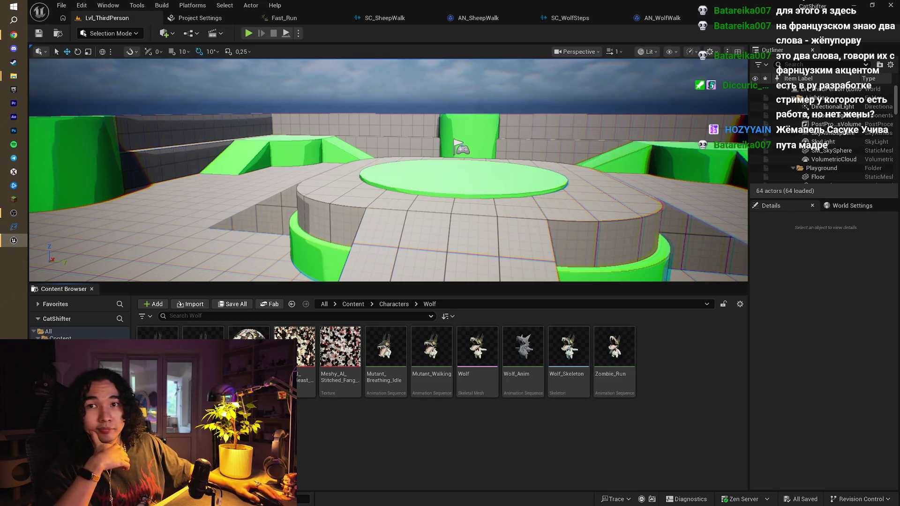
{"action": "left_click", "coordinate": [431, 356]}
{"action": "left_click", "coordinate": [376, 410]}
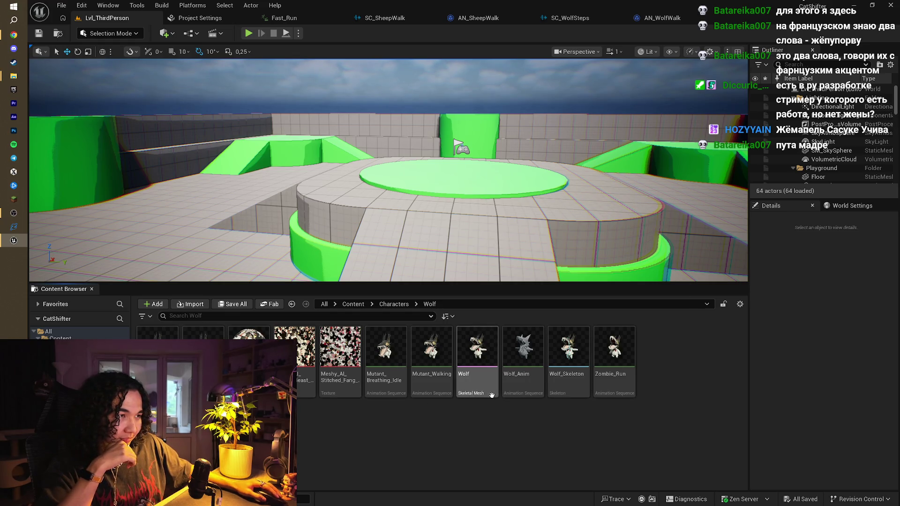
{"action": "double_click", "coordinate": [433, 379]}
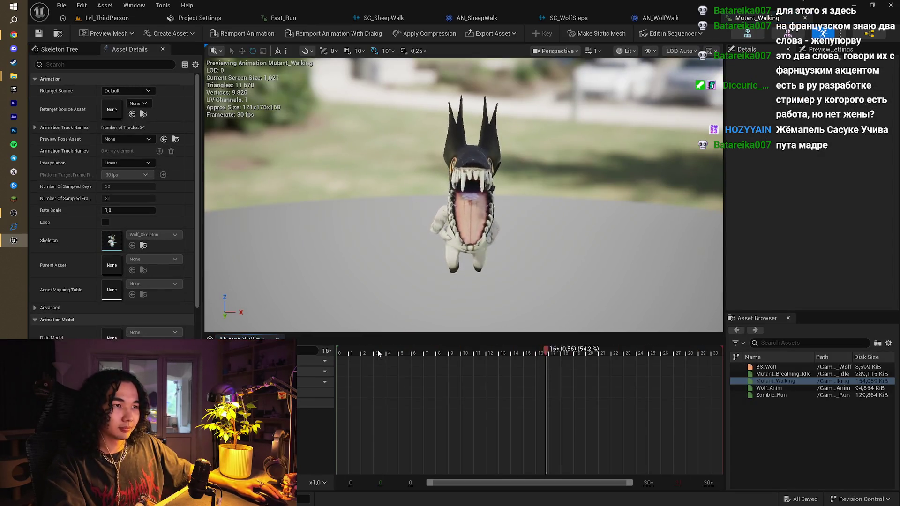
- Add an AN_WolfWalk notify to Mutant_Walking's Notifies track at the frame 9 footstep
{"action": "left_click", "coordinate": [359, 353]}
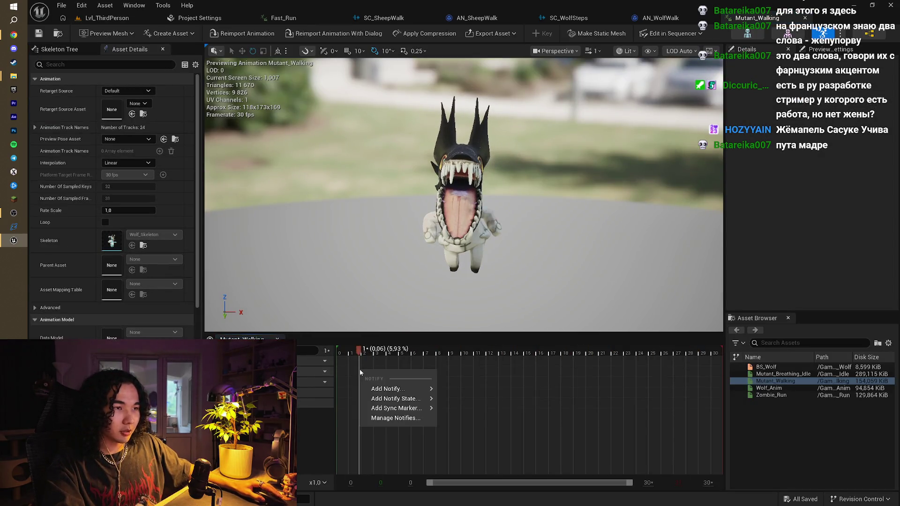
{"action": "right_click", "coordinate": [360, 370]}
{"action": "mouse_move", "coordinate": [389, 388]}
{"action": "left_click", "coordinate": [496, 423]}
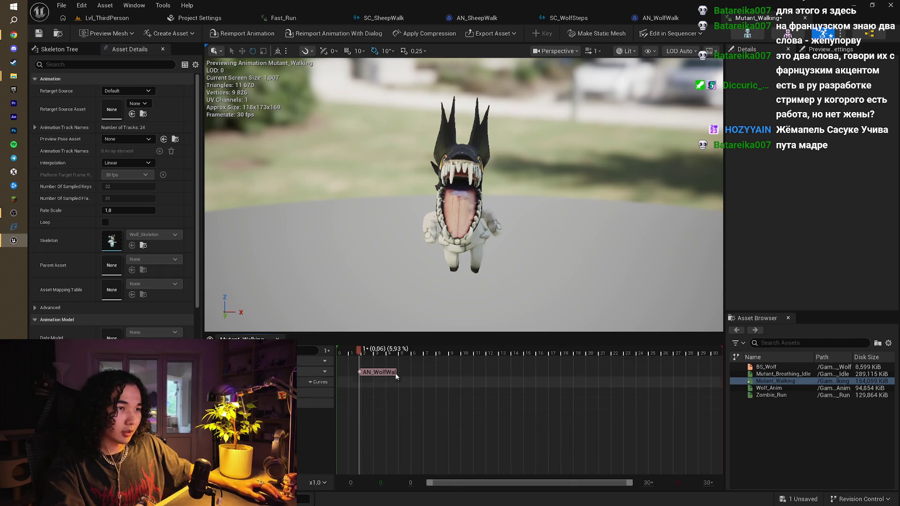
{"action": "mouse_move", "coordinate": [359, 354]}
{"action": "left_mouse_down"}
{"action": "mouse_move", "coordinate": [470, 353]}
{"action": "mouse_move", "coordinate": [460, 354]}
{"action": "left_mouse_up"}
{"action": "left_click_drag", "start_coordinate": [392, 375], "coordinate": [479, 373]}
- Copy-paste a second AN_WolfWalk notify at the frame 23 footstep
{"action": "mouse_move", "coordinate": [425, 351]}
{"action": "left_mouse_down"}
{"action": "mouse_move", "coordinate": [382, 354]}
{"action": "mouse_move", "coordinate": [630, 358]}
{"action": "left_mouse_up"}
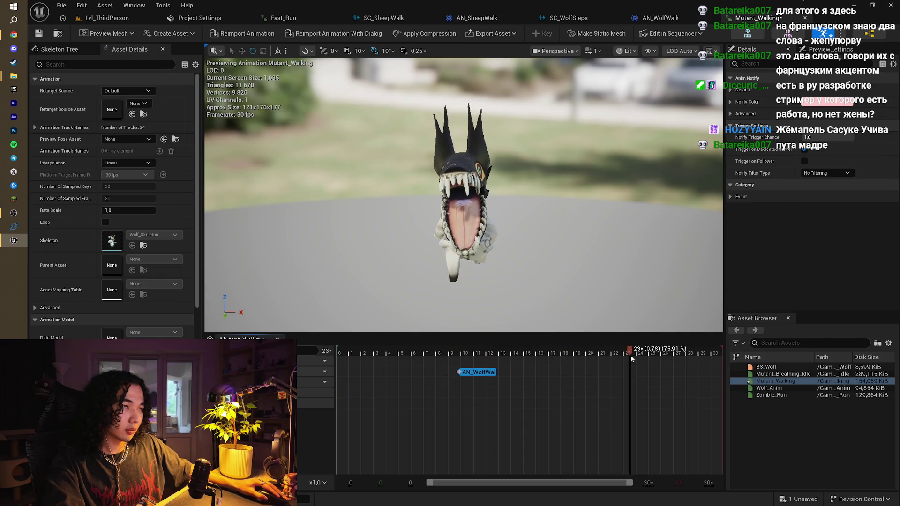
{"action": "key", "text": "ctrl+c"}
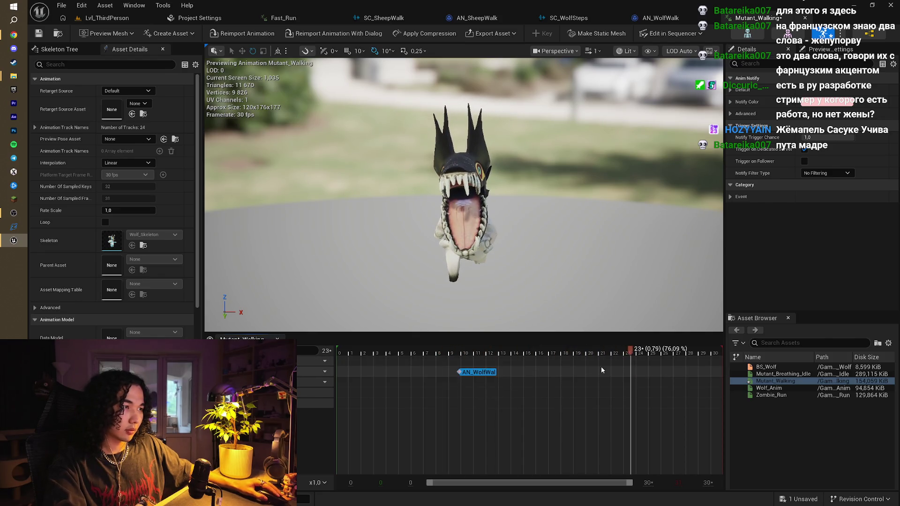
{"action": "left_click", "coordinate": [603, 370]}
{"action": "key", "text": "ctrl+v"}
{"action": "left_click", "coordinate": [601, 352]}
{"action": "mouse_move", "coordinate": [599, 350]}
{"action": "left_mouse_down"}
{"action": "mouse_move", "coordinate": [437, 353]}
{"action": "mouse_move", "coordinate": [650, 360]}
{"action": "left_mouse_up"}
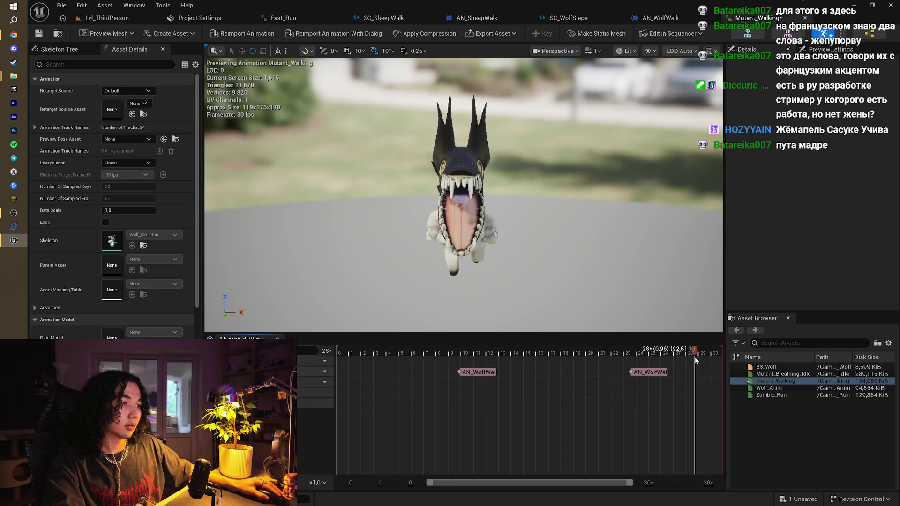
{"action": "left_click", "coordinate": [128, 19]}
{"action": "key", "text": "alt+p"}
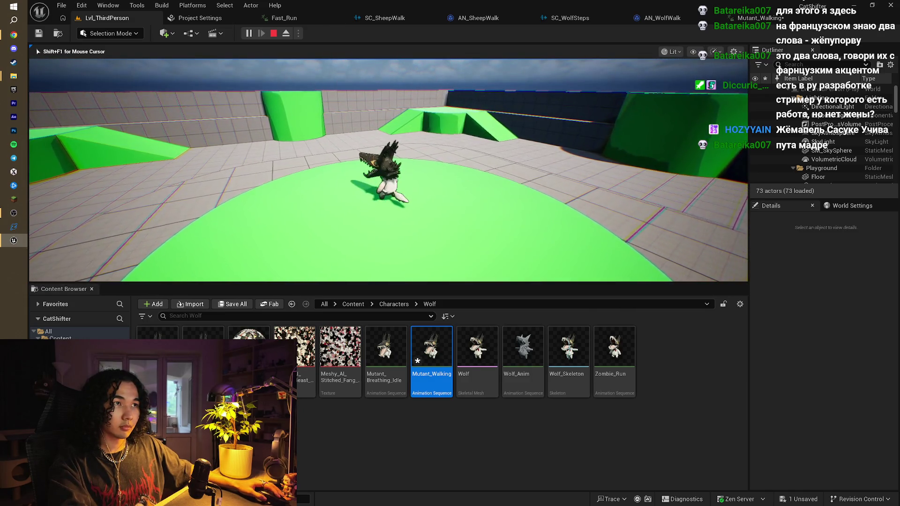
{"action": "key", "text": "w"}
{"action": "key", "text": "w"}
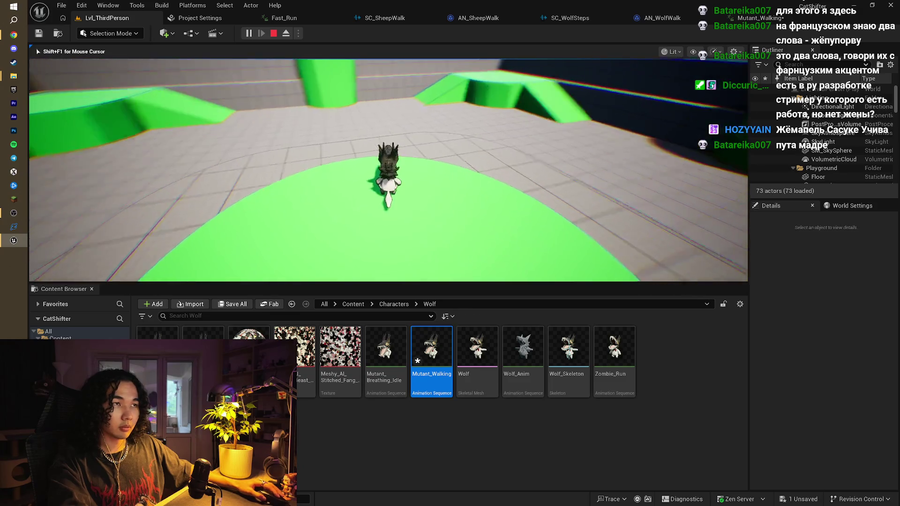
{"action": "key", "text": "w"}
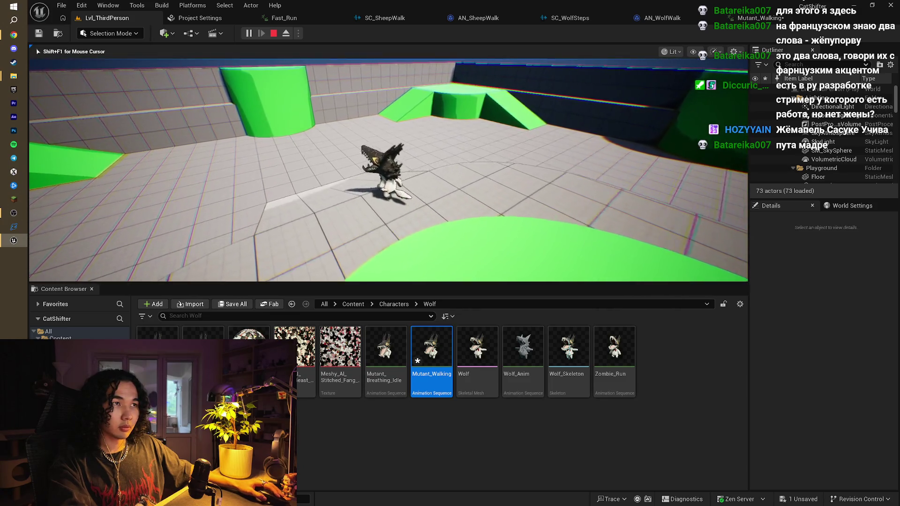
{"action": "key", "text": "w"}
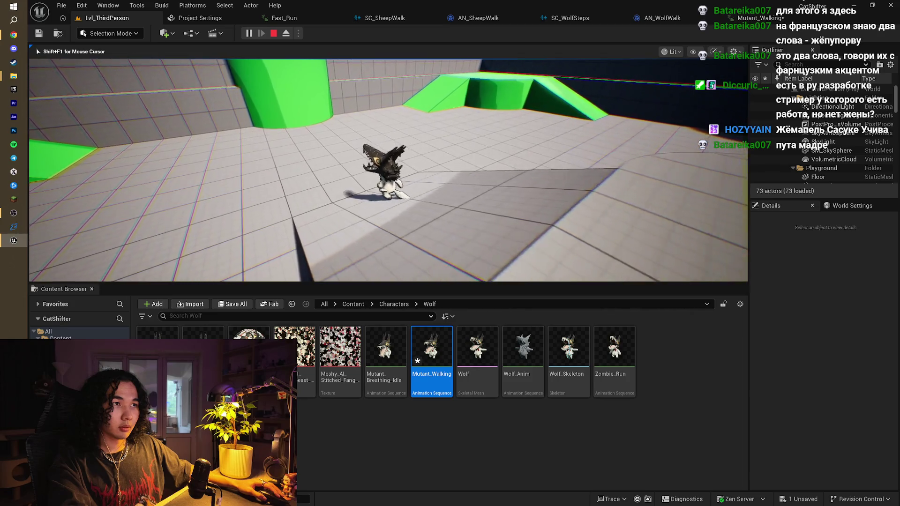
{"action": "key", "text": "w"}
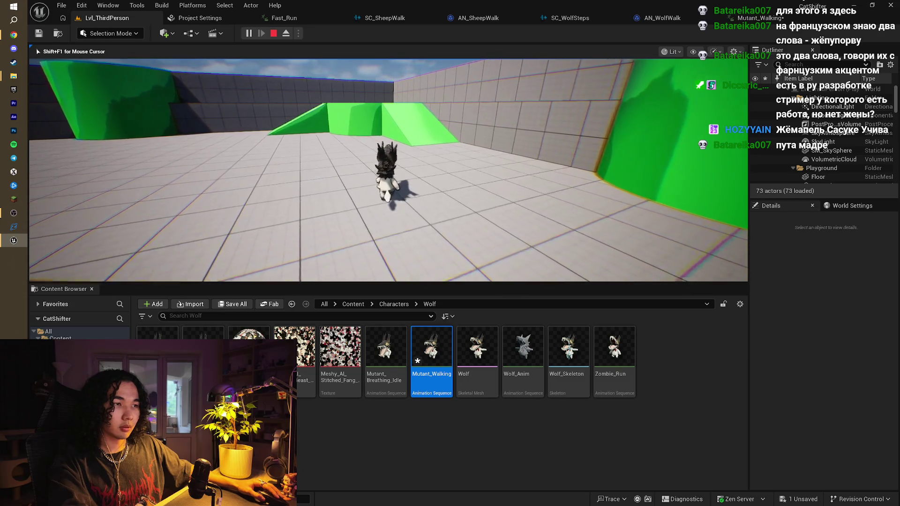
{"action": "key", "text": "Escape"}
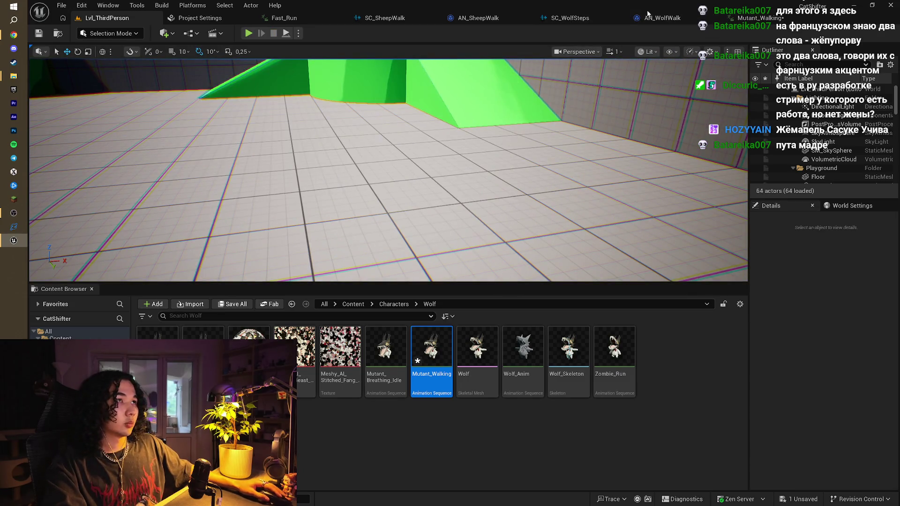
- Lower the SC_WolfSteps Modulator's Volume Min from 0,4 to 0,2, edit Volume Max, and save
{"action": "left_click", "coordinate": [666, 18]}
{"action": "left_click", "coordinate": [541, 19]}
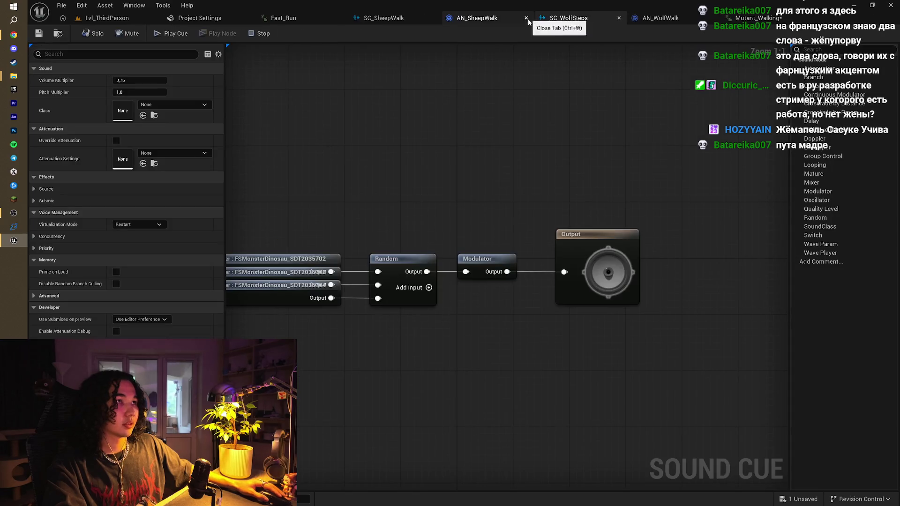
{"action": "left_click", "coordinate": [572, 217]}
{"action": "left_click", "coordinate": [139, 104]}
{"action": "type", "text": "0,2"}
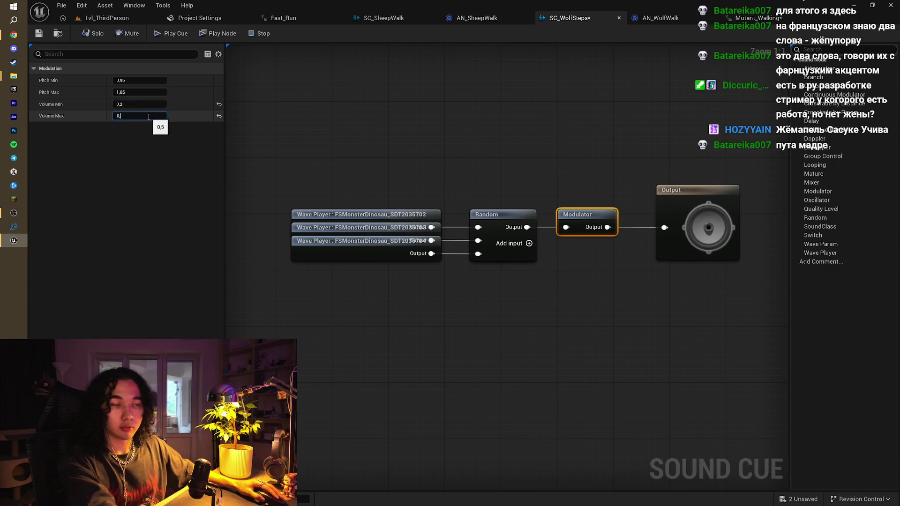
{"action": "left_click", "coordinate": [157, 116]}
{"action": "type", "text": "0,"}
{"action": "left_click", "coordinate": [311, 150]}
{"action": "key", "text": "ctrl+s"}
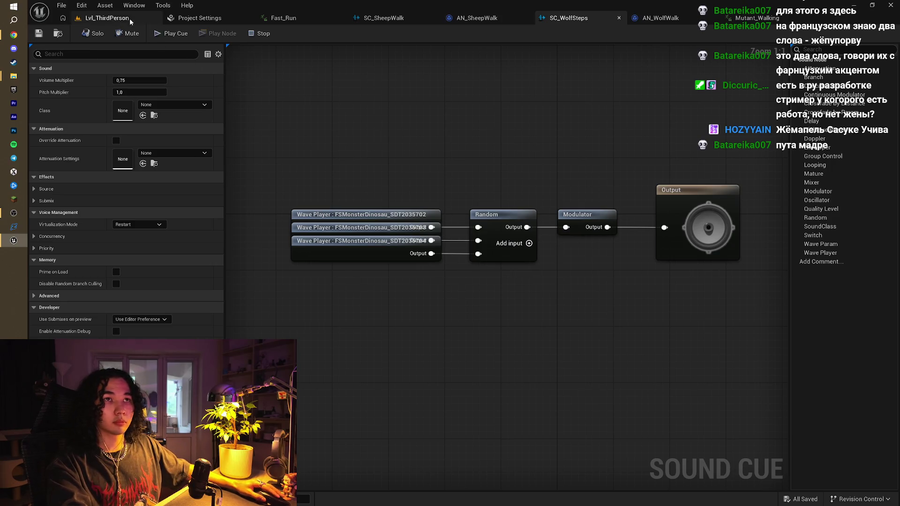
{"action": "left_click", "coordinate": [107, 18]}
{"action": "left_click", "coordinate": [251, 35]}
{"action": "key", "text": "w"}
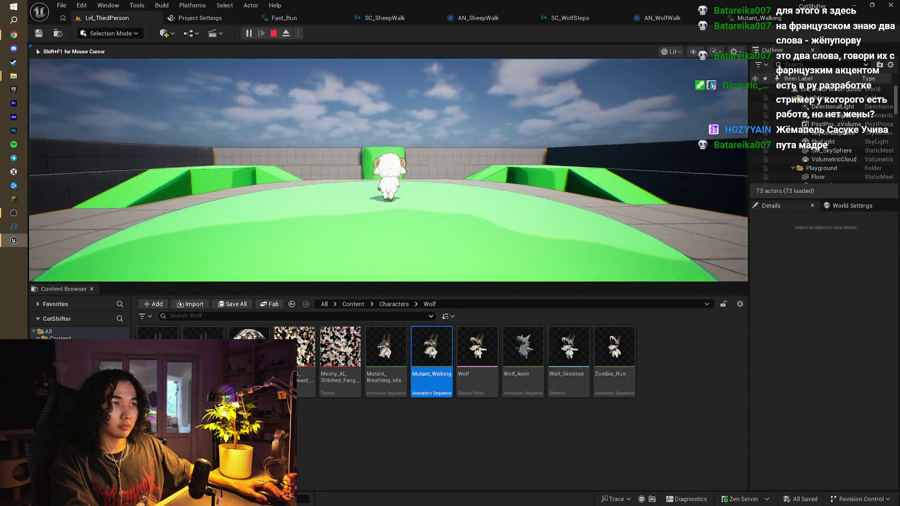
{"action": "key", "text": "e"}
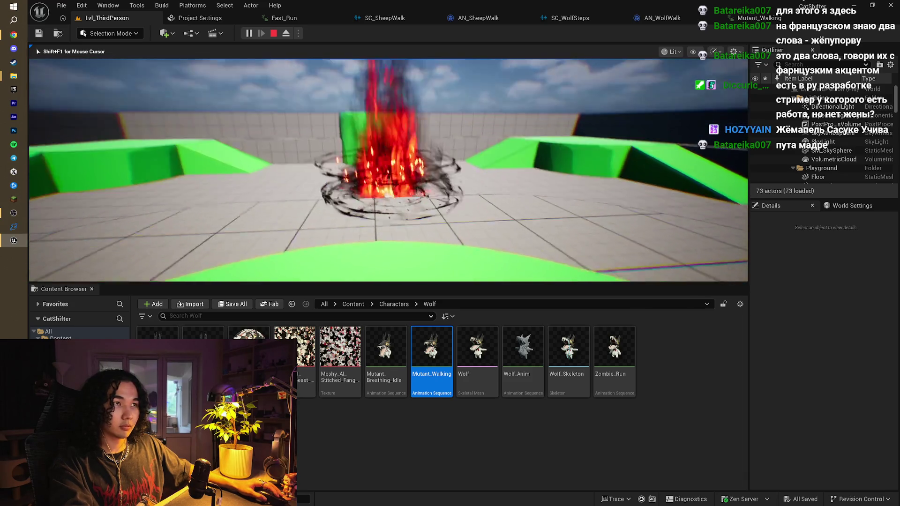
{"action": "key", "text": "w"}
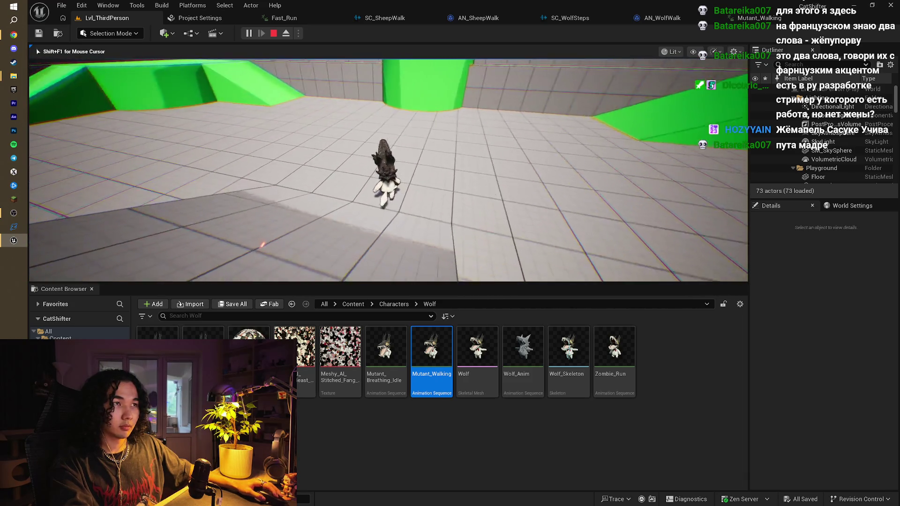
{"action": "key", "text": "w"}
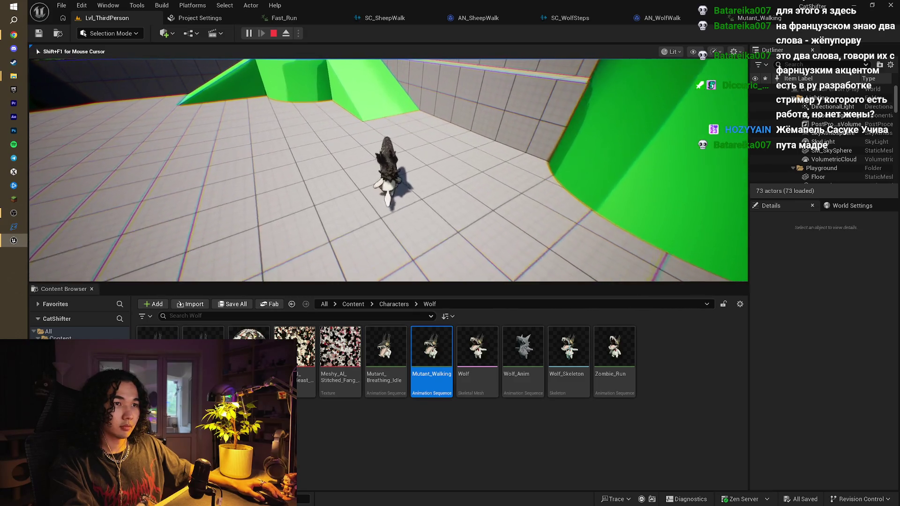
{"action": "key", "text": "Escape"}
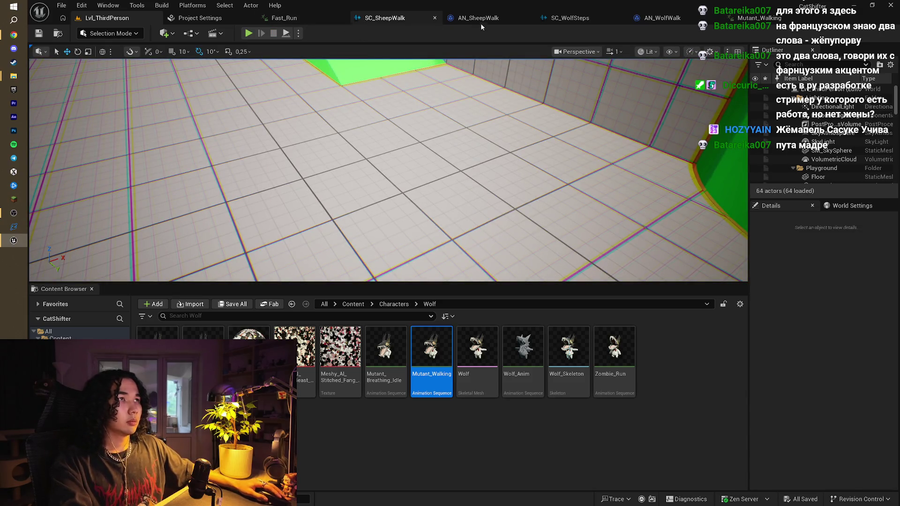
{"action": "left_click", "coordinate": [480, 19]}
{"action": "left_click", "coordinate": [557, 19]}
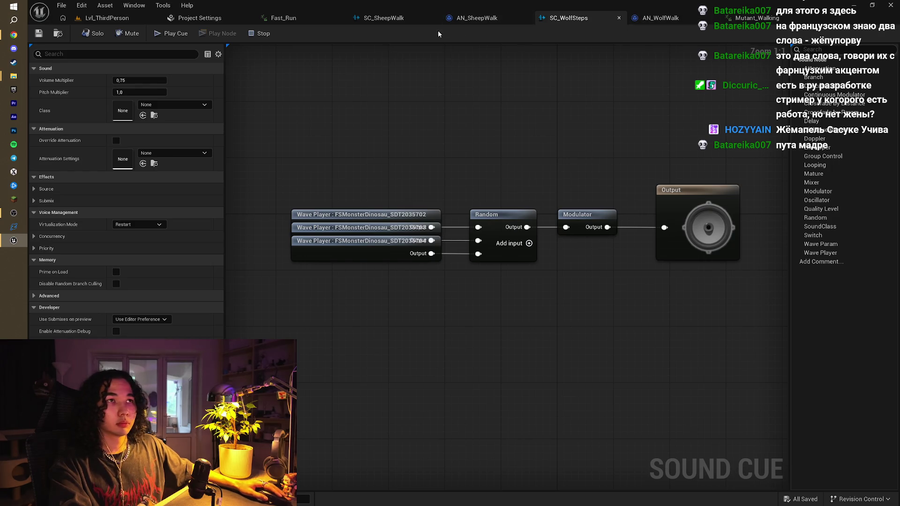
{"action": "left_click", "coordinate": [754, 18]}
- Delete an extra AN_WolfWalk notify and move the second one to frame 22
{"action": "left_click", "coordinate": [474, 373]}
{"action": "key", "text": "Delete"}
{"action": "left_click_drag", "start_coordinate": [654, 372], "coordinate": [638, 372]}
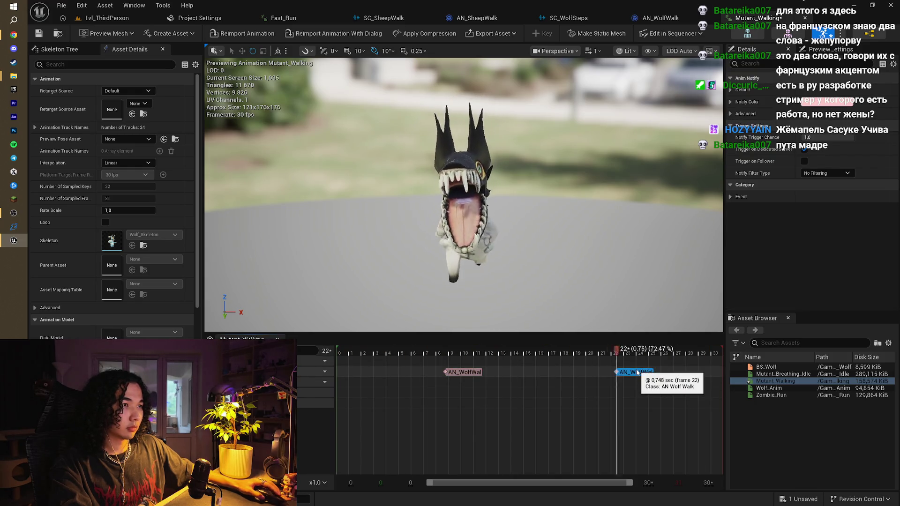
- Preview the walking animation from frame 1, then bring up Envato's sound-effect results
{"action": "left_click", "coordinate": [355, 351]}
{"action": "mouse_move", "coordinate": [356, 351]}
{"action": "left_mouse_down"}
{"action": "mouse_move", "coordinate": [455, 356]}
{"action": "mouse_move", "coordinate": [357, 359]}
{"action": "mouse_move", "coordinate": [463, 358]}
{"action": "mouse_move", "coordinate": [450, 373]}
{"action": "mouse_move", "coordinate": [496, 359]}
{"action": "mouse_move", "coordinate": [557, 358]}
{"action": "mouse_move", "coordinate": [614, 361]}
{"action": "mouse_move", "coordinate": [619, 374]}
{"action": "left_mouse_up"}
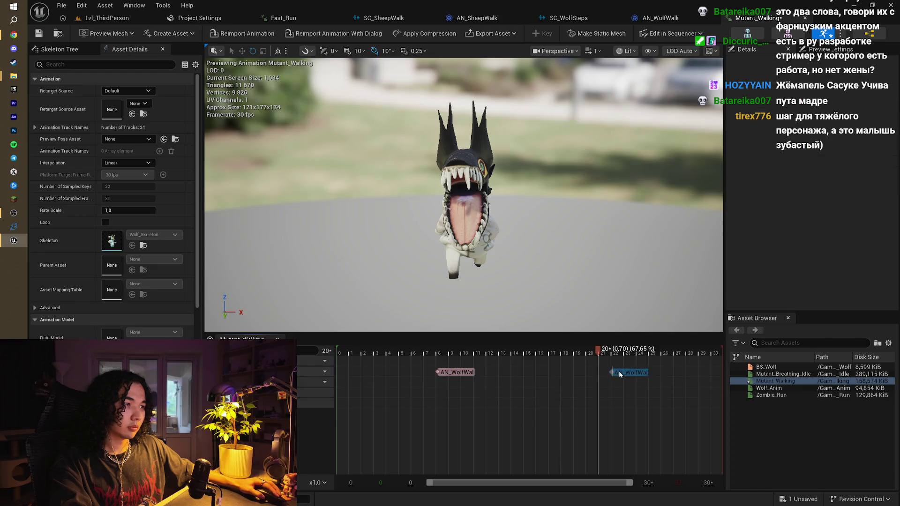
{"action": "key", "text": "space"}
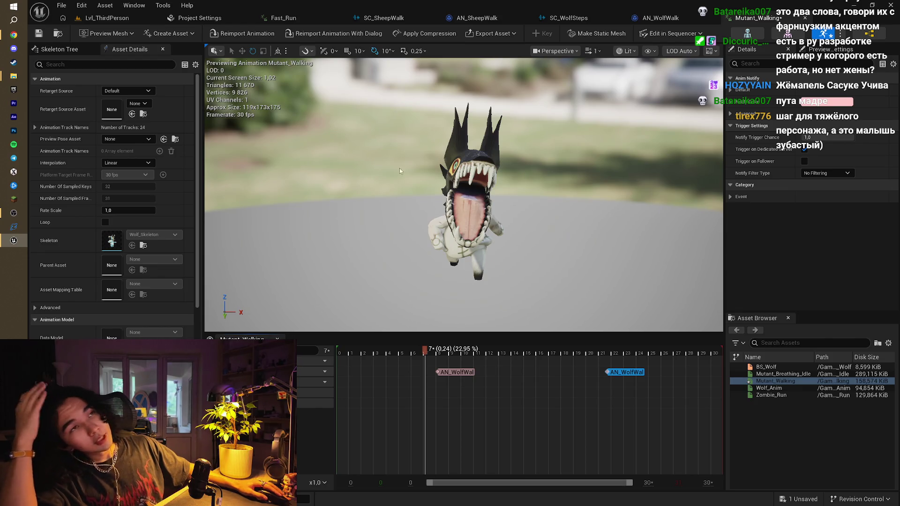
{"action": "left_click", "coordinate": [21, 35]}
{"action": "left_click", "coordinate": [642, 9]}
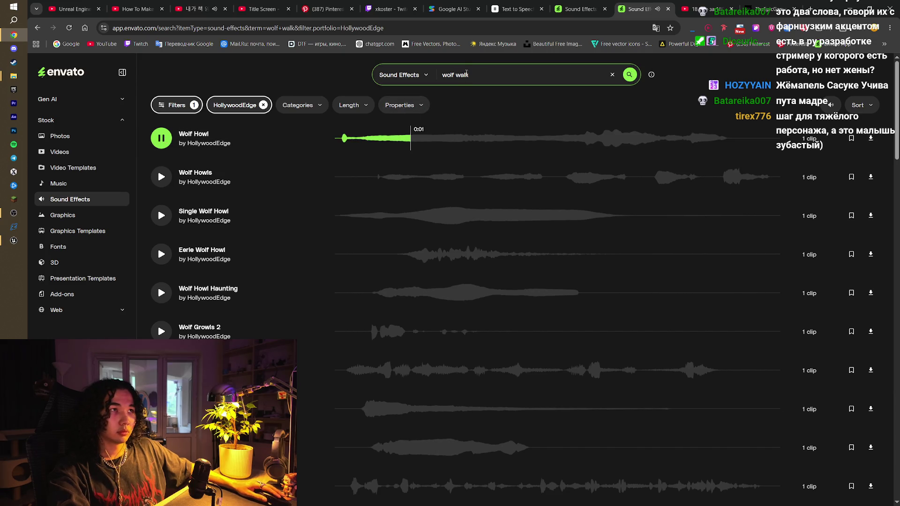
- Search Envato for 'wolf footstep' and audition Monster Footstep and Eerie Wolf Howl
{"action": "type", "text": "fo"}
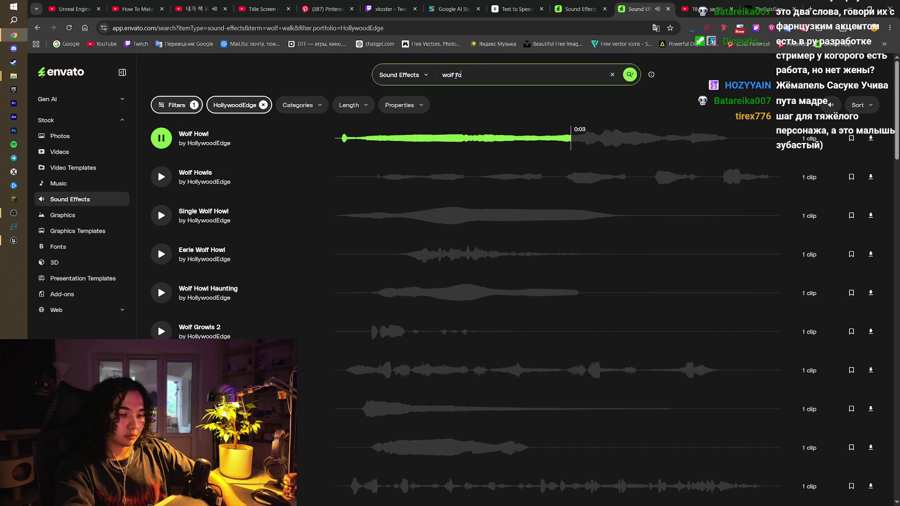
{"action": "type", "text": "otstep"}
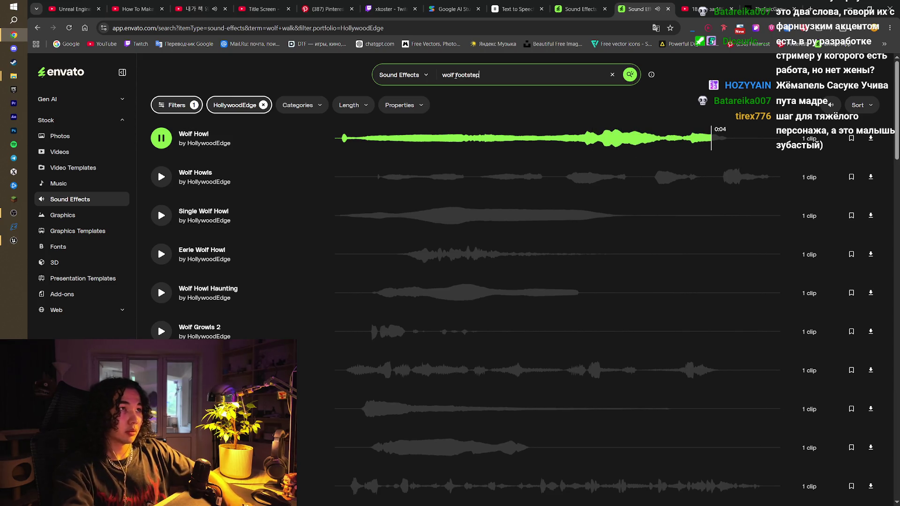
{"action": "key", "text": "Return"}
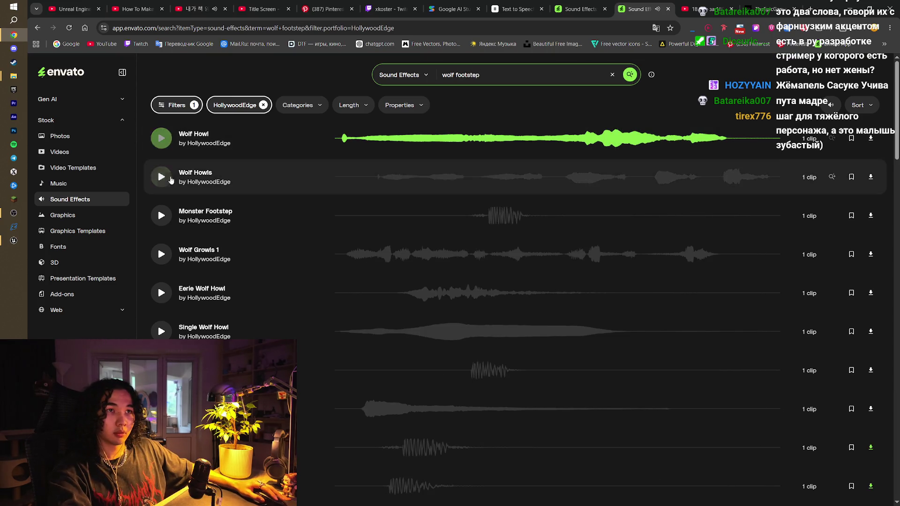
{"action": "left_click", "coordinate": [161, 217]}
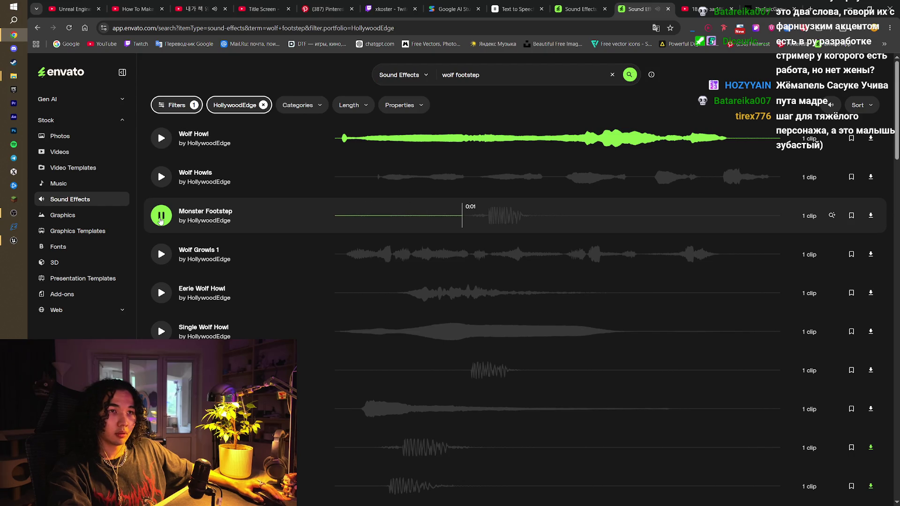
{"action": "left_click", "coordinate": [159, 300]}
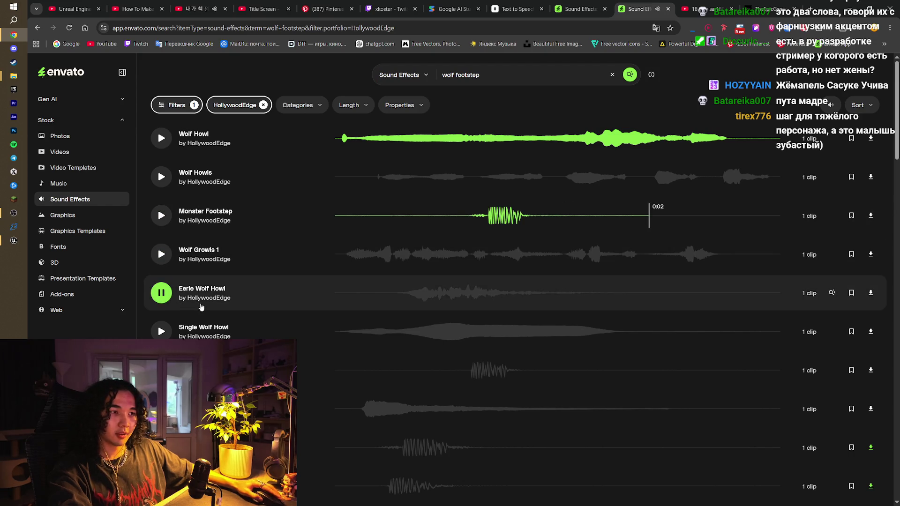
- Search 'footstep', audition Monster Footstep 3, and remove the HollywoodEdge author filter
{"action": "left_click", "coordinate": [453, 75]}
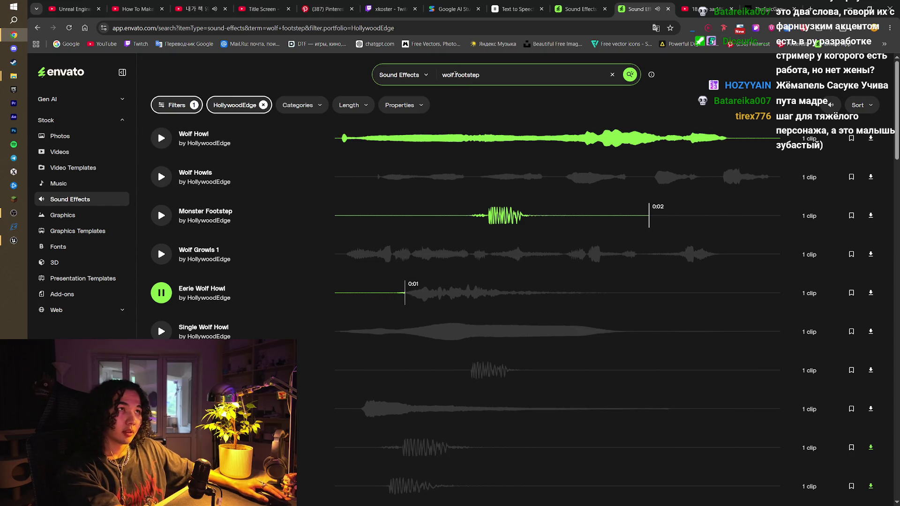
{"action": "key", "text": "Return"}
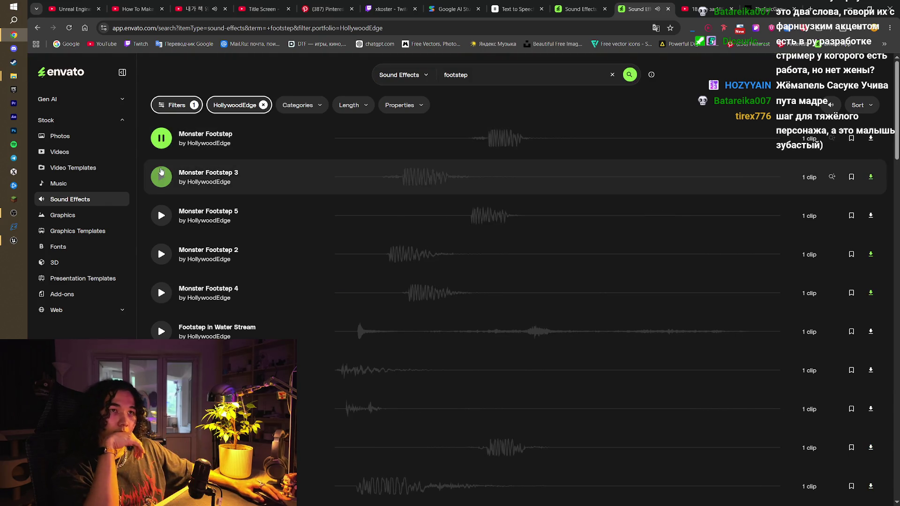
{"action": "left_click", "coordinate": [161, 172]}
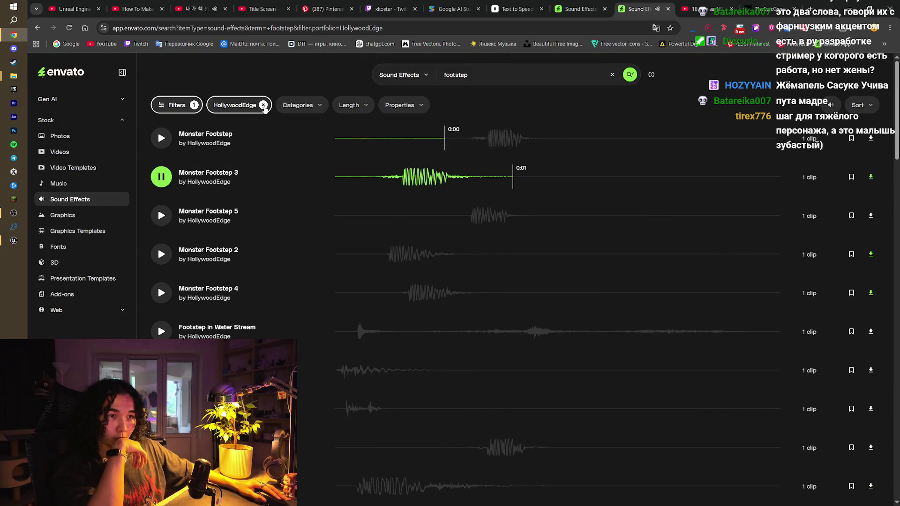
{"action": "left_click", "coordinate": [264, 106]}
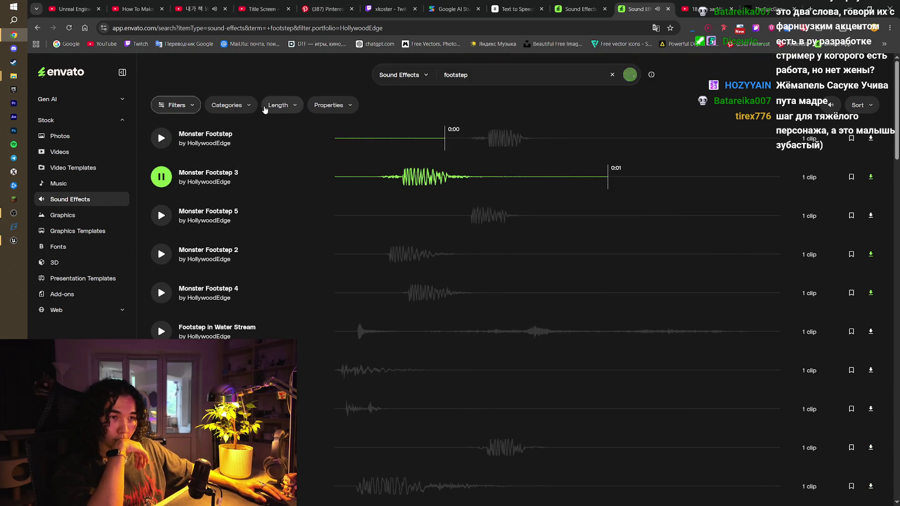
- Search 'wolf footstep' and audition Animals Wolves Footsteps and Wolf Howling
{"action": "left_click", "coordinate": [444, 75]}
{"action": "type", "text": "wolf"}
{"action": "key", "text": "Return"}
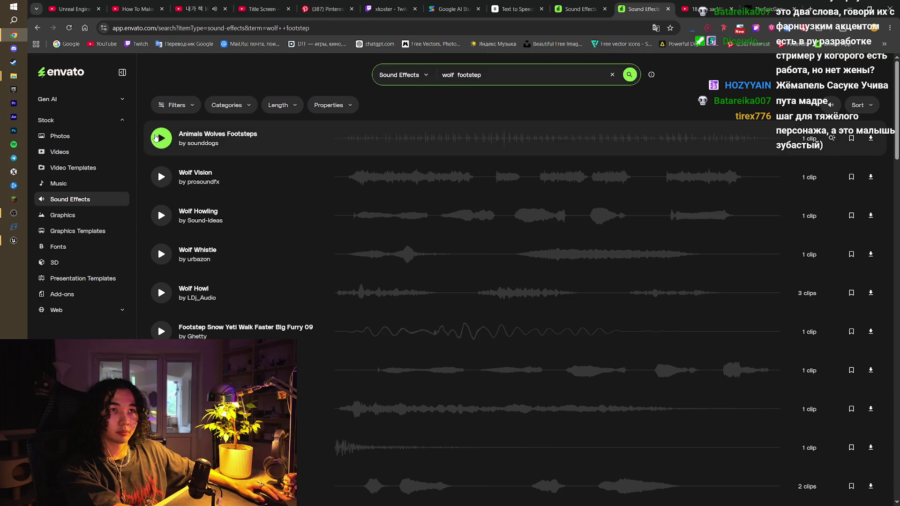
{"action": "left_click", "coordinate": [156, 137]}
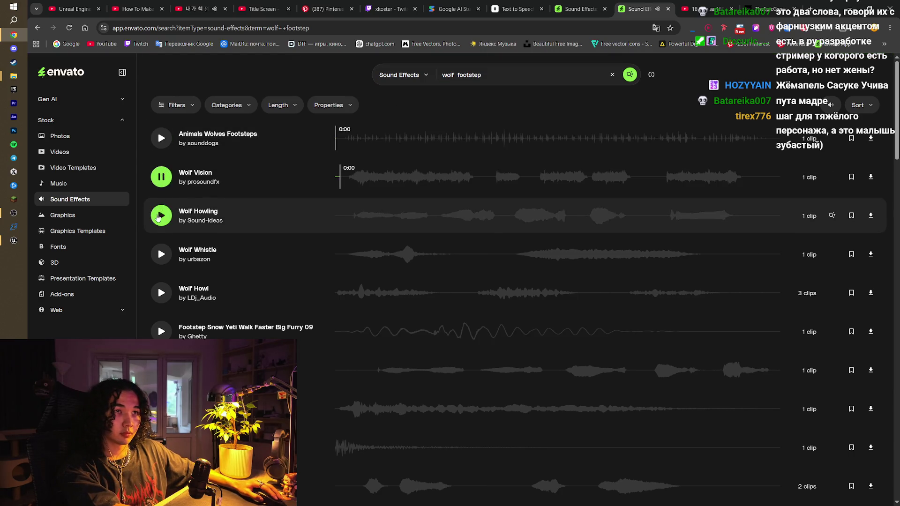
{"action": "left_click", "coordinate": [158, 216]}
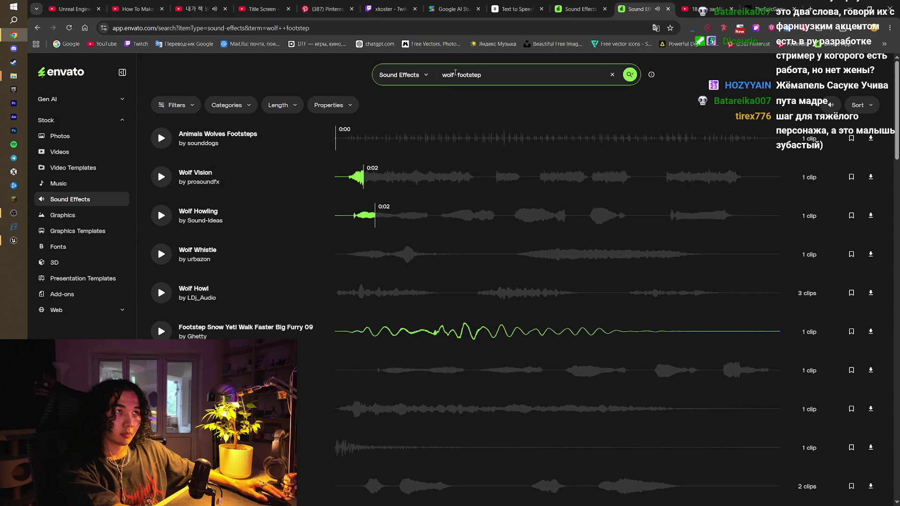
- Search 'bear footstep' and audition Giant Footsteps Big Bear, Bear Footfalls 02, Single Bull Footstep and more
{"action": "type", "text": "be"}
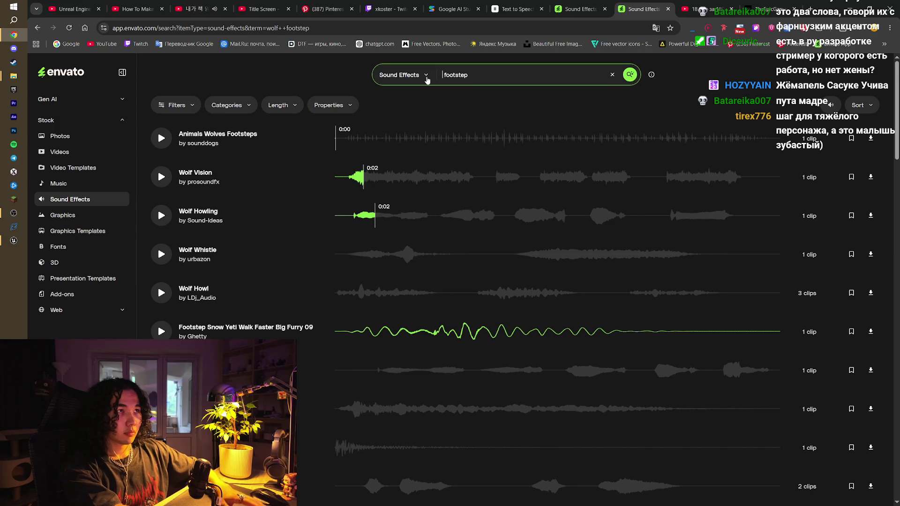
{"action": "type", "text": "ar"}
{"action": "key", "text": "Return"}
{"action": "left_click", "coordinate": [161, 138]}
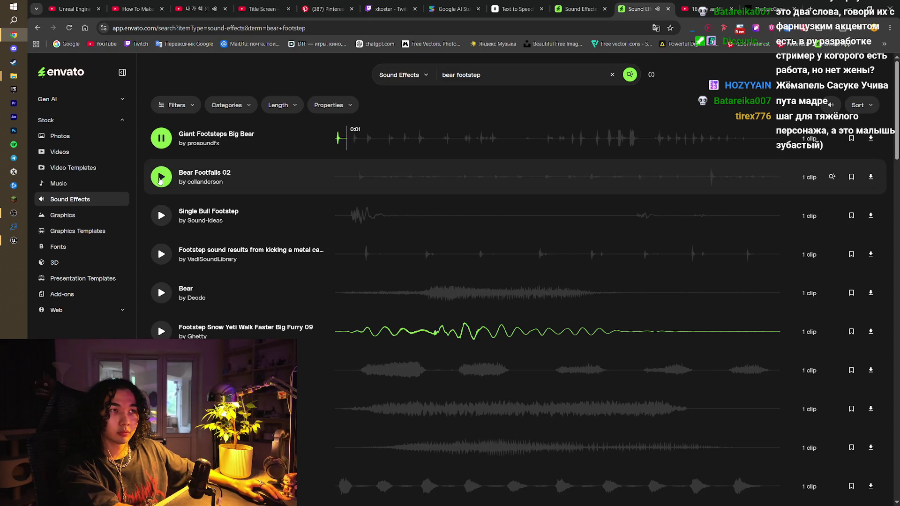
{"action": "left_click", "coordinate": [160, 178]}
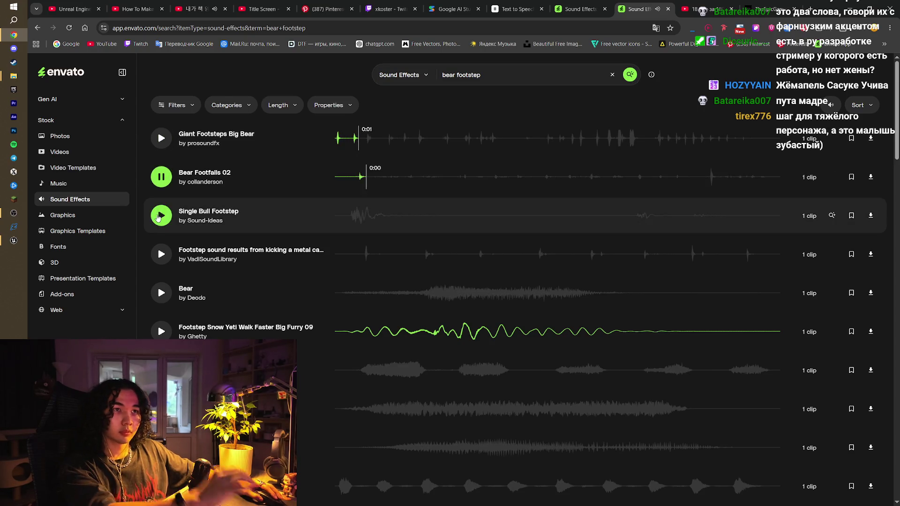
{"action": "left_click", "coordinate": [163, 216]}
{"action": "left_click", "coordinate": [161, 254]}
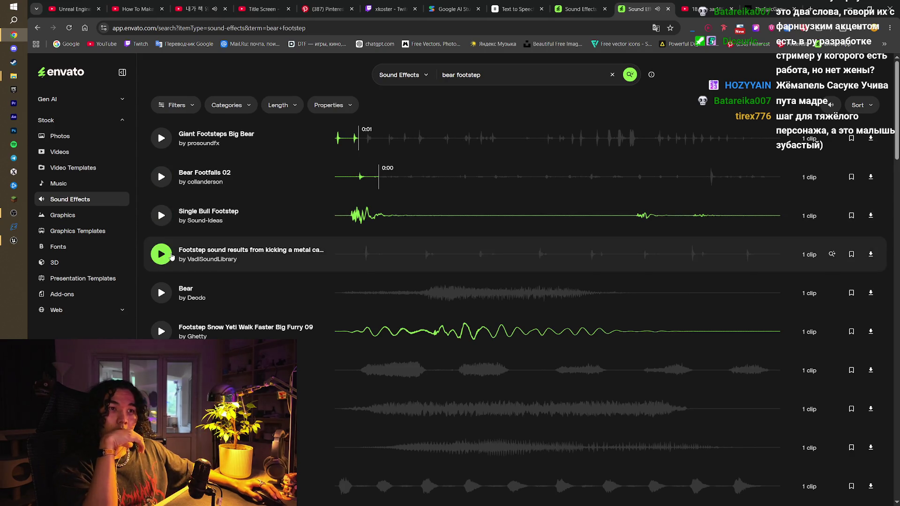
- Run a search for 'evil footstep'
{"action": "left_click", "coordinate": [457, 71]}
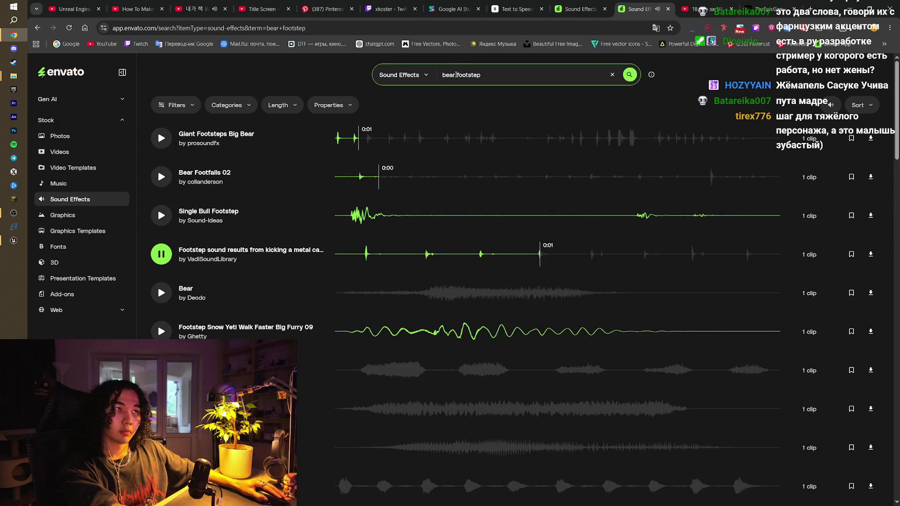
{"action": "type", "text": "evil"}
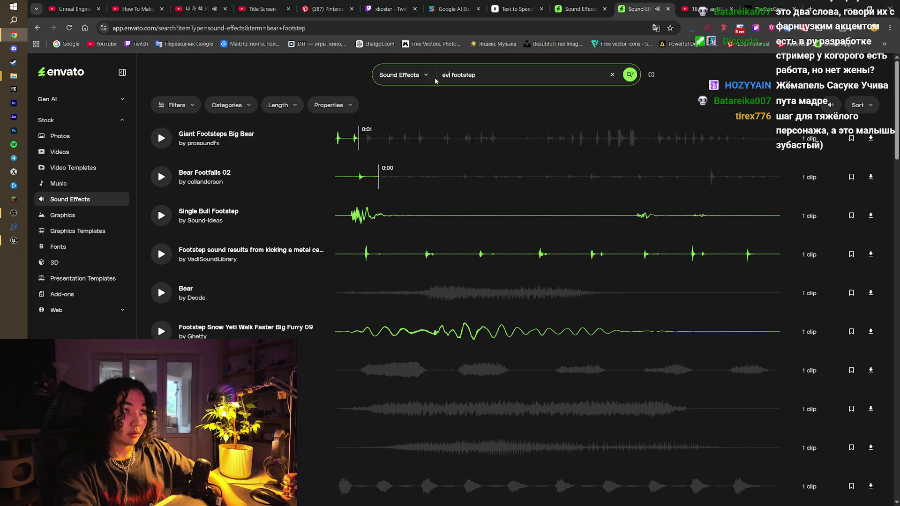
{"action": "key", "text": "Return"}
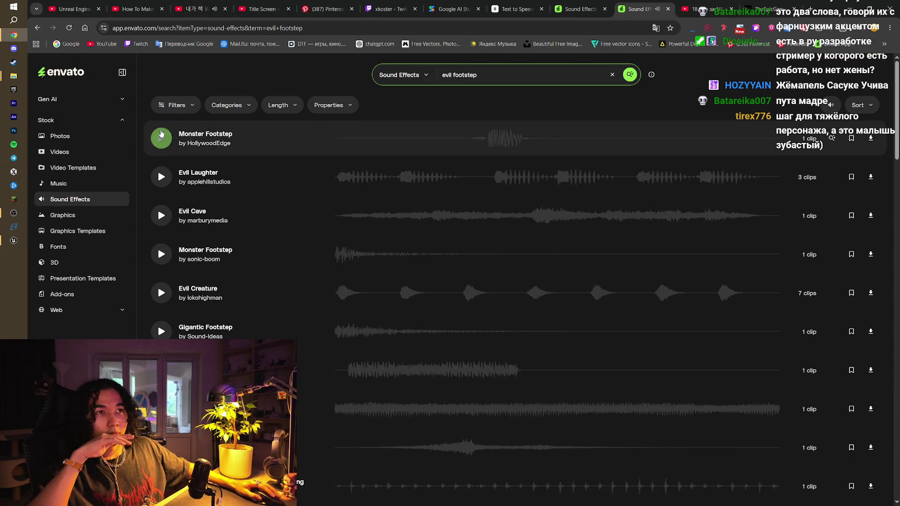
- Audition Monster Footstep and Evil Cave, then download and save the Evil Creature sound effect
{"action": "left_click", "coordinate": [162, 139]}
{"action": "left_click", "coordinate": [161, 215]}
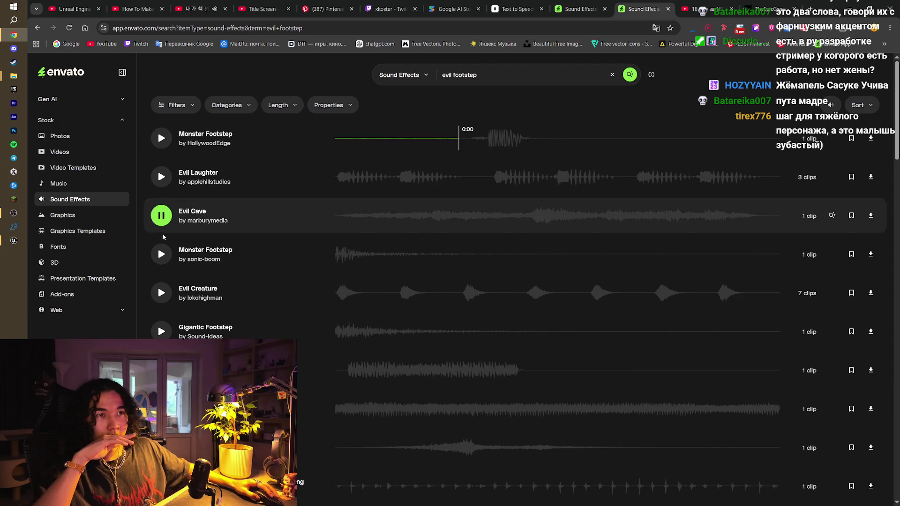
{"action": "left_click", "coordinate": [160, 253]}
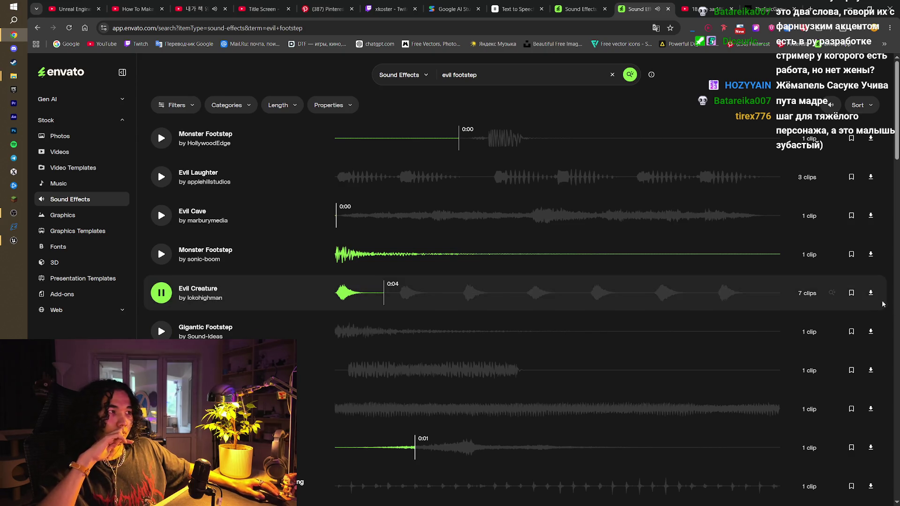
{"action": "left_click", "coordinate": [870, 293]}
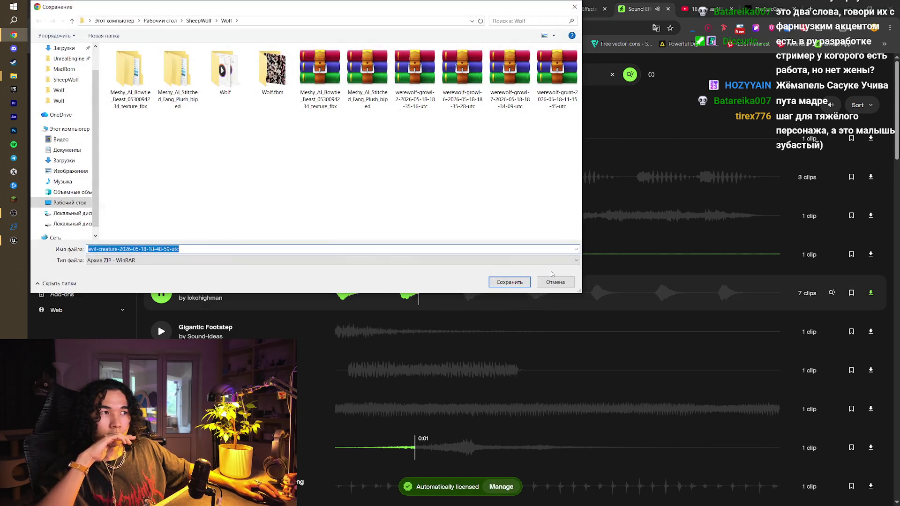
{"action": "left_click", "coordinate": [510, 278]}
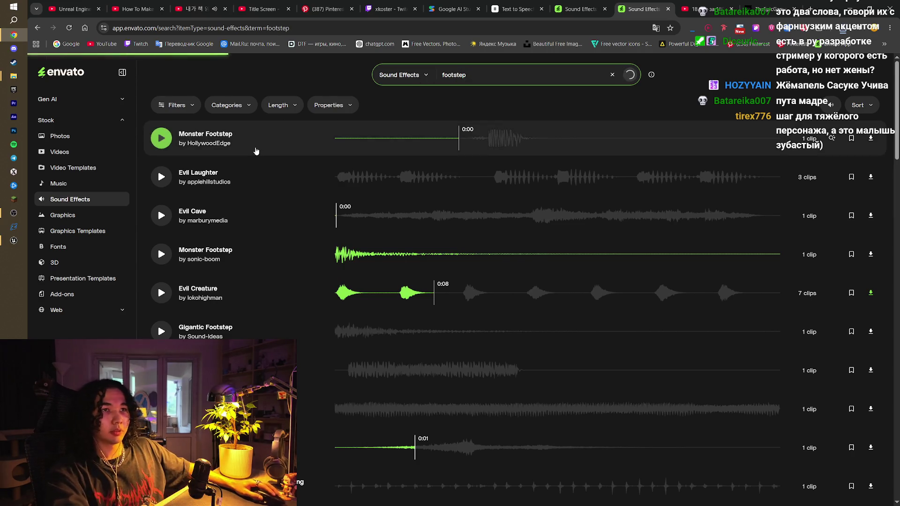
- Preview Footstep Water and Gigantic Footstep, then download Footsteps Grass Footsteps
{"action": "left_click", "coordinate": [161, 215]}
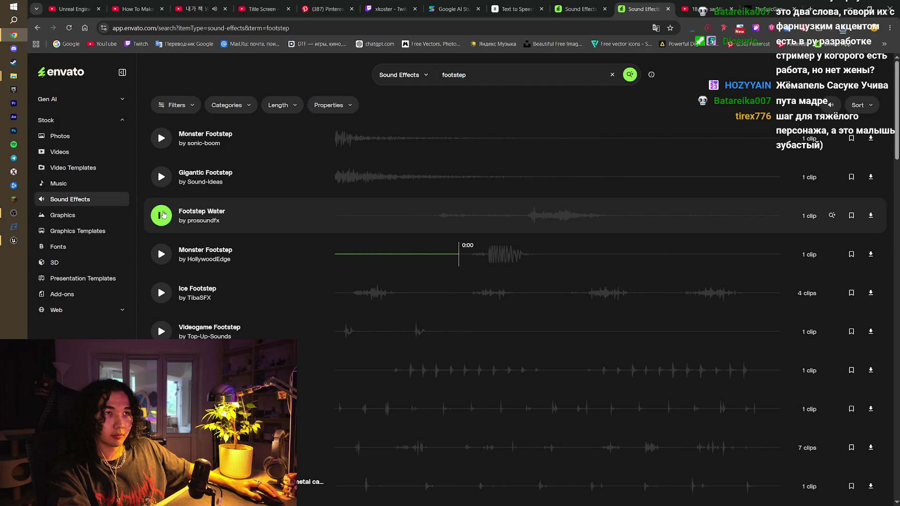
{"action": "left_click", "coordinate": [161, 176]}
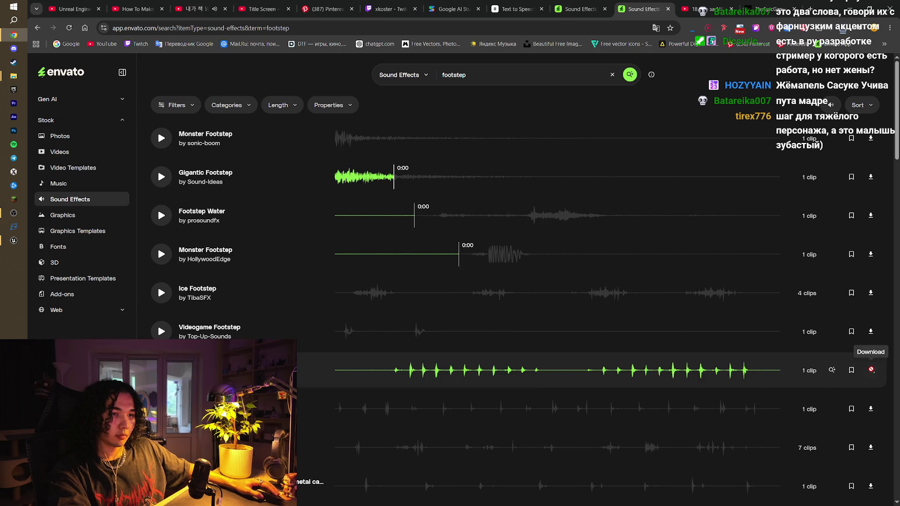
{"action": "left_click", "coordinate": [870, 370]}
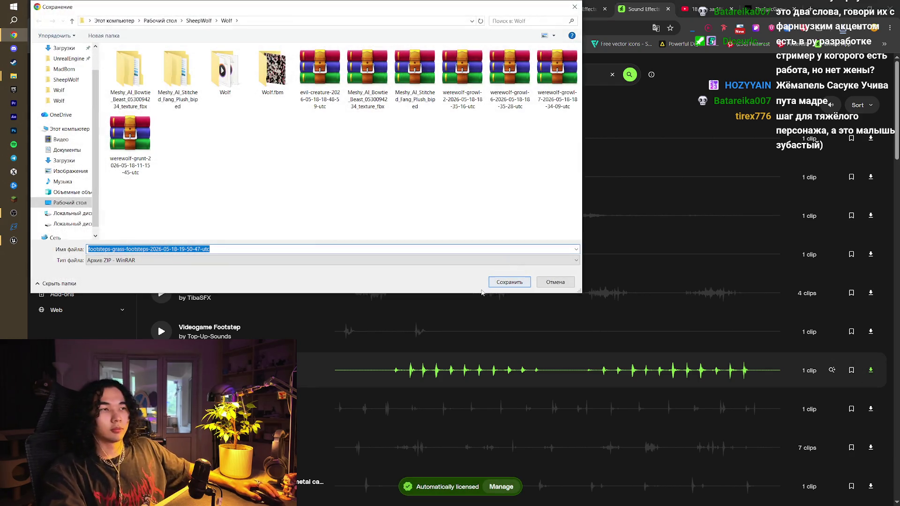
- Save the grass-footsteps zip to SheepWolf\Wolf, inspect it in WinRAR, and close without extracting
{"action": "left_click", "coordinate": [501, 283]}
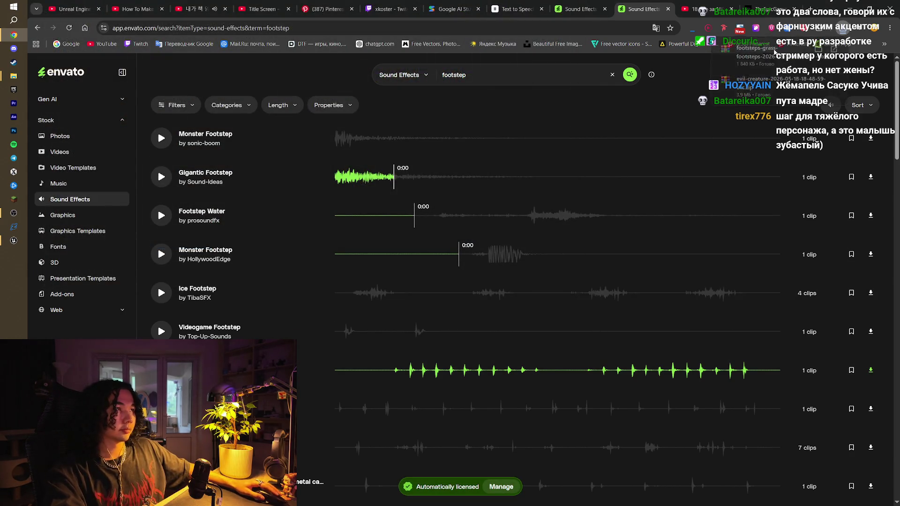
{"action": "left_click", "coordinate": [286, 251]}
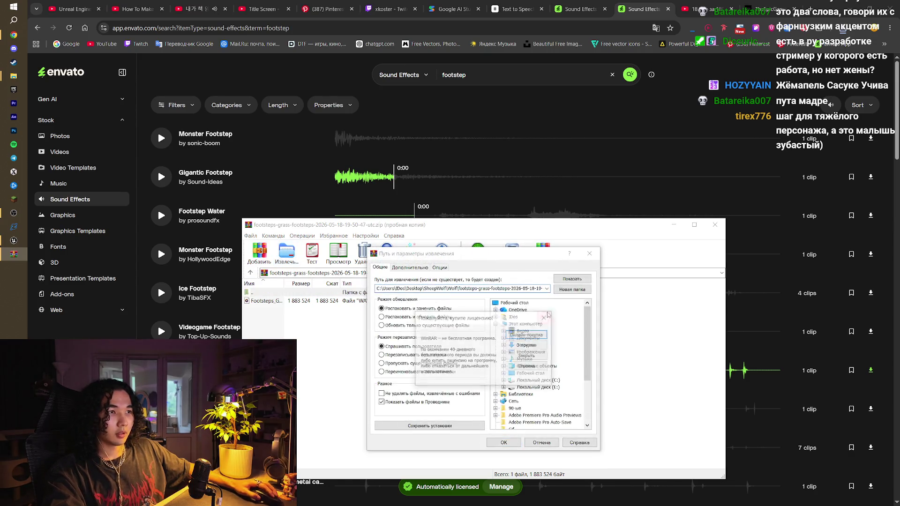
{"action": "left_click", "coordinate": [545, 317]}
{"action": "left_click", "coordinate": [589, 253]}
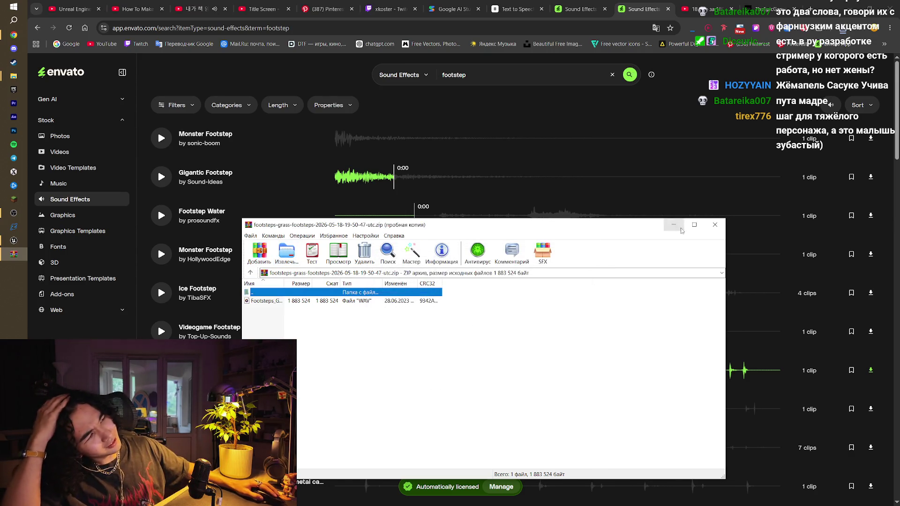
{"action": "left_click", "coordinate": [711, 230]}
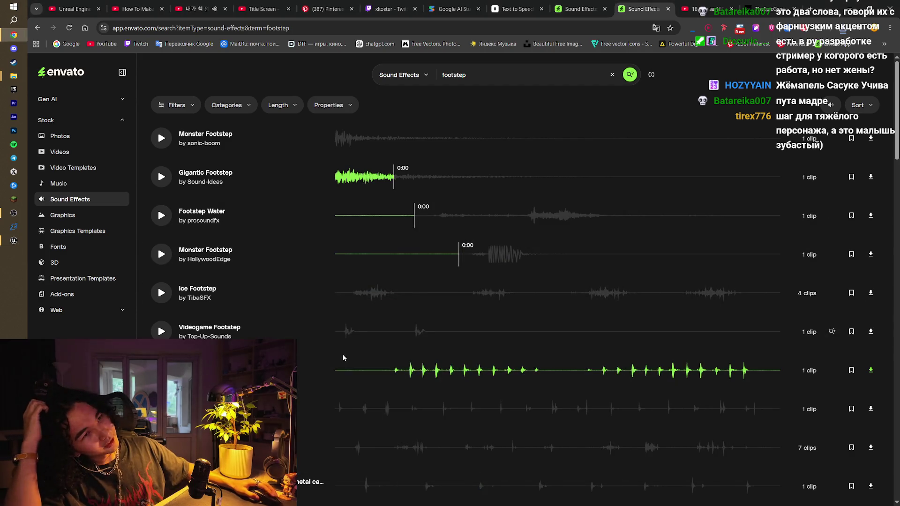
- Preview the metal-can kick, GameChestAudio's Footsteps pack and another footstep sound further down the results
{"action": "scroll", "coordinate": [342, 375], "scroll_direction": "down", "scroll_amount": 1}
{"action": "scroll", "coordinate": [515, 412], "scroll_direction": "down", "scroll_amount": 1}
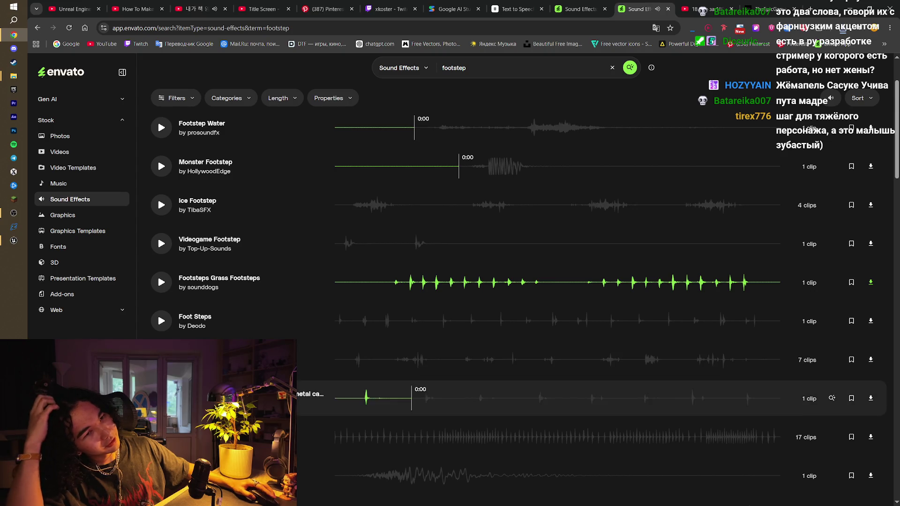
{"action": "left_click", "coordinate": [161, 399]}
{"action": "scroll", "coordinate": [162, 375], "scroll_direction": "down", "scroll_amount": 2}
{"action": "left_click", "coordinate": [161, 351]}
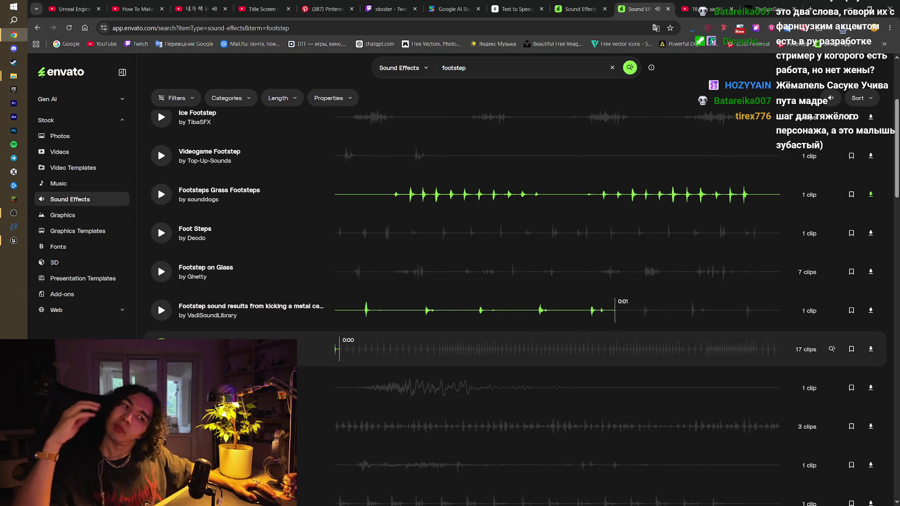
{"action": "scroll", "coordinate": [162, 354], "scroll_direction": "down", "scroll_amount": 3}
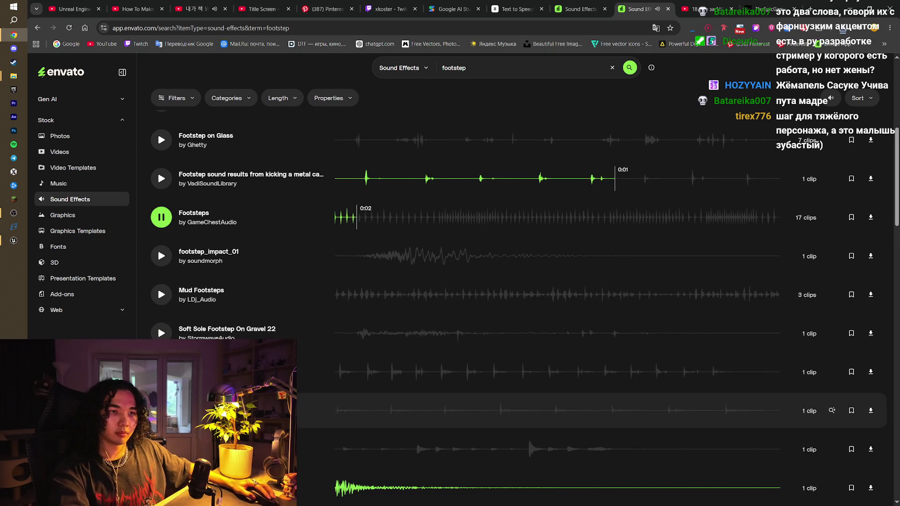
{"action": "left_click", "coordinate": [161, 410]}
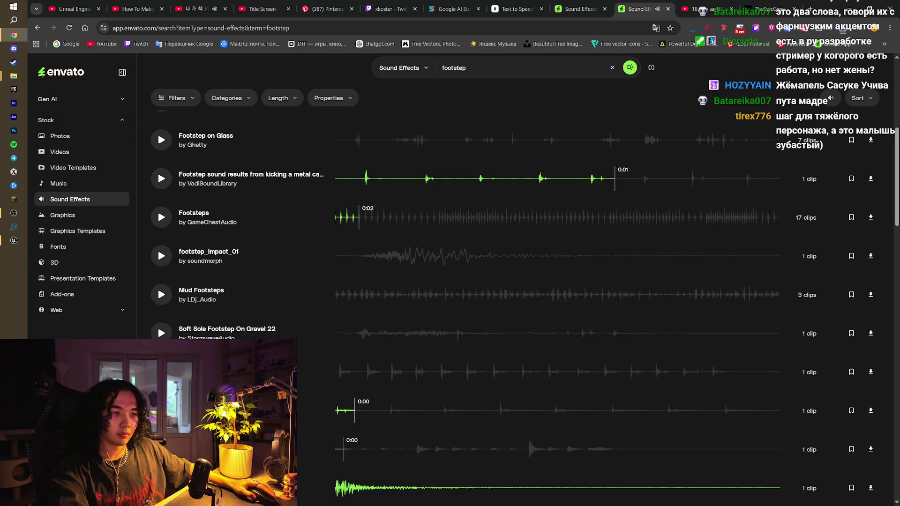
{"action": "scroll", "coordinate": [527, 437], "scroll_direction": "down", "scroll_amount": 2}
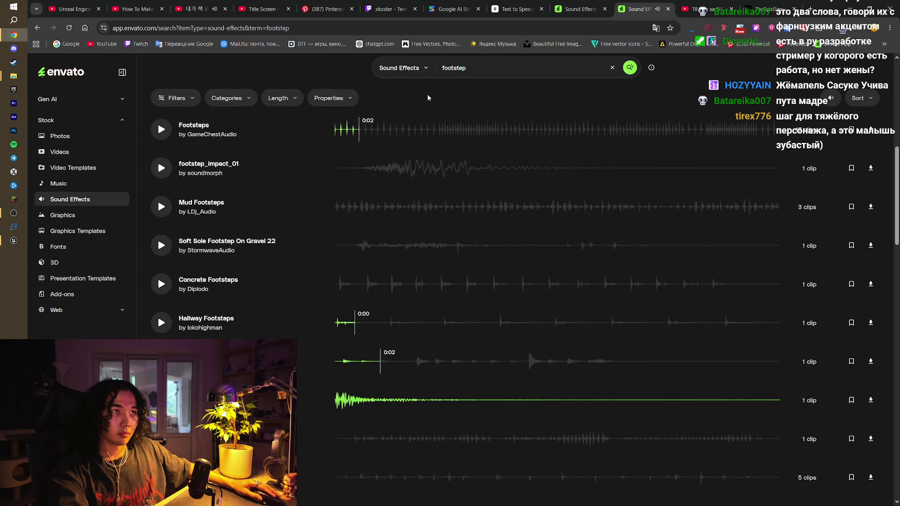
- Search for 'grass footstep' and preview Synthetic Grass Footstep 5 and Footsteps Grass 17
{"action": "type", "text": "grass"}
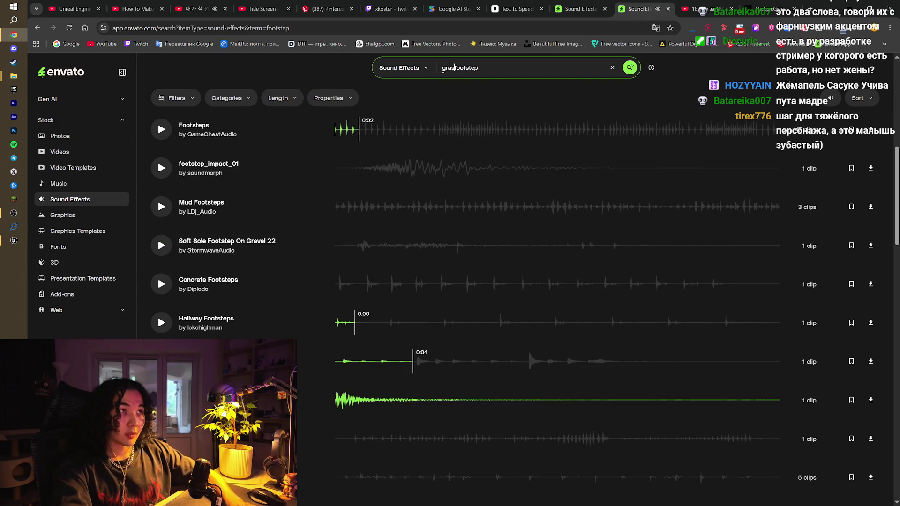
{"action": "key", "text": "Return"}
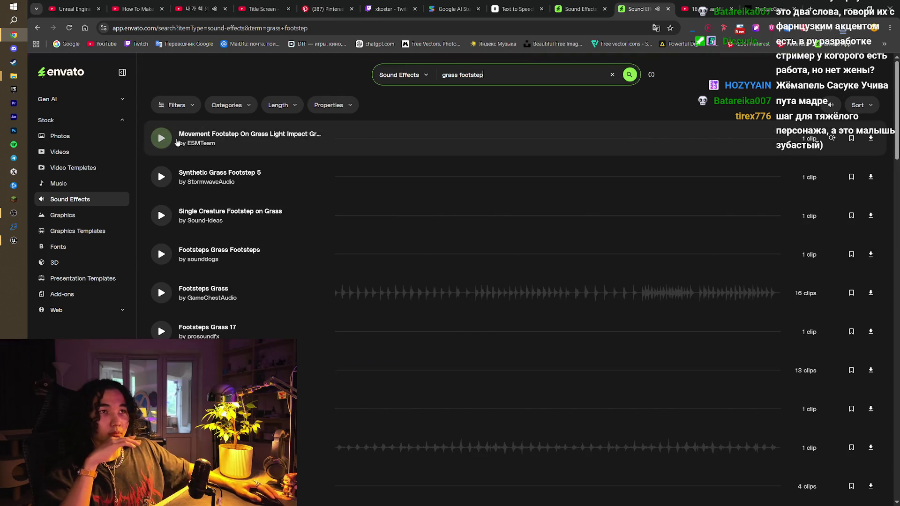
{"action": "left_click", "coordinate": [160, 176]}
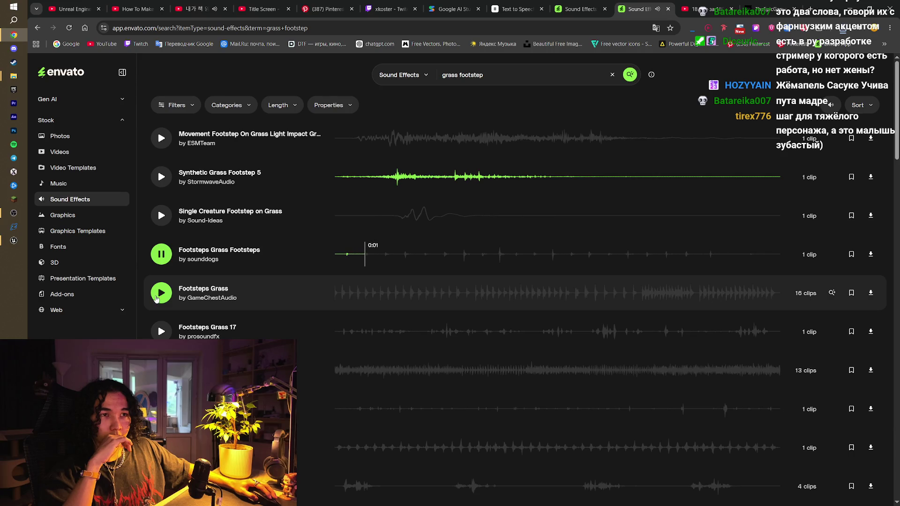
{"action": "left_click", "coordinate": [161, 331]}
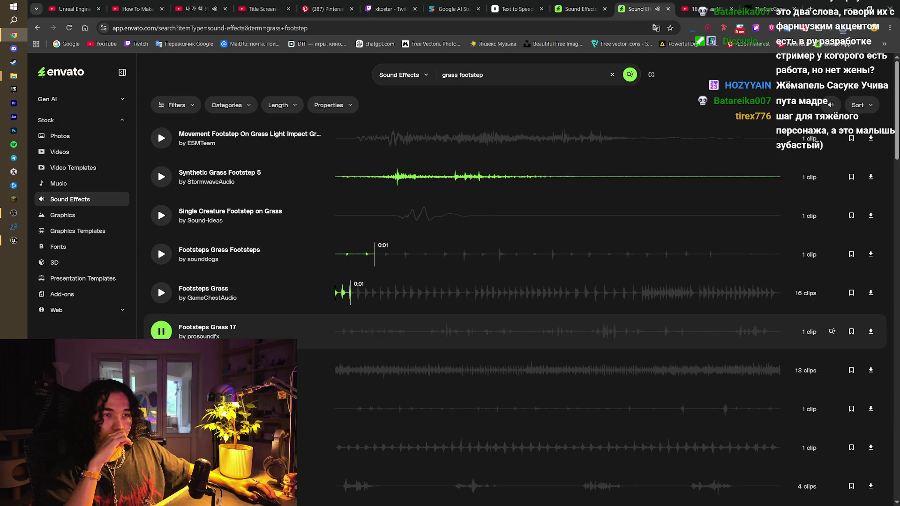
- Preview Jogging Footsteps on Grass, Footsteps Grass Footsteps and Footsteps on Grass 6 further down
{"action": "scroll", "coordinate": [557, 408], "scroll_direction": "down", "scroll_amount": 1}
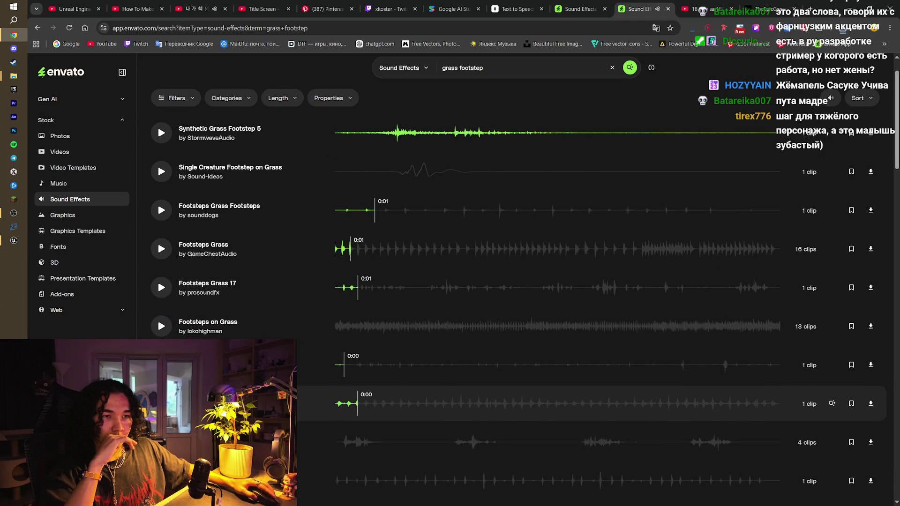
{"action": "left_click", "coordinate": [558, 403]}
{"action": "scroll", "coordinate": [558, 403], "scroll_direction": "down", "scroll_amount": 2}
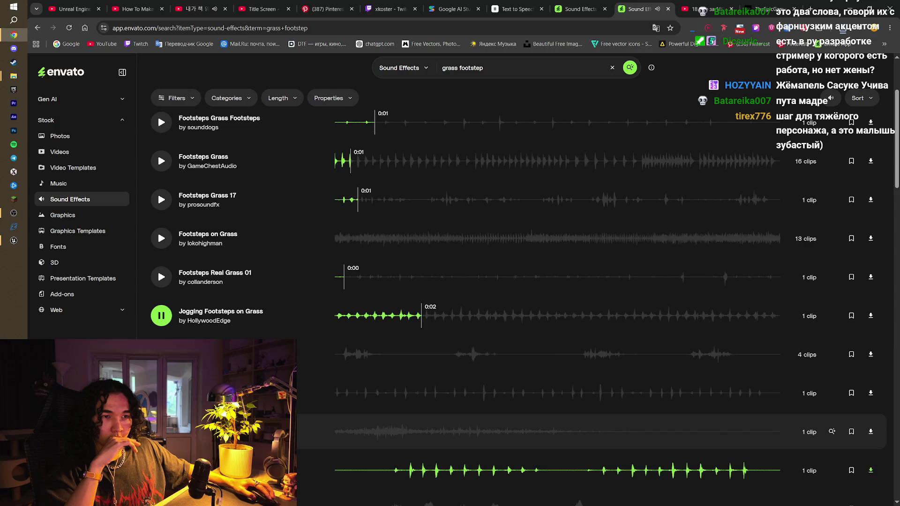
{"action": "scroll", "coordinate": [558, 403], "scroll_direction": "down", "scroll_amount": 1}
{"action": "scroll", "coordinate": [557, 389], "scroll_direction": "down", "scroll_amount": 2}
{"action": "left_click", "coordinate": [161, 337]}
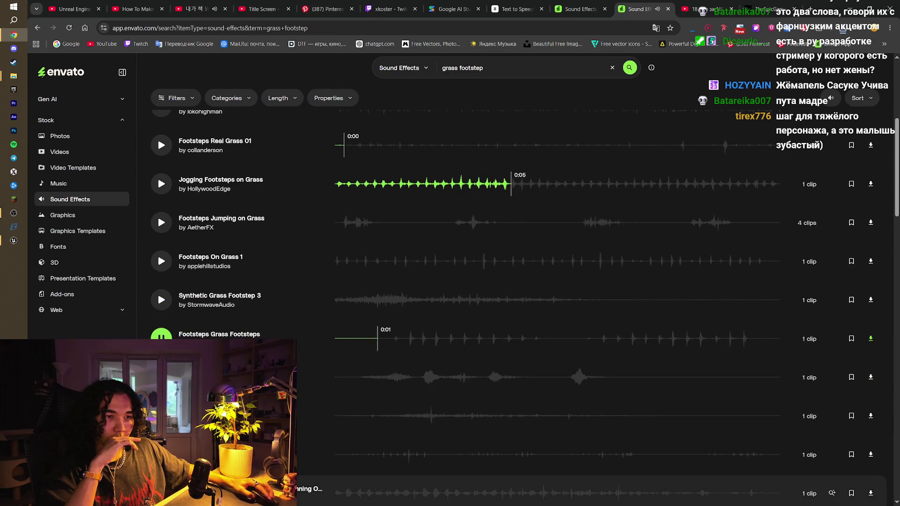
{"action": "scroll", "coordinate": [557, 405], "scroll_direction": "down", "scroll_amount": 2}
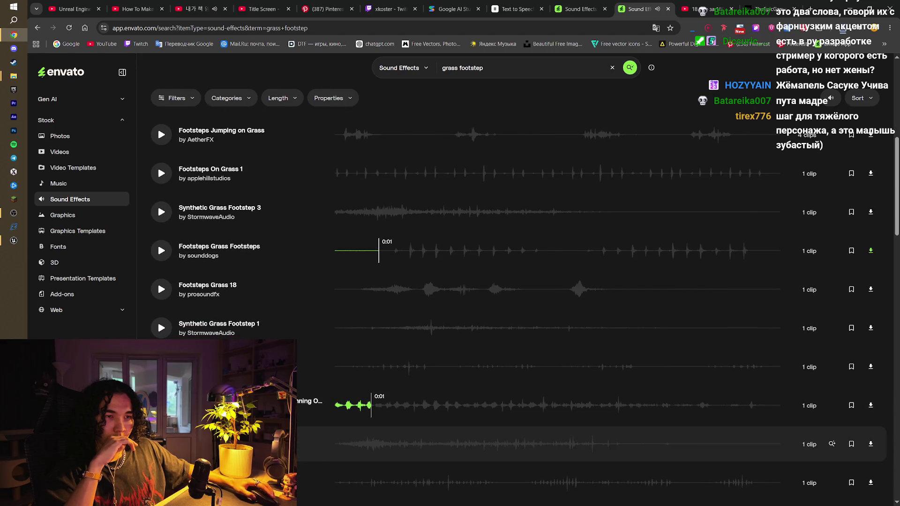
{"action": "scroll", "coordinate": [557, 440], "scroll_direction": "down", "scroll_amount": 2}
{"action": "left_click", "coordinate": [557, 429]}
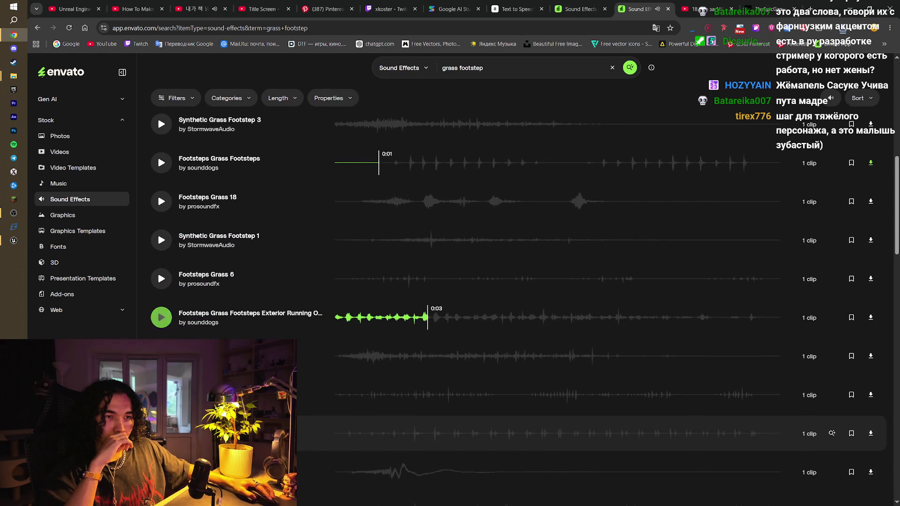
{"action": "scroll", "coordinate": [557, 429], "scroll_direction": "down", "scroll_amount": 3}
{"action": "scroll", "coordinate": [558, 413], "scroll_direction": "down", "scroll_amount": 2}
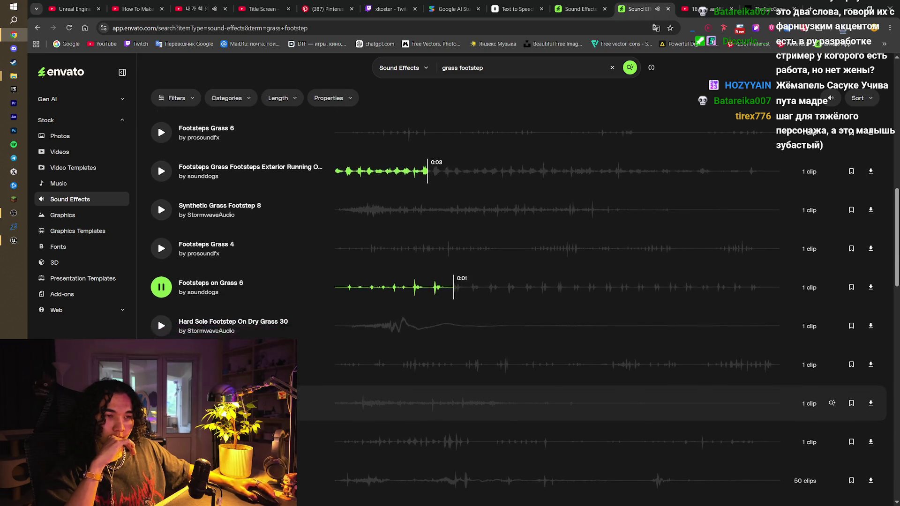
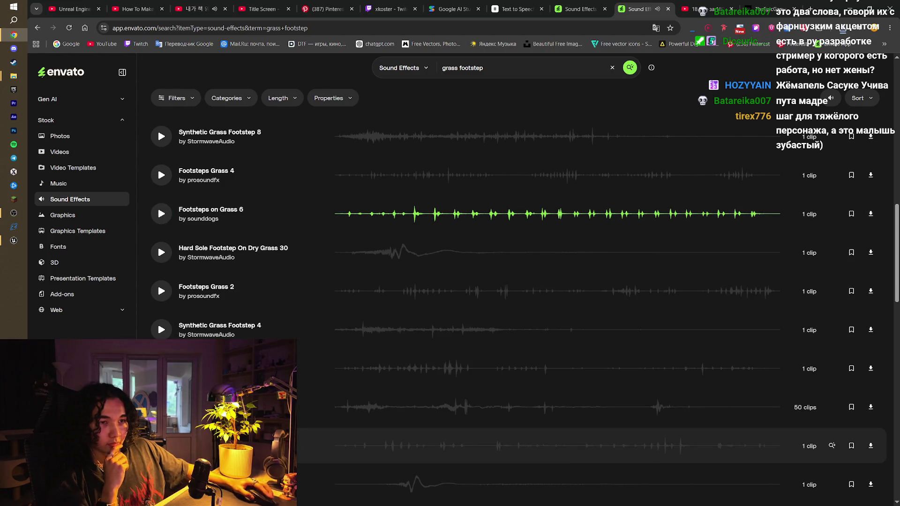
- Audition Footsteps Grass 9, Footsteps Grass 3 and other grass footstep clips in the results
{"action": "scroll", "coordinate": [349, 445], "scroll_direction": "down", "scroll_amount": 1}
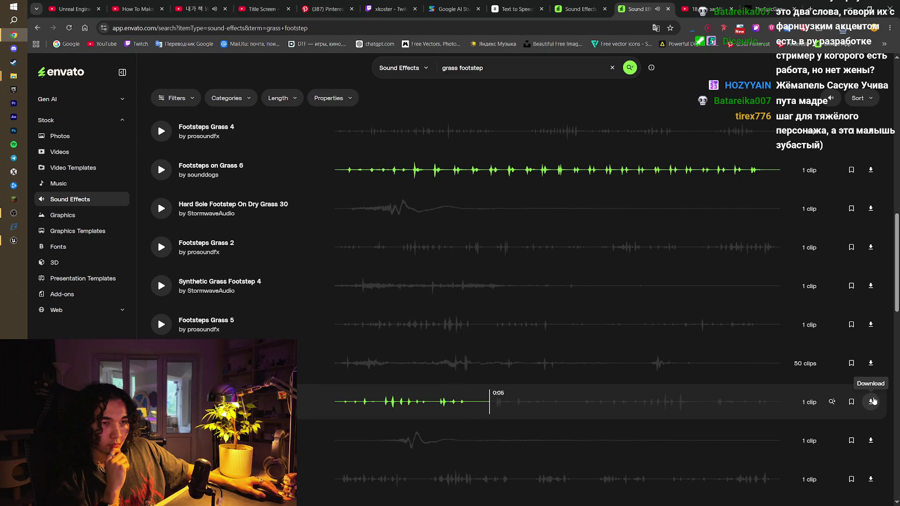
{"action": "scroll", "coordinate": [873, 401], "scroll_direction": "down", "scroll_amount": 3}
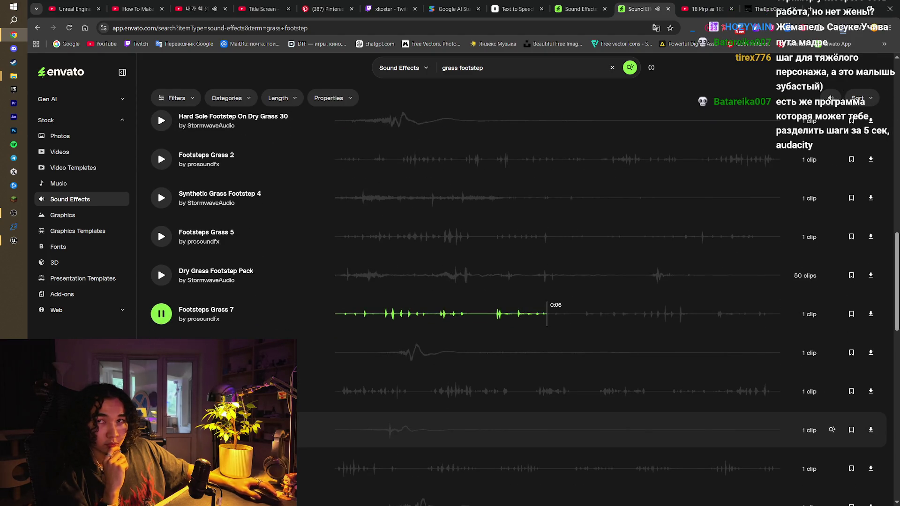
{"action": "scroll", "coordinate": [281, 375], "scroll_direction": "down", "scroll_amount": 3}
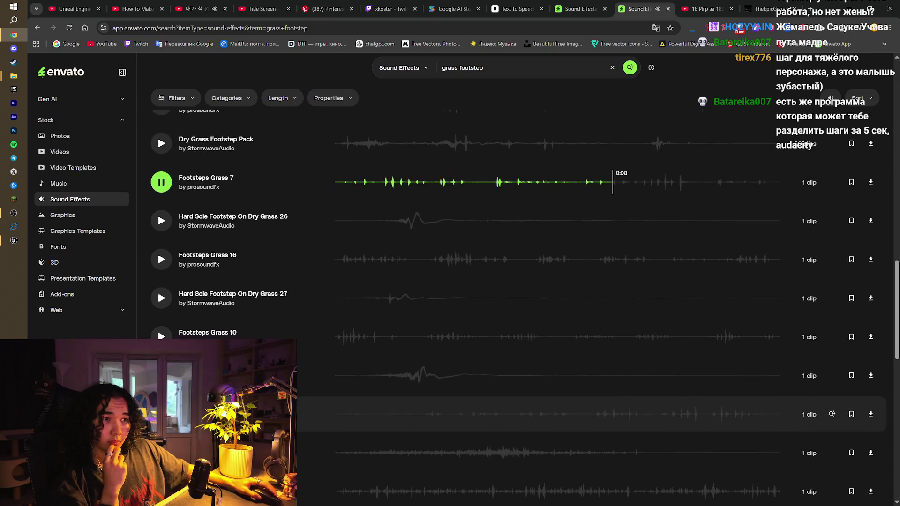
{"action": "left_click", "coordinate": [161, 370]}
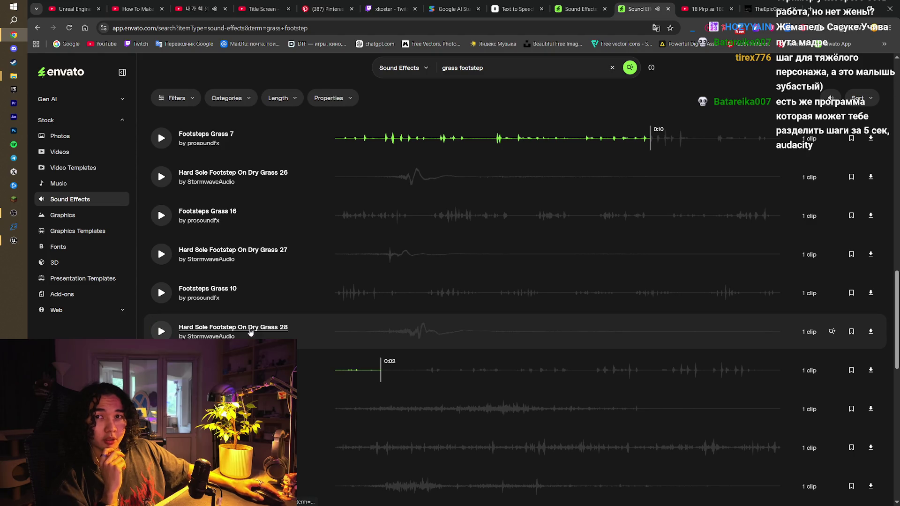
{"action": "scroll", "coordinate": [236, 333], "scroll_direction": "down", "scroll_amount": 2}
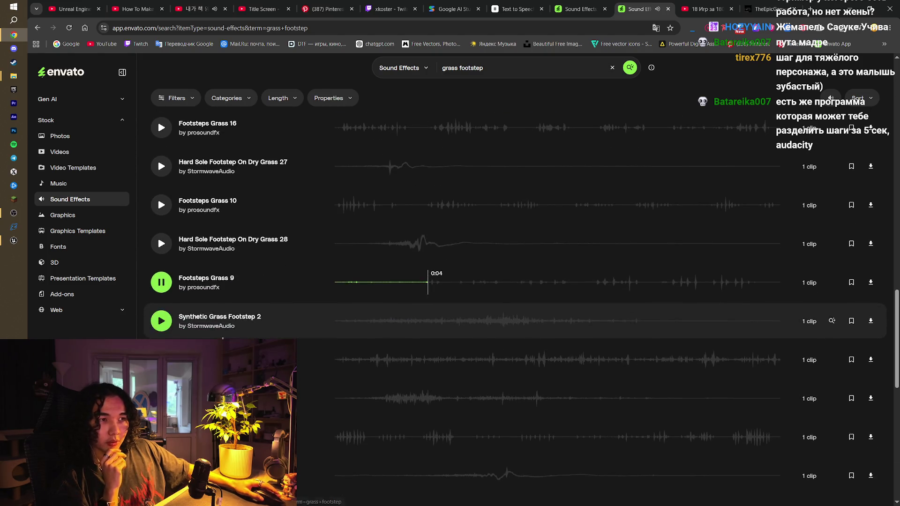
{"action": "left_click", "coordinate": [161, 437]}
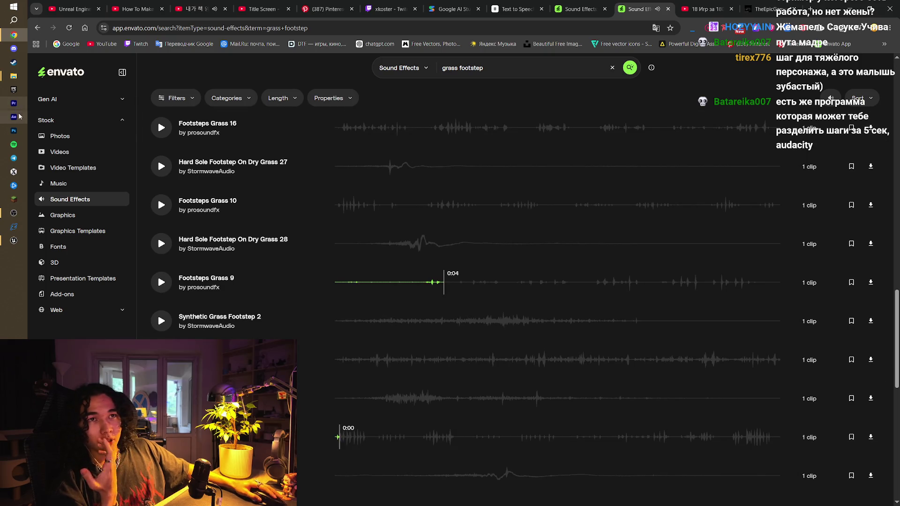
{"action": "scroll", "coordinate": [234, 422], "scroll_direction": "down", "scroll_amount": 2}
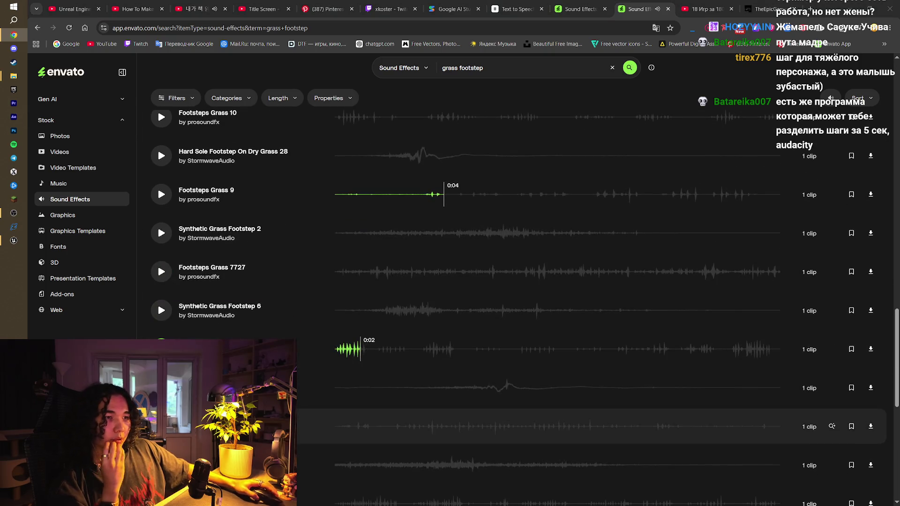
{"action": "left_click", "coordinate": [161, 427]}
{"action": "scroll", "coordinate": [162, 422], "scroll_direction": "down", "scroll_amount": 3}
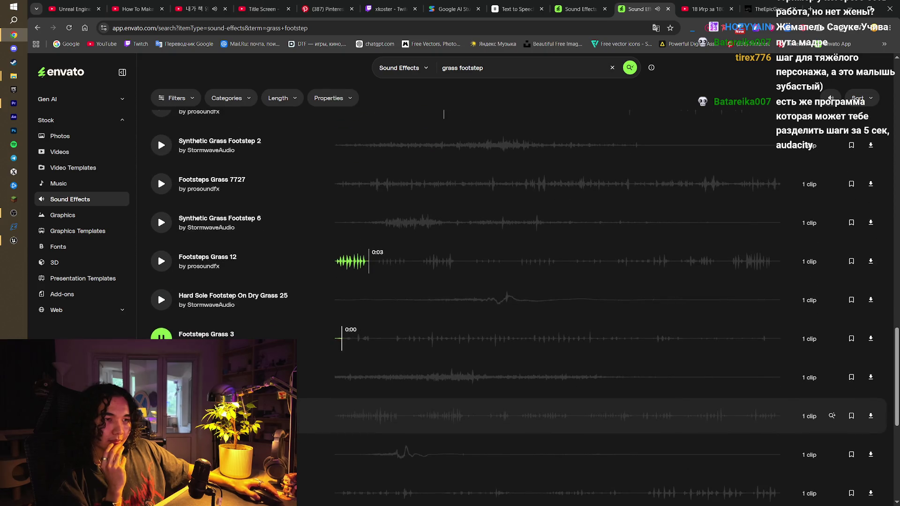
{"action": "left_click", "coordinate": [161, 450]}
{"action": "scroll", "coordinate": [161, 422], "scroll_direction": "down", "scroll_amount": 1}
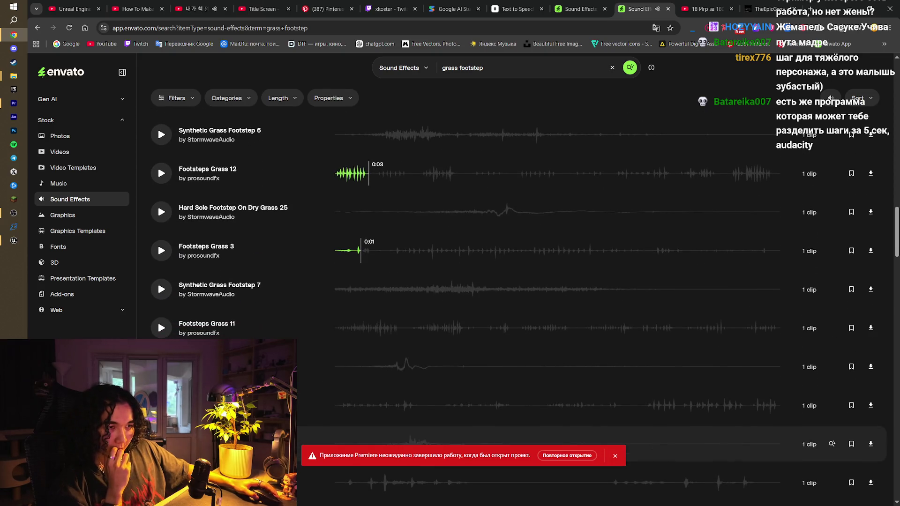
{"action": "scroll", "coordinate": [161, 412], "scroll_direction": "down", "scroll_amount": 1}
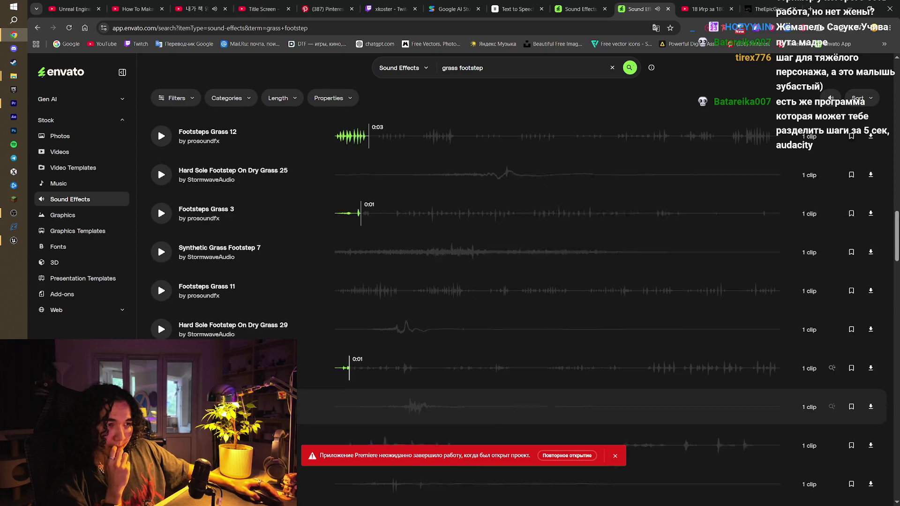
- Dismiss the Premiere crash notice and return to the sound effects results
{"action": "left_click", "coordinate": [615, 456]}
{"action": "left_click", "coordinate": [14, 103]}
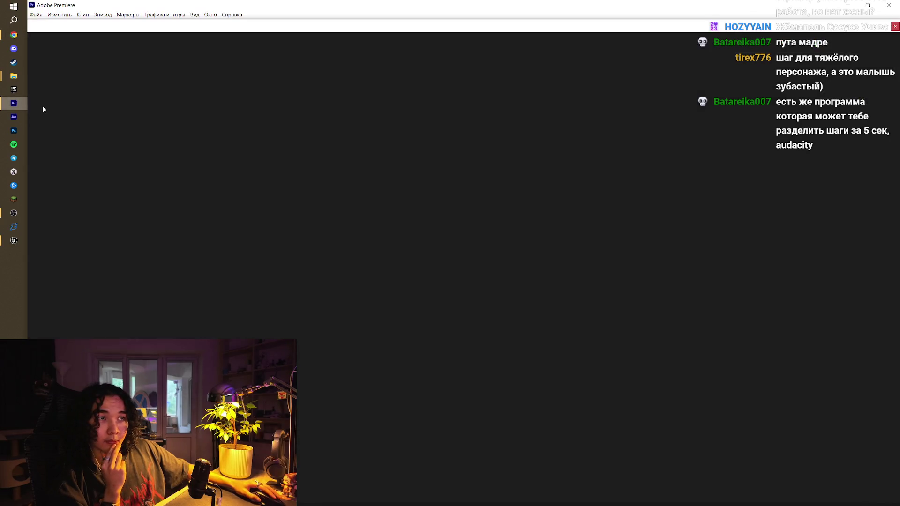
{"action": "left_click", "coordinate": [14, 34]}
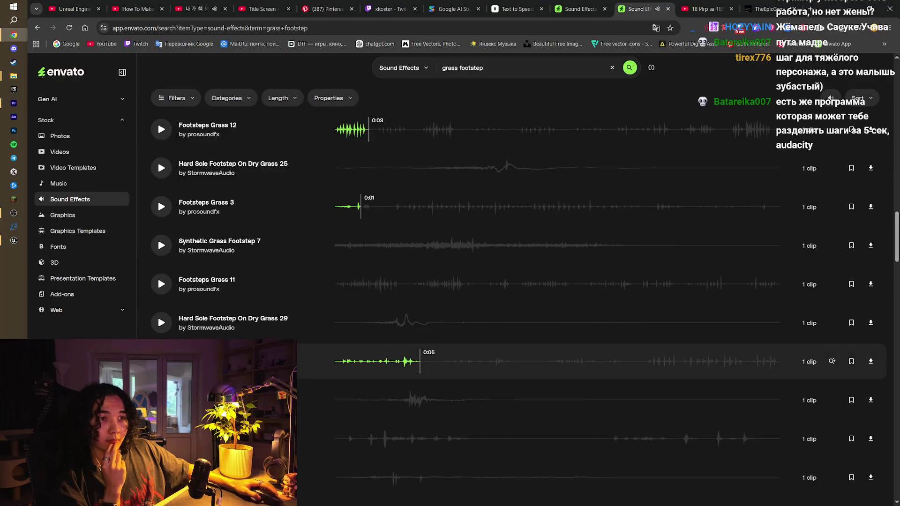
- Download the Footsteps Heavy Grass sound and close the save dialog
{"action": "scroll", "coordinate": [831, 350], "scroll_direction": "down", "scroll_amount": 3}
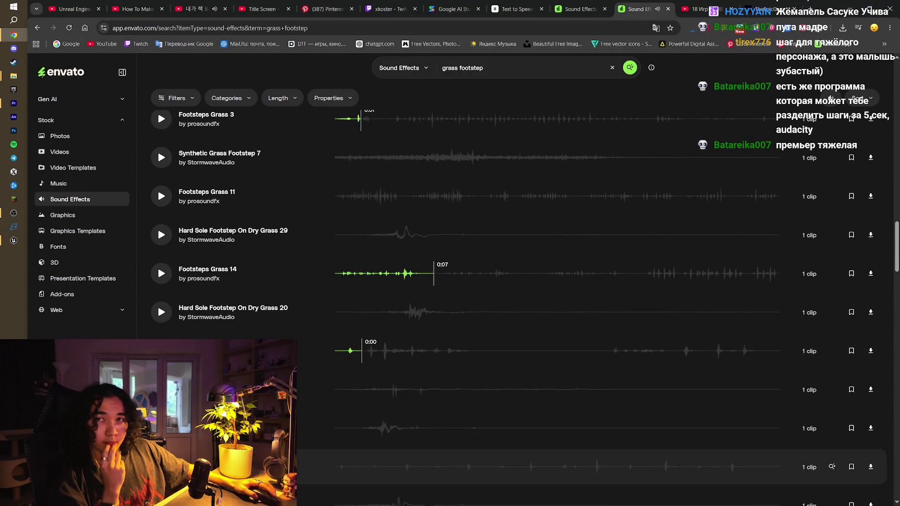
{"action": "scroll", "coordinate": [824, 435], "scroll_direction": "down", "scroll_amount": 3}
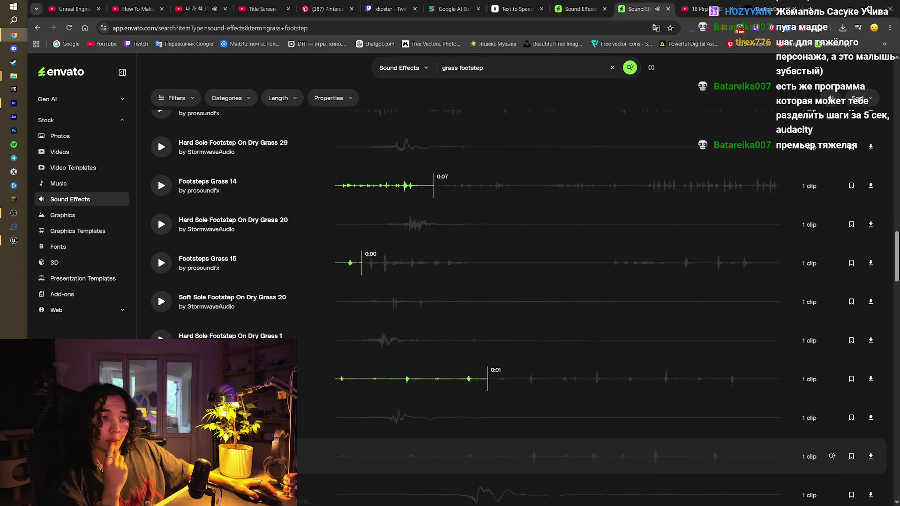
{"action": "scroll", "coordinate": [352, 329], "scroll_direction": "down", "scroll_amount": 2}
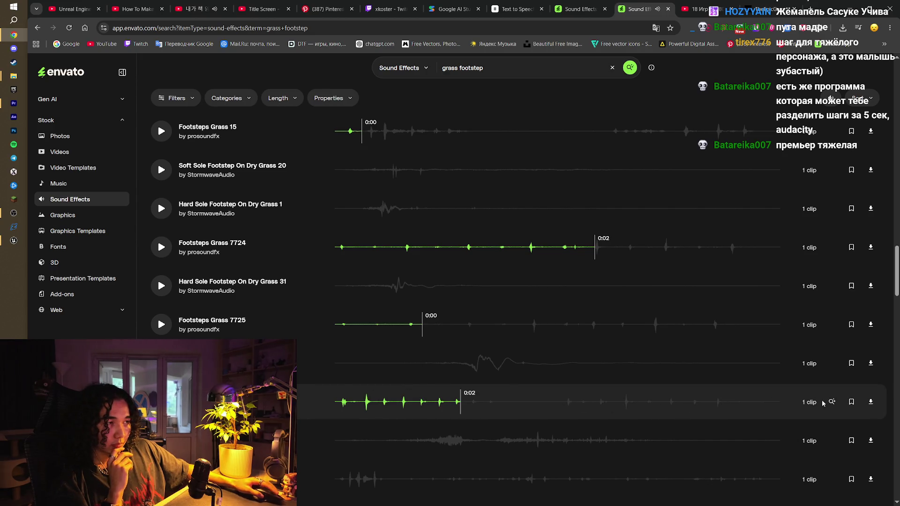
{"action": "scroll", "coordinate": [614, 403], "scroll_direction": "down", "scroll_amount": 2}
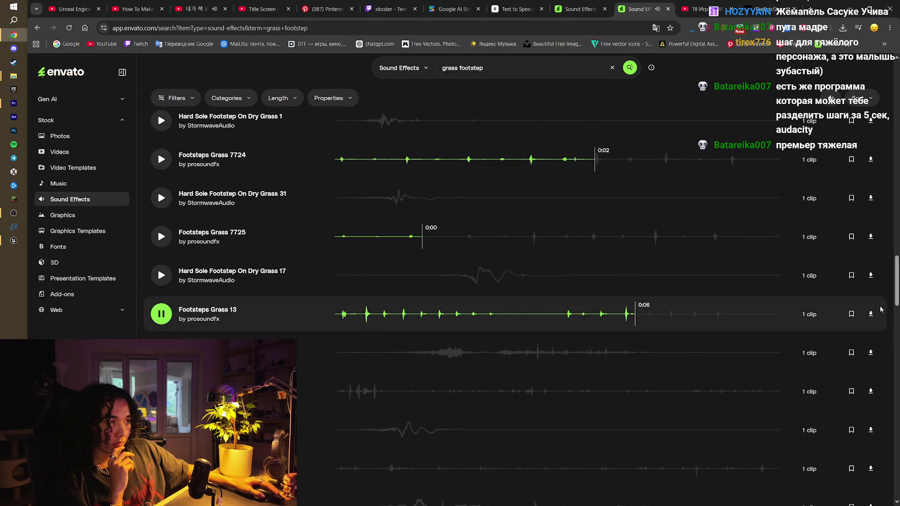
{"action": "scroll", "coordinate": [849, 331], "scroll_direction": "down", "scroll_amount": 3}
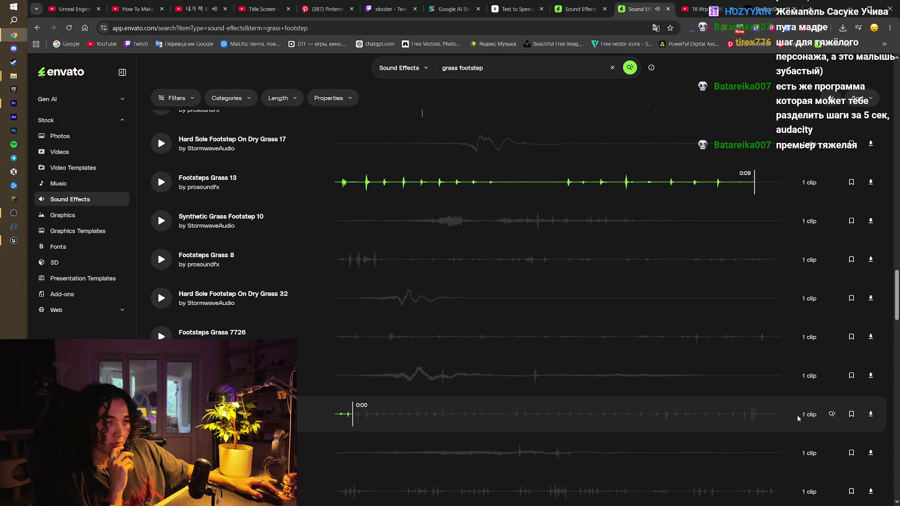
{"action": "left_click", "coordinate": [867, 414]}
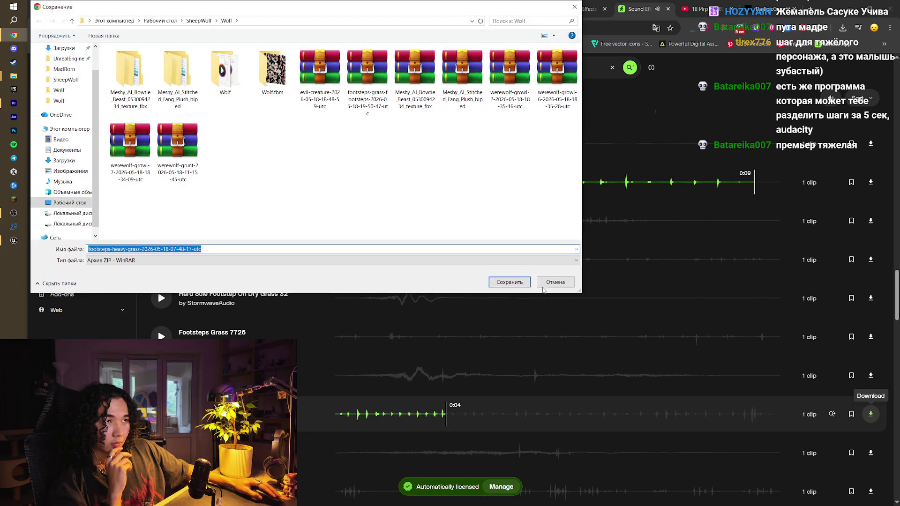
{"action": "left_click", "coordinate": [551, 282]}
- Audition Footsteps Crunchy Grass, Footsteps Grass and Dirt, and another grass footstep clip
{"action": "scroll", "coordinate": [551, 283], "scroll_direction": "down", "scroll_amount": 3}
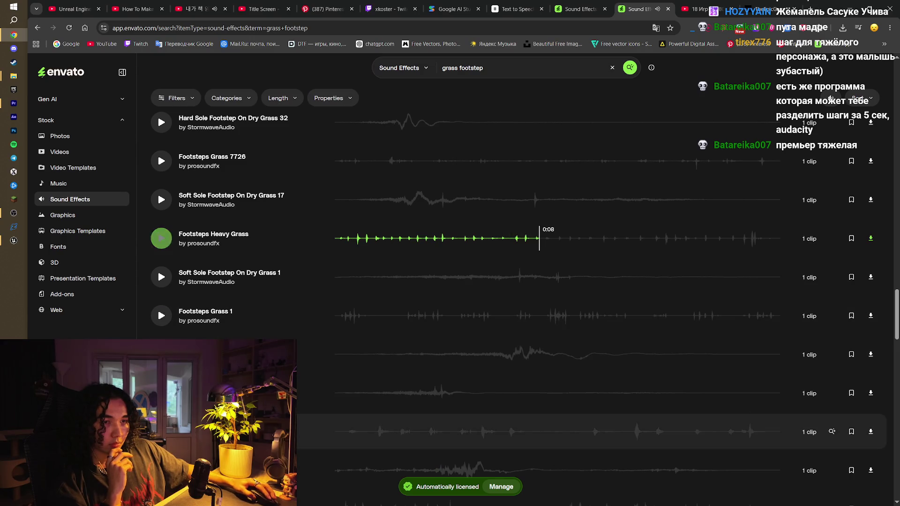
{"action": "left_click", "coordinate": [364, 431]}
{"action": "scroll", "coordinate": [364, 426], "scroll_direction": "down", "scroll_amount": 2}
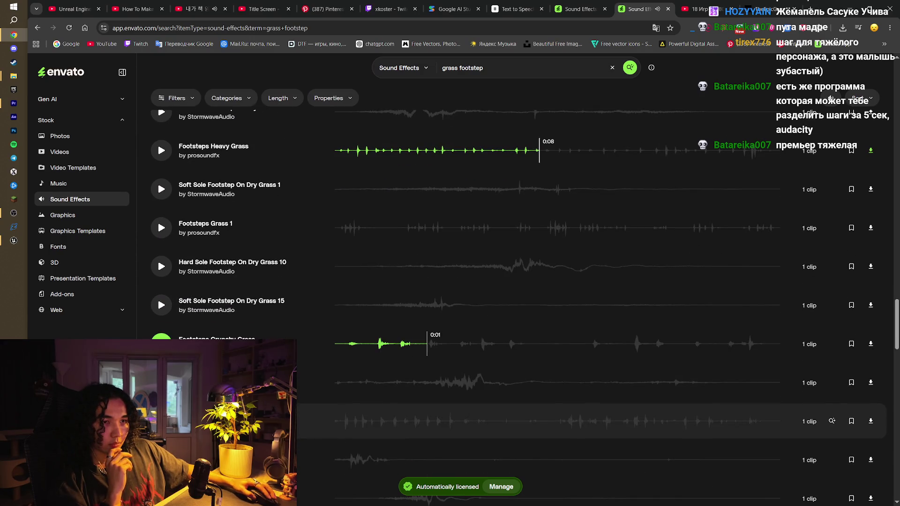
{"action": "left_click", "coordinate": [364, 433]}
{"action": "scroll", "coordinate": [364, 433], "scroll_direction": "down", "scroll_amount": 1}
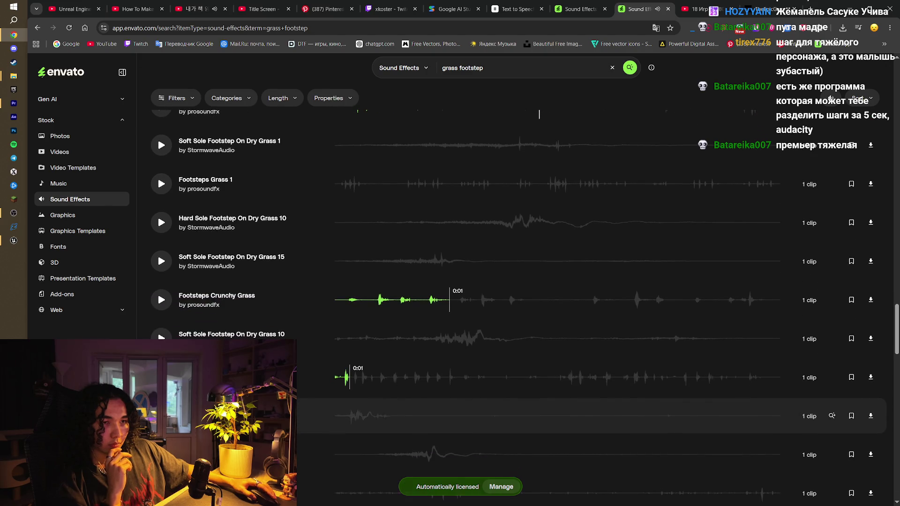
{"action": "scroll", "coordinate": [364, 433], "scroll_direction": "down", "scroll_amount": 1}
{"action": "left_click", "coordinate": [364, 449]}
{"action": "scroll", "coordinate": [364, 449], "scroll_direction": "down", "scroll_amount": 2}
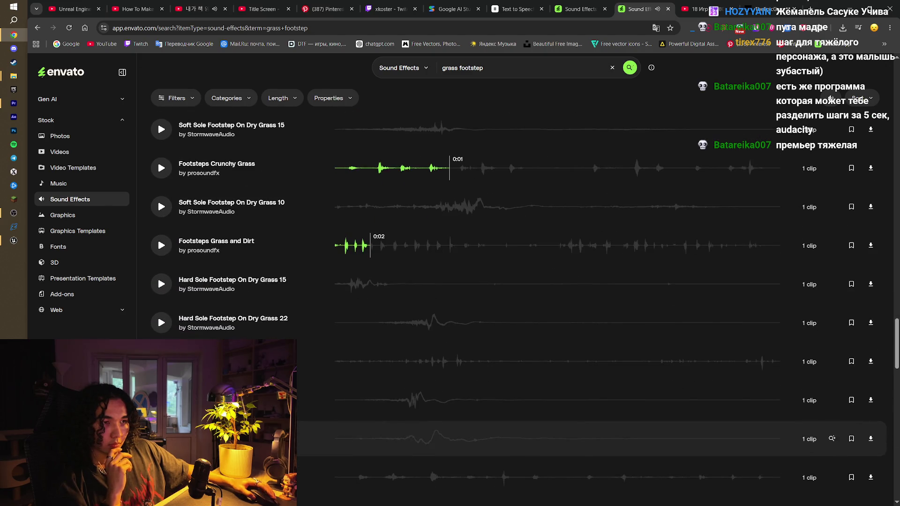
{"action": "scroll", "coordinate": [365, 429], "scroll_direction": "down", "scroll_amount": 2}
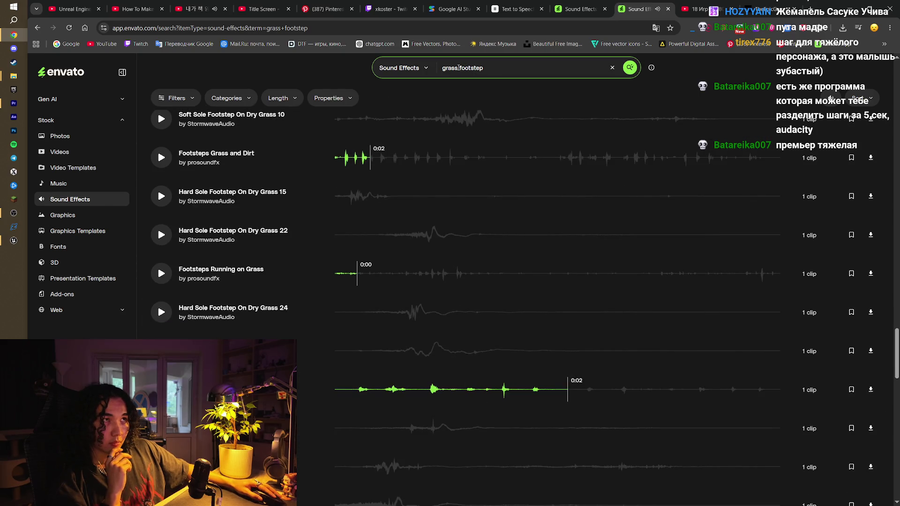
- Search the sound effects for 'danger footstep', fixing the typo in the query
{"action": "type", "text": "dag"}
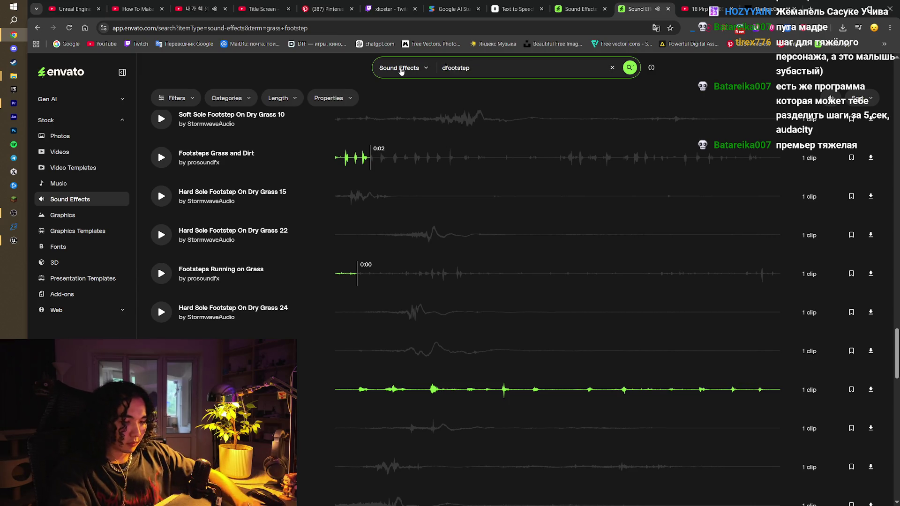
{"action": "type", "text": "er"}
{"action": "key", "text": "Return"}
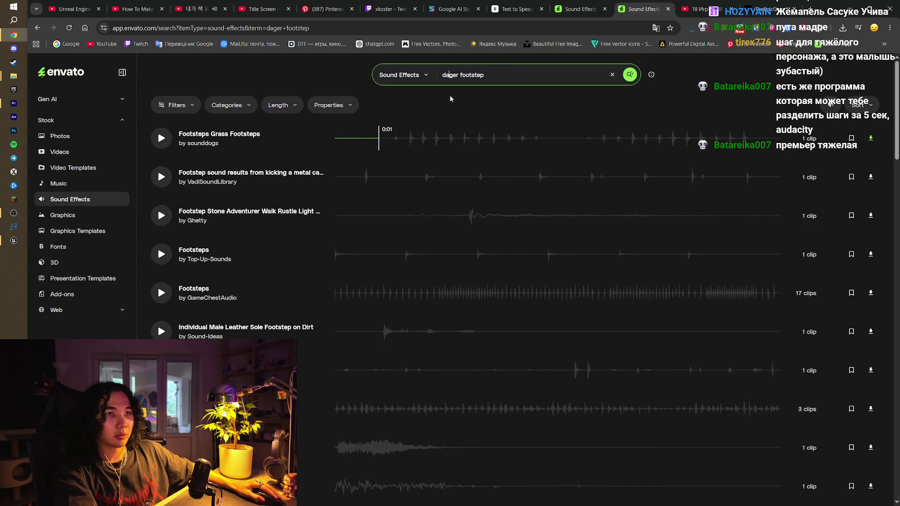
{"action": "key", "text": "BackSpace"}
{"action": "type", "text": "n"}
{"action": "key", "text": "Return"}
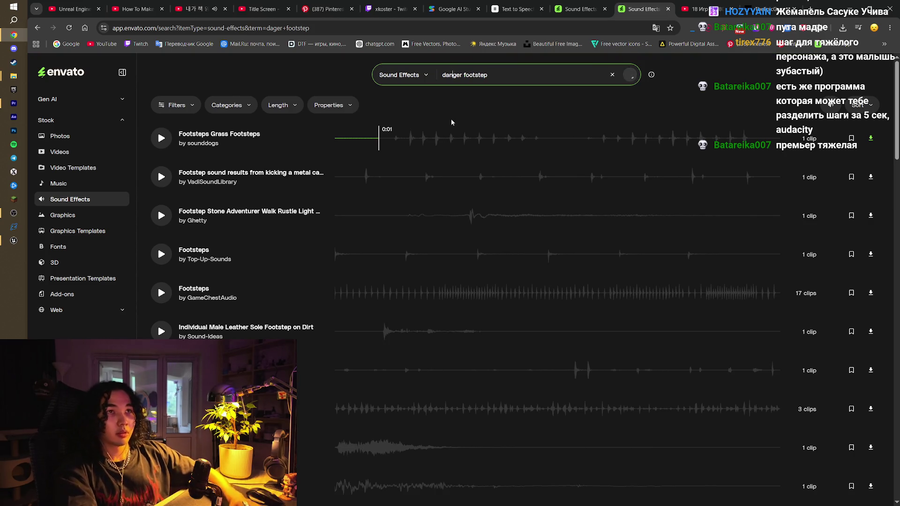
- Preview Footstep On Debris, both Danger clips, Monster Footstep With Debris, Heavy Crunchy Footstep and Magical Danger
{"action": "left_click", "coordinate": [162, 138]}
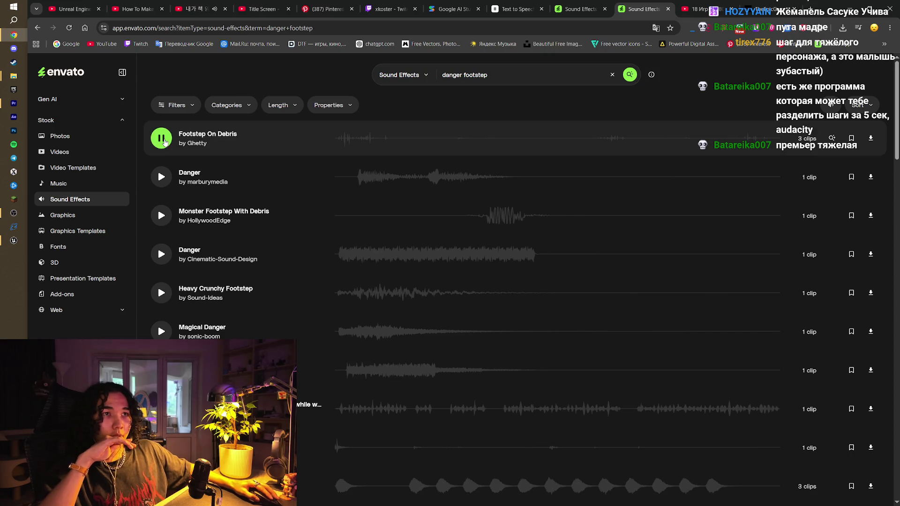
{"action": "left_click", "coordinate": [161, 176]}
{"action": "left_click", "coordinate": [161, 215]}
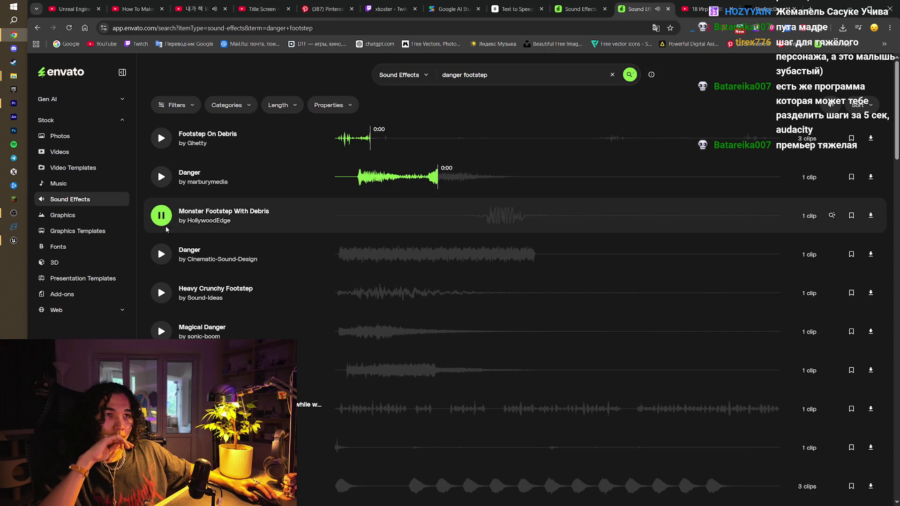
{"action": "left_click", "coordinate": [161, 254]}
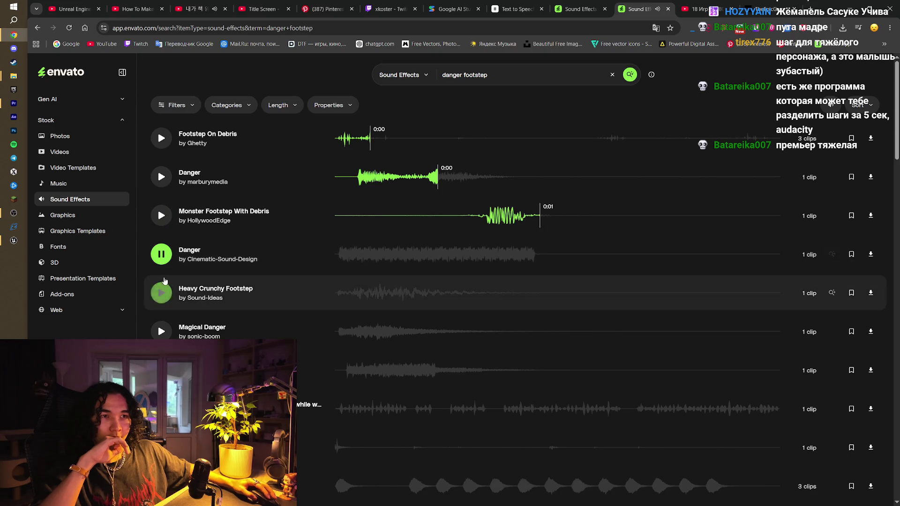
{"action": "left_click", "coordinate": [162, 292]}
{"action": "left_click", "coordinate": [161, 332]}
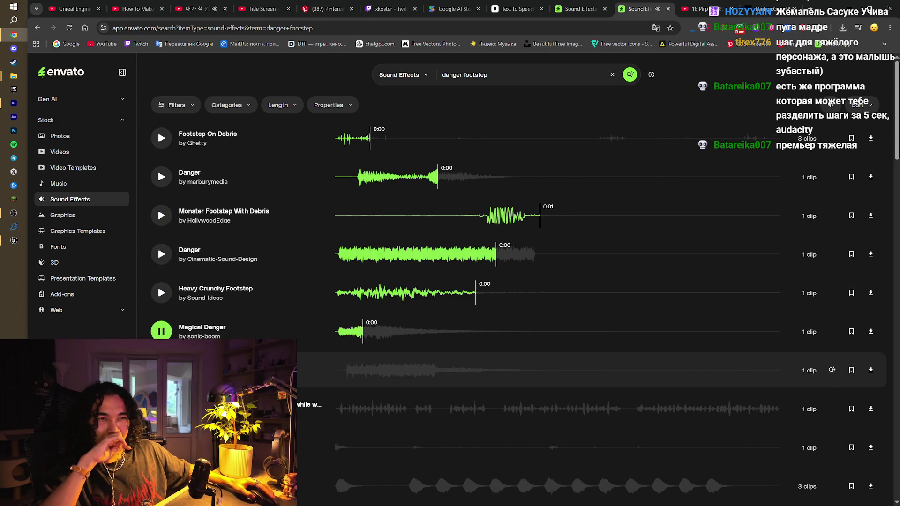
{"action": "scroll", "coordinate": [161, 370], "scroll_direction": "down", "scroll_amount": 1}
{"action": "left_click", "coordinate": [161, 441]}
- Scroll further down the results and preview another footsteps sound
{"action": "scroll", "coordinate": [361, 318], "scroll_direction": "down", "scroll_amount": 2}
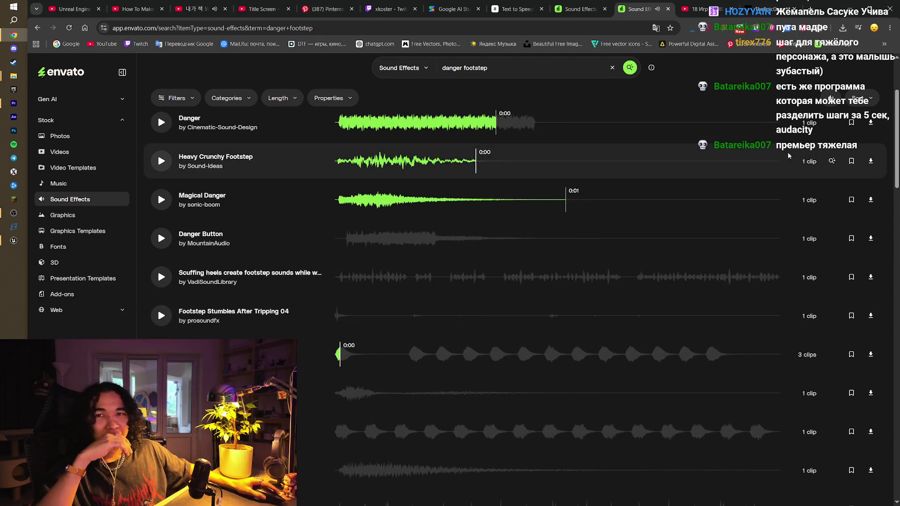
{"action": "scroll", "coordinate": [551, 255], "scroll_direction": "down", "scroll_amount": 4}
{"action": "scroll", "coordinate": [161, 249], "scroll_direction": "down", "scroll_amount": 1}
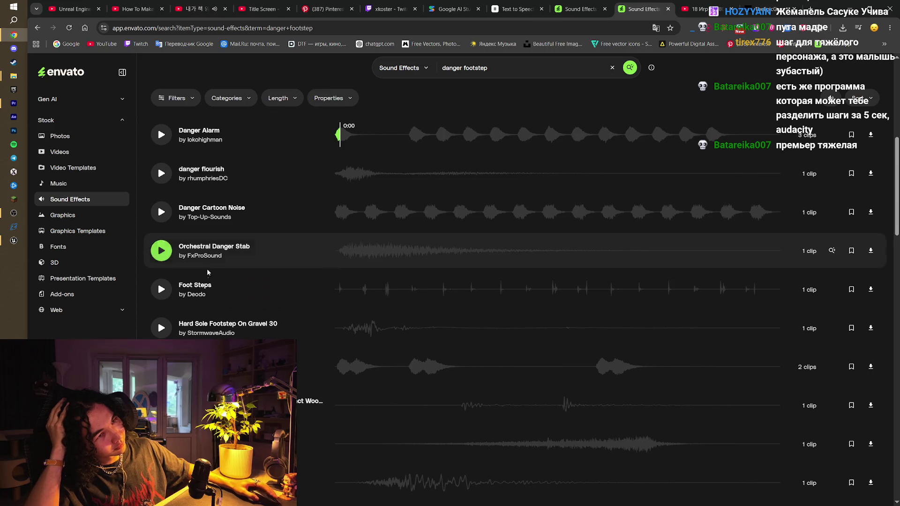
{"action": "scroll", "coordinate": [354, 309], "scroll_direction": "down", "scroll_amount": 6}
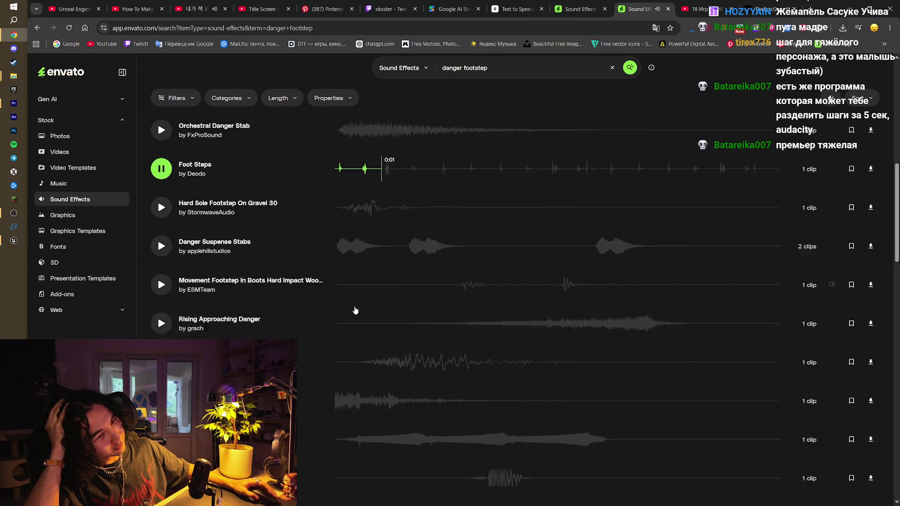
{"action": "scroll", "coordinate": [187, 407], "scroll_direction": "down", "scroll_amount": 2}
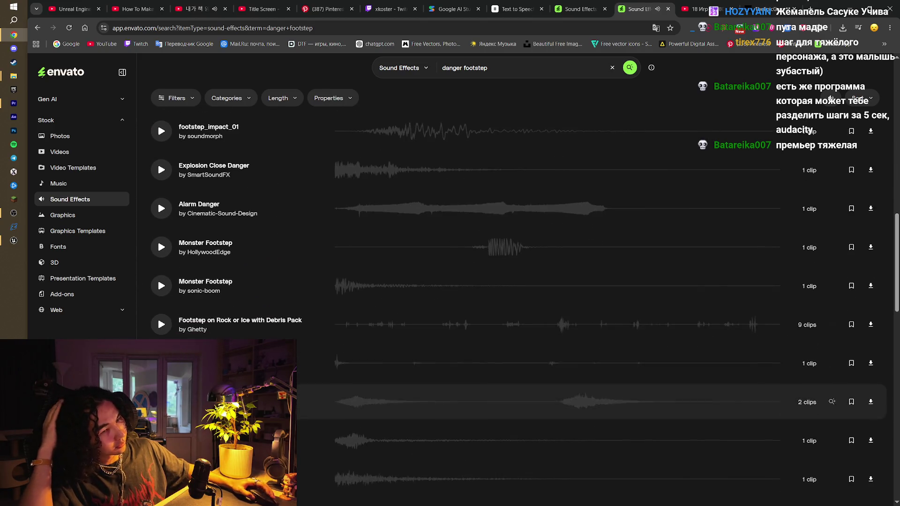
{"action": "scroll", "coordinate": [160, 328], "scroll_direction": "down", "scroll_amount": 1}
{"action": "scroll", "coordinate": [161, 334], "scroll_direction": "down", "scroll_amount": 4}
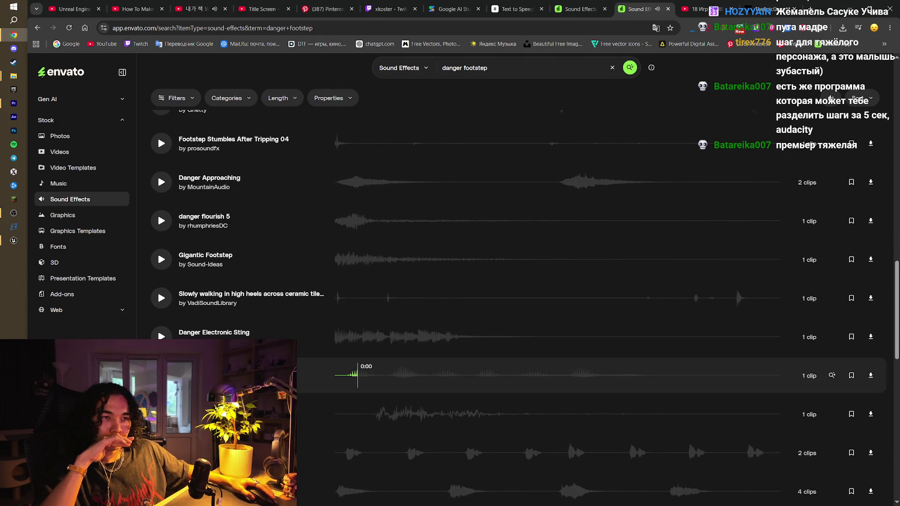
{"action": "scroll", "coordinate": [161, 450], "scroll_direction": "down", "scroll_amount": 2}
{"action": "left_click", "coordinate": [160, 365]}
{"action": "scroll", "coordinate": [161, 400], "scroll_direction": "down", "scroll_amount": 1}
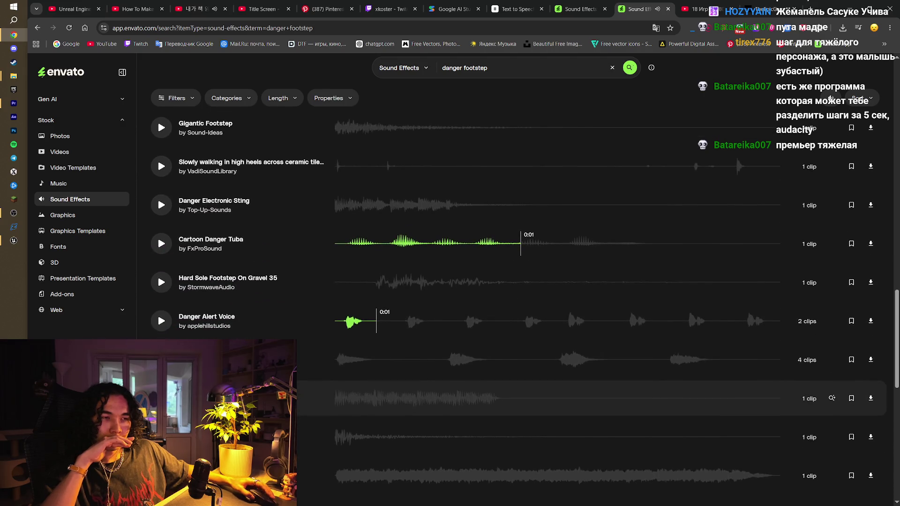
{"action": "scroll", "coordinate": [169, 332], "scroll_direction": "down", "scroll_amount": 1}
{"action": "scroll", "coordinate": [158, 314], "scroll_direction": "up", "scroll_amount": 15}
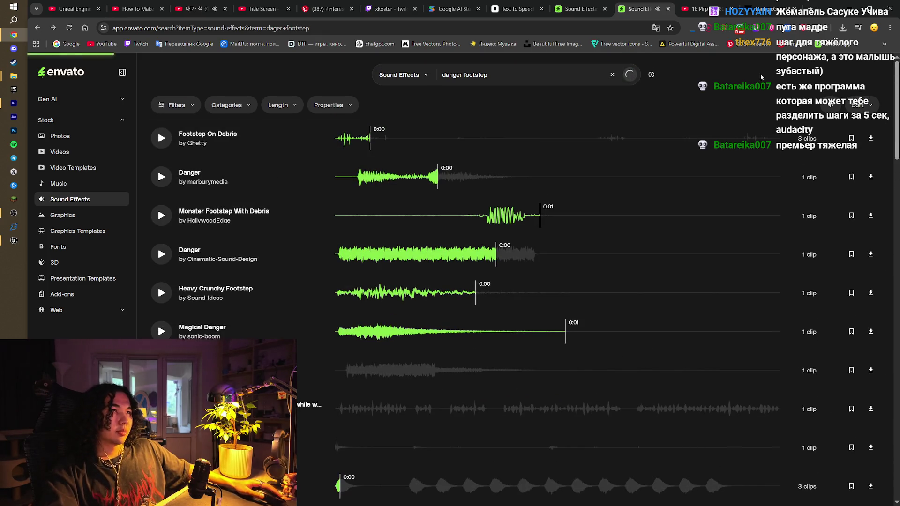
- Replace the search with 'grass footstep' and browse the results
{"action": "key", "text": "ctrl+a"}
{"action": "type", "text": "grass footstep"}
{"action": "key", "text": "Return"}
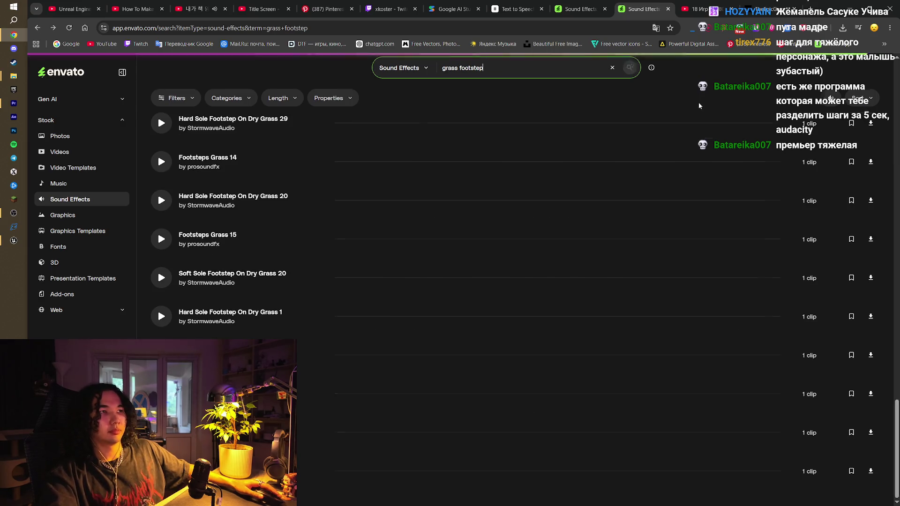
{"action": "scroll", "coordinate": [592, 246], "scroll_direction": "up", "scroll_amount": 10}
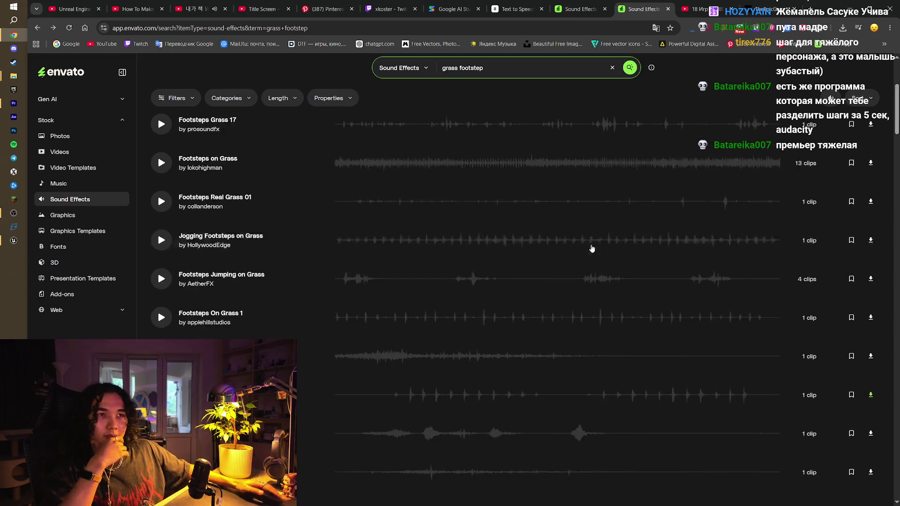
{"action": "scroll", "coordinate": [592, 249], "scroll_direction": "up", "scroll_amount": 4}
{"action": "scroll", "coordinate": [306, 407], "scroll_direction": "down", "scroll_amount": 3}
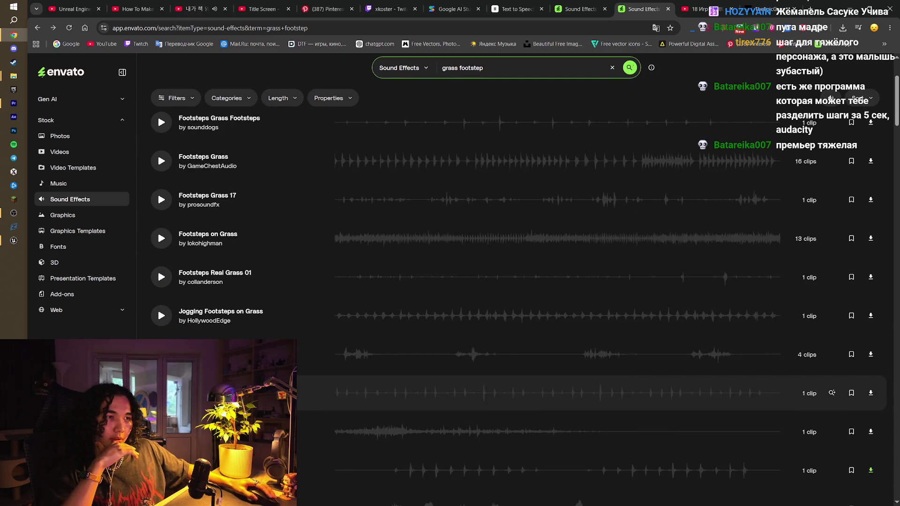
{"action": "scroll", "coordinate": [306, 408], "scroll_direction": "down", "scroll_amount": 1}
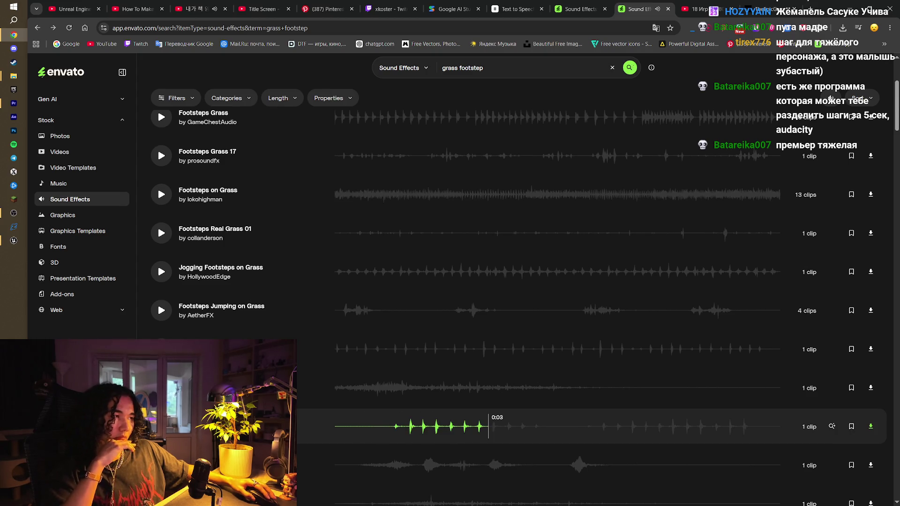
- Download and save the grass footsteps clip, then open it from recent downloads
{"action": "left_click", "coordinate": [870, 426]}
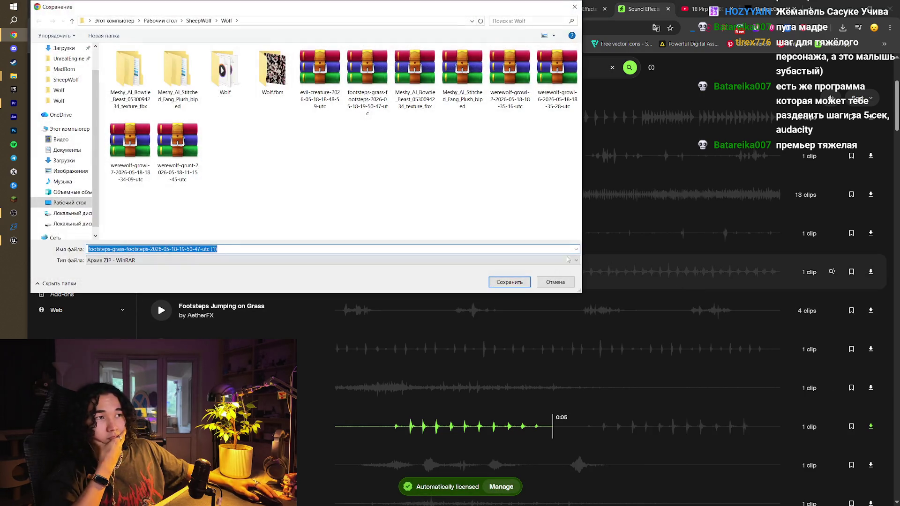
{"action": "left_click", "coordinate": [566, 281]}
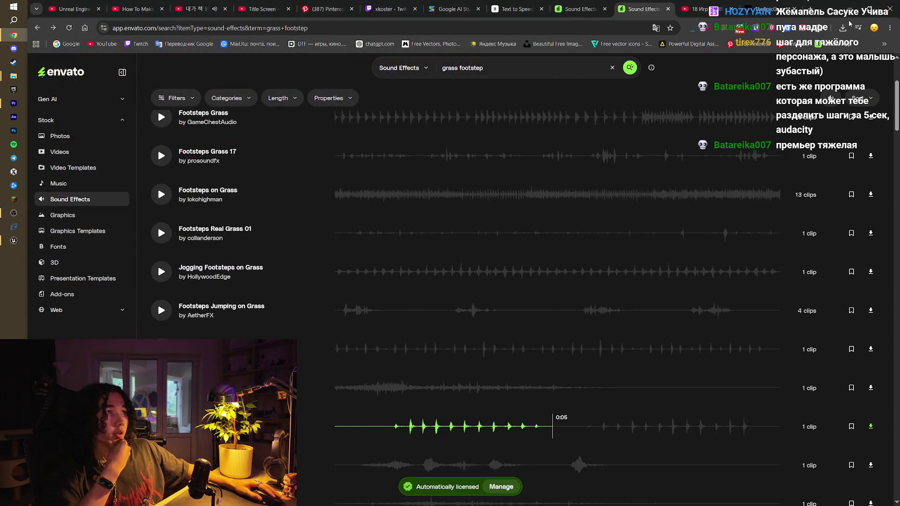
{"action": "left_click", "coordinate": [842, 28]}
- Extract the grass footsteps zip into its own folder under SheepWolf\Wolf and close WinRAR
{"action": "left_click", "coordinate": [768, 79]}
{"action": "left_click", "coordinate": [286, 253]}
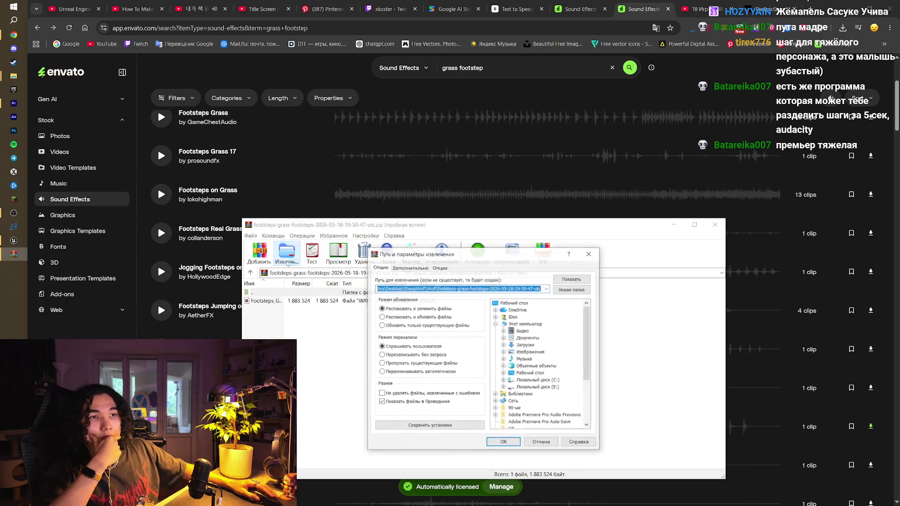
{"action": "left_click", "coordinate": [544, 318]}
{"action": "left_click", "coordinate": [503, 443]}
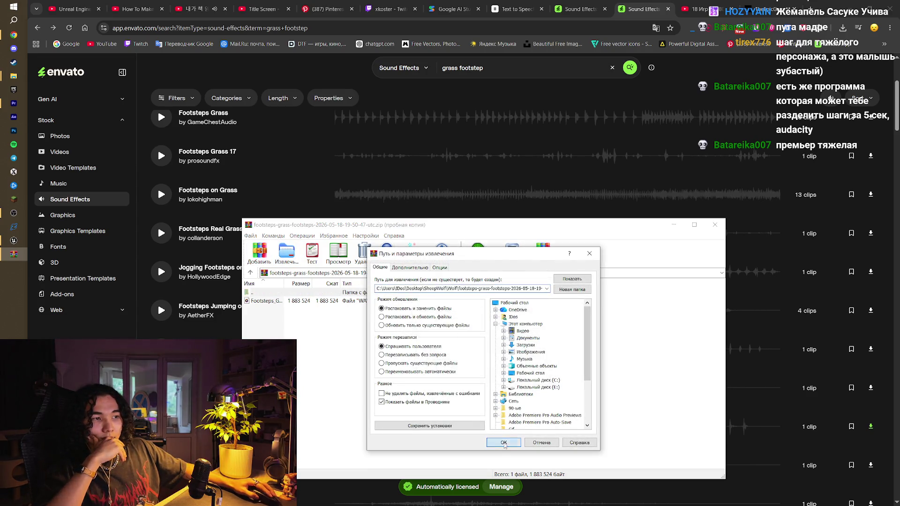
{"action": "left_click", "coordinate": [714, 225]}
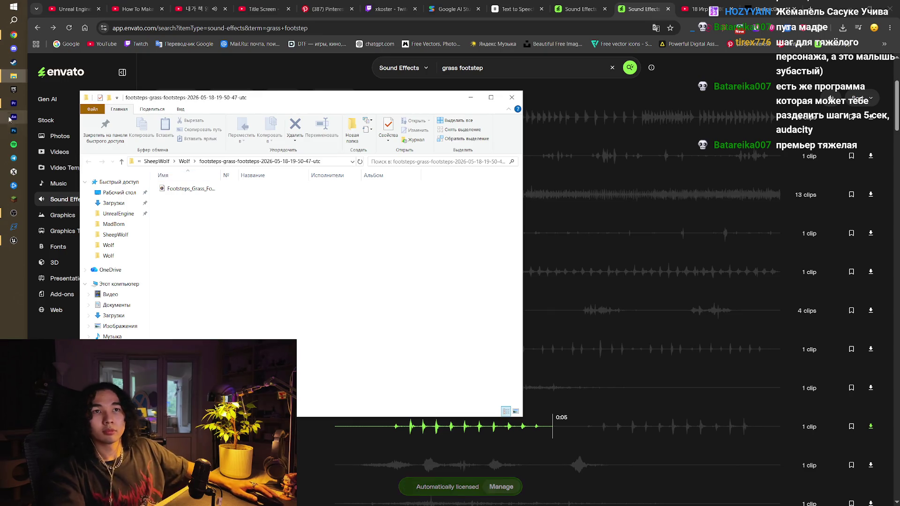
{"action": "left_click", "coordinate": [14, 103]}
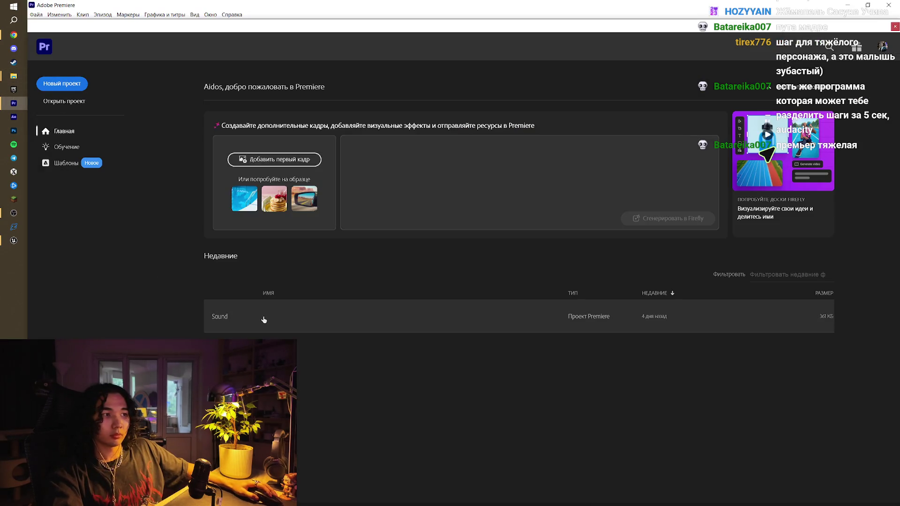
- Open the Sound project, park the playhead in empty space near 09:02, and show the footsteps folder
{"action": "left_click", "coordinate": [263, 317]}
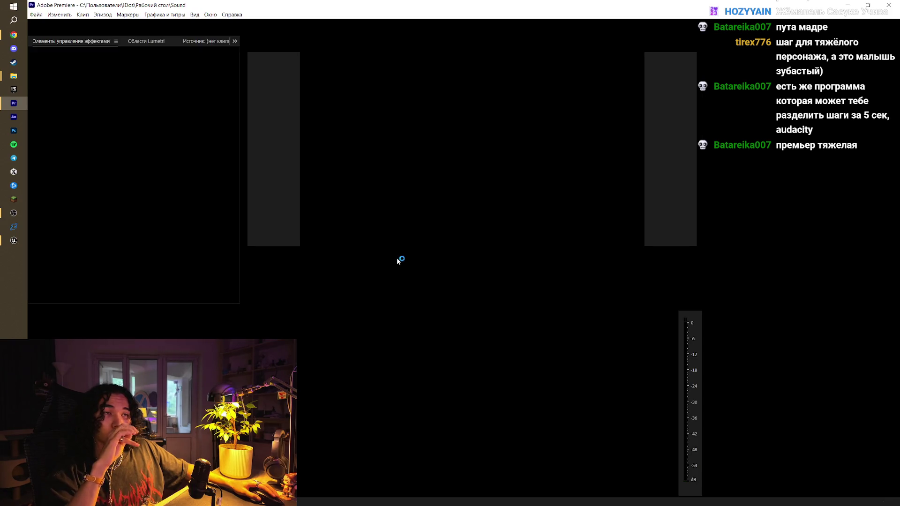
{"action": "left_click", "coordinate": [402, 328]}
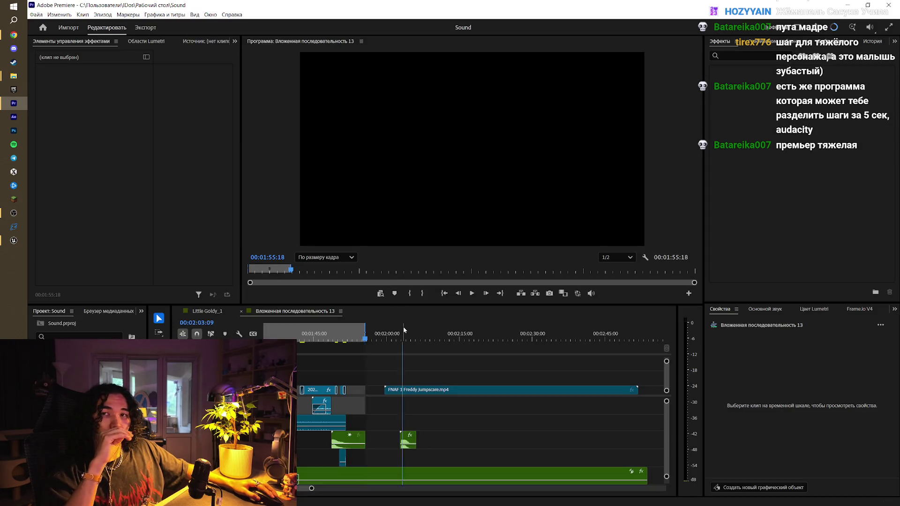
{"action": "key", "text": "shift+7"}
{"action": "left_click", "coordinate": [526, 333]}
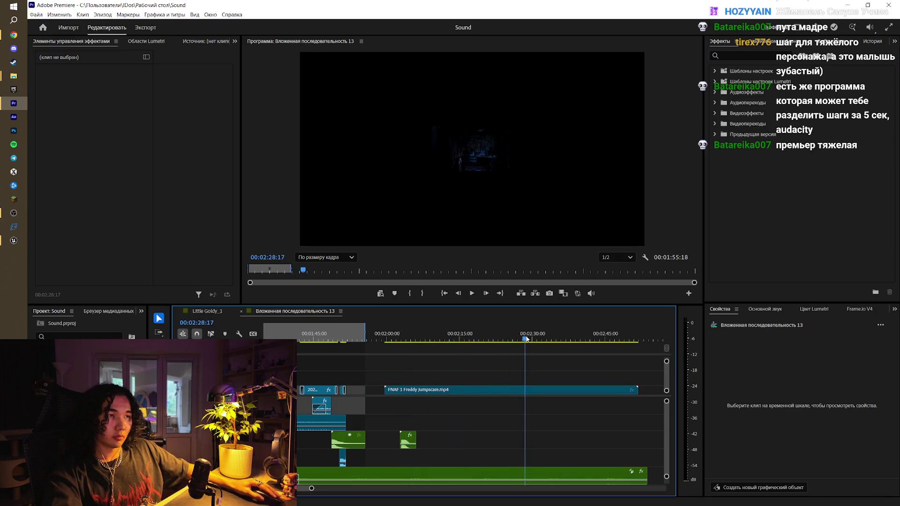
{"action": "key", "text": "minus"}
{"action": "key", "text": "minus"}
{"action": "key", "text": "minus"}
{"action": "left_click", "coordinate": [501, 333]}
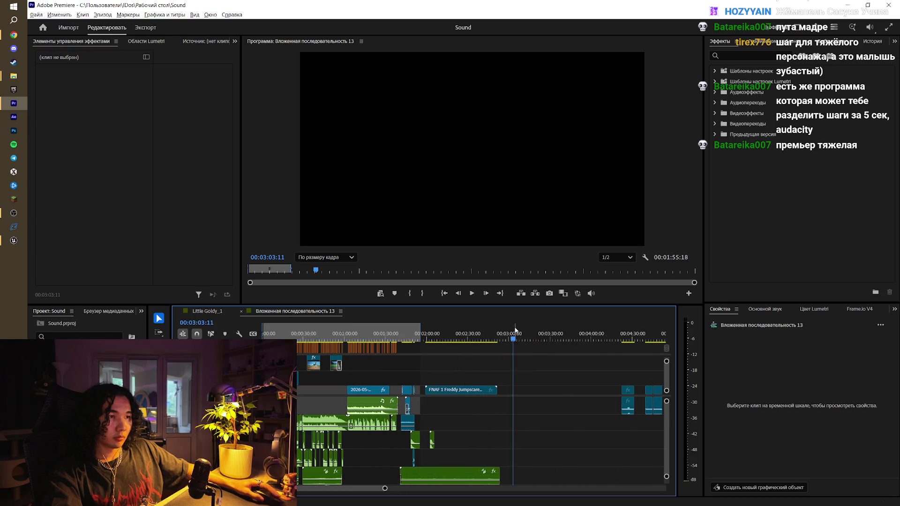
{"action": "key", "text": "minus"}
{"action": "key", "text": "minus"}
{"action": "left_click_drag", "start_coordinate": [474, 333], "coordinate": [483, 333]}
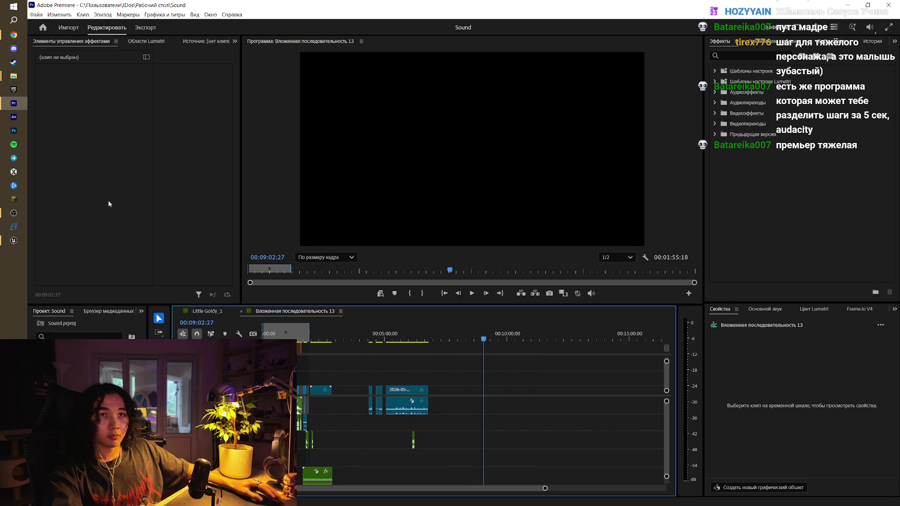
{"action": "mouse_move", "coordinate": [13, 78]}
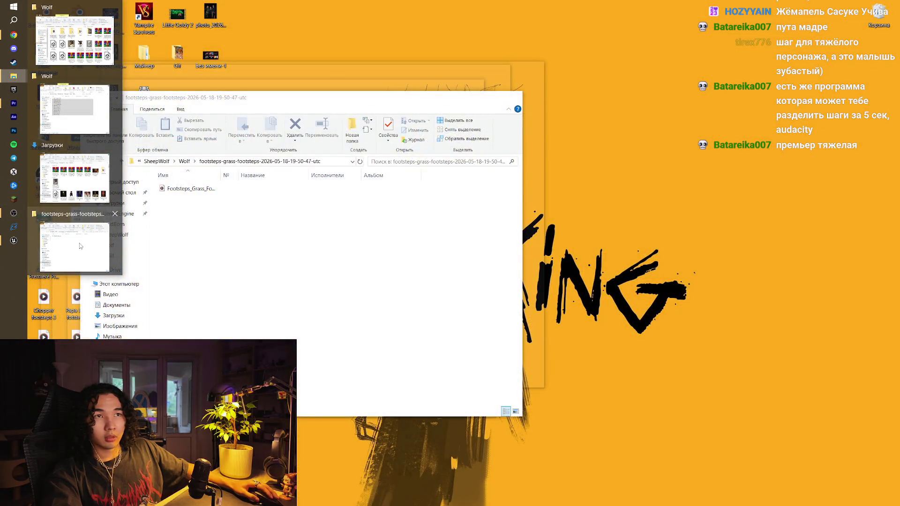
{"action": "left_click", "coordinate": [75, 236]}
- Place the grass footsteps file on the timeline, zoom in, and play it back
{"action": "mouse_move", "coordinate": [187, 188]}
{"action": "left_mouse_down"}
{"action": "mouse_move", "coordinate": [245, 237]}
{"action": "mouse_move", "coordinate": [544, 397]}
{"action": "mouse_move", "coordinate": [534, 405]}
{"action": "mouse_move", "coordinate": [530, 386]}
{"action": "mouse_move", "coordinate": [532, 406]}
{"action": "left_mouse_up"}
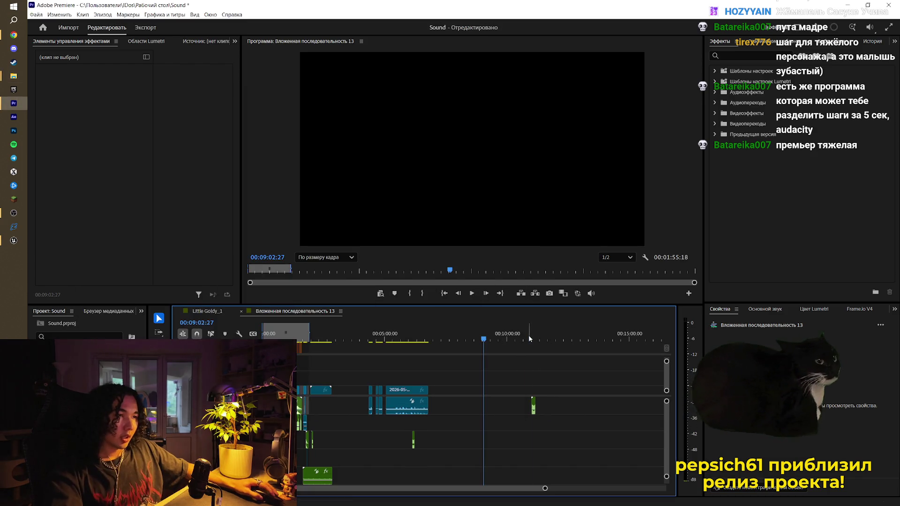
{"action": "key", "text": "="}
{"action": "key", "text": "="}
{"action": "key", "text": "="}
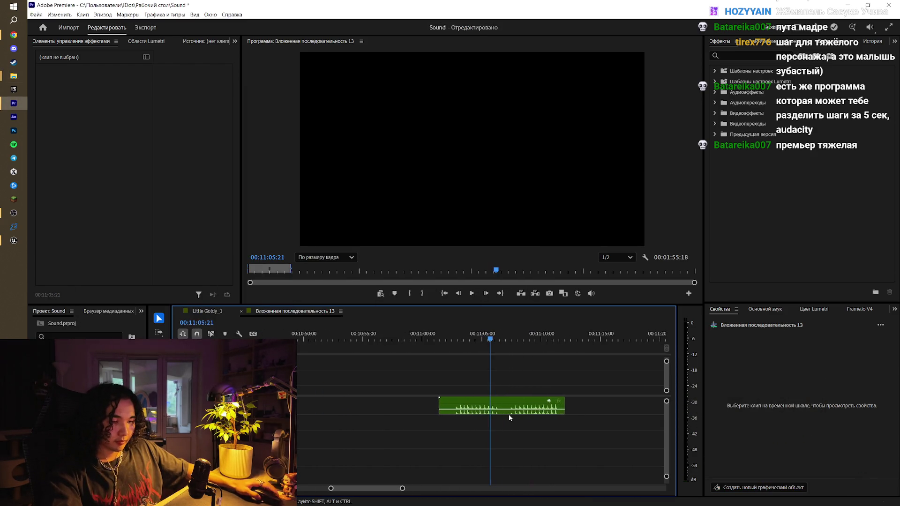
{"action": "key", "text": "x"}
{"action": "key", "text": "="}
{"action": "left_click", "coordinate": [506, 334]}
{"action": "key", "text": "space"}
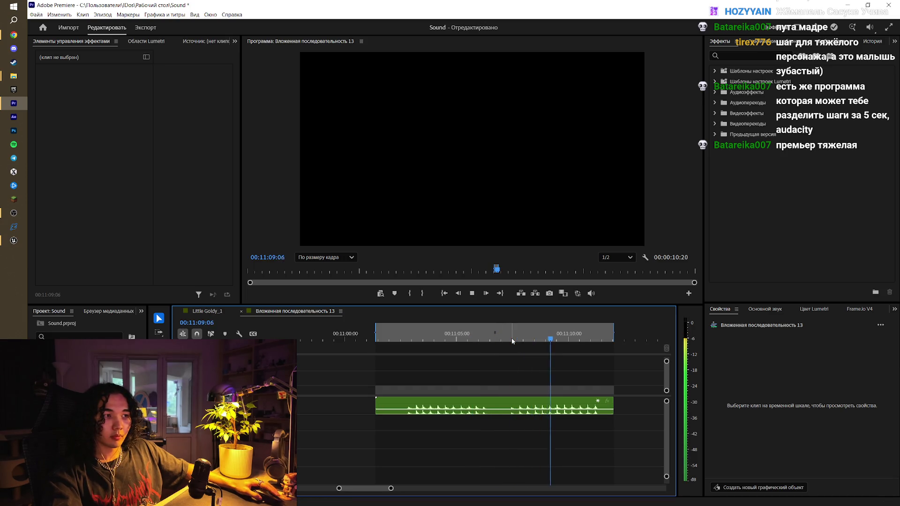
{"action": "left_click_drag", "start_coordinate": [586, 334], "coordinate": [411, 333]}
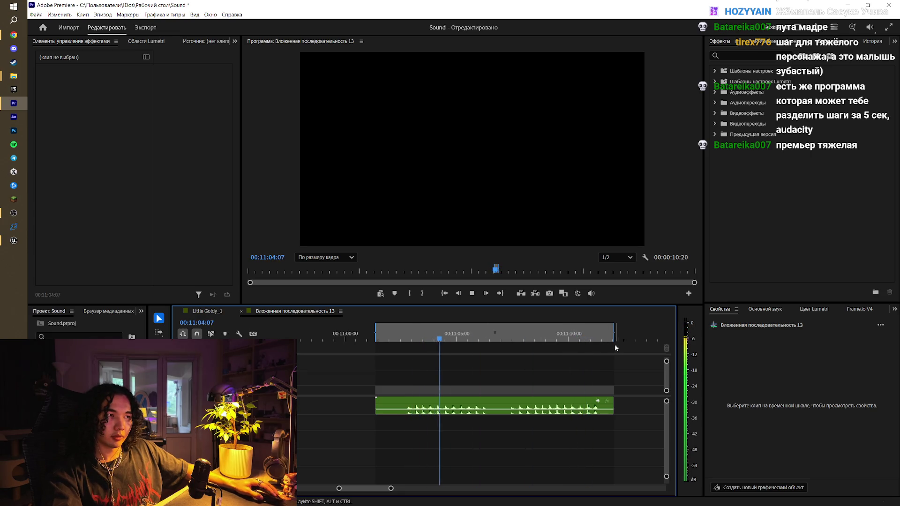
- Trim the clip to one footstep starting at 00:11:01:26, mark it, and open Export
{"action": "left_click_drag", "start_coordinate": [612, 338], "coordinate": [491, 349]}
{"action": "left_click", "coordinate": [387, 337]}
{"action": "key", "text": "="}
{"action": "key", "text": "="}
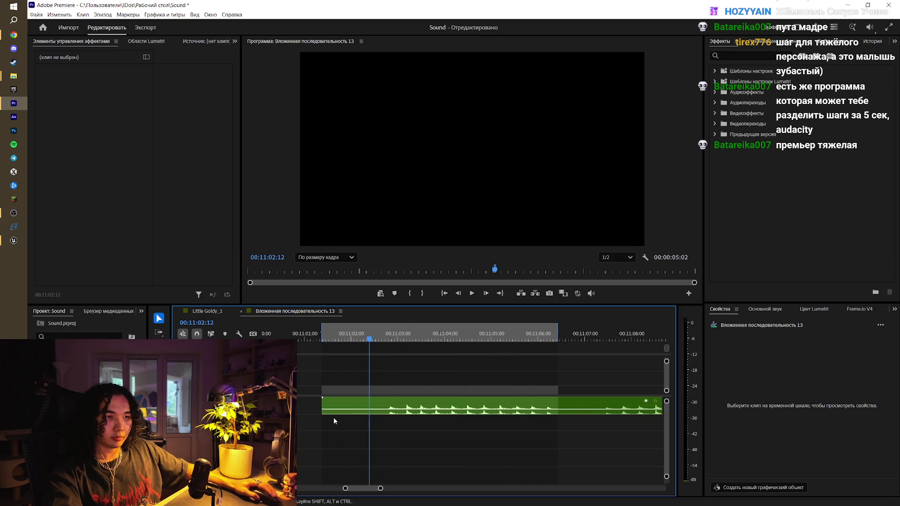
{"action": "left_click_drag", "start_coordinate": [323, 404], "coordinate": [388, 402]}
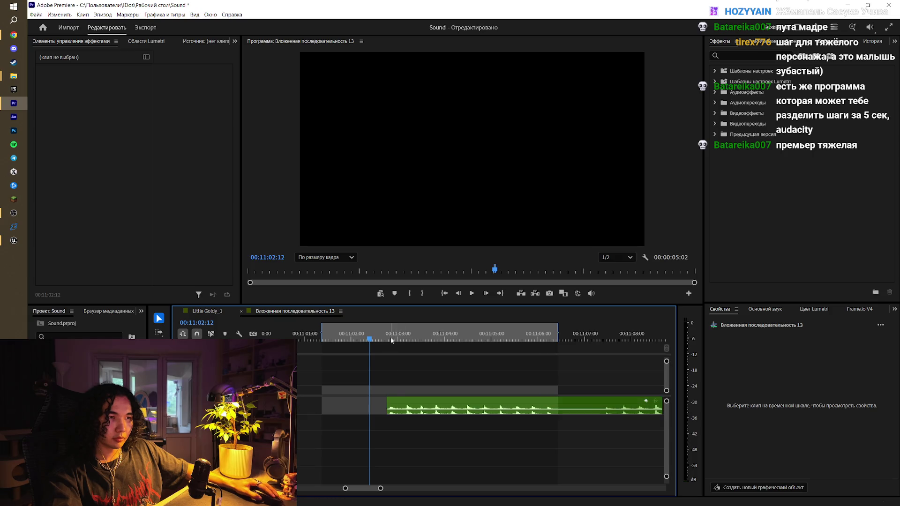
{"action": "key", "text": "w"}
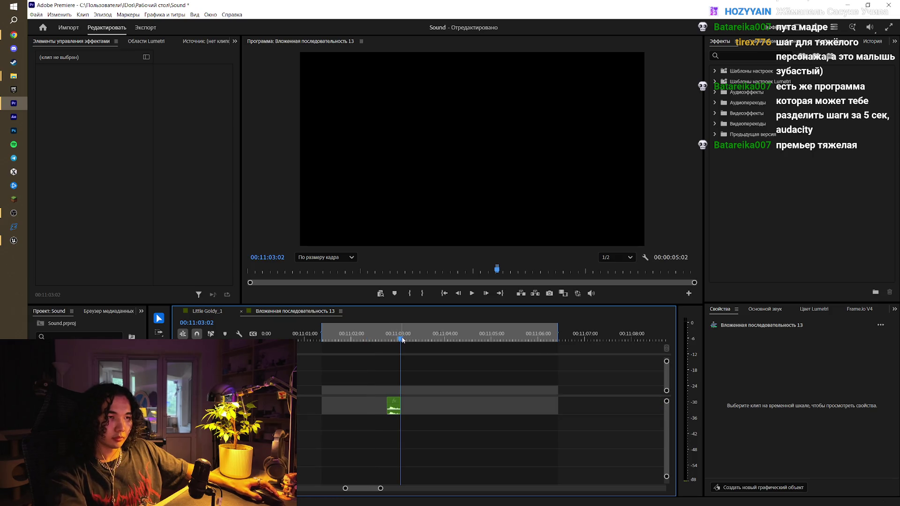
{"action": "left_click", "coordinate": [394, 335]}
{"action": "key", "text": "x"}
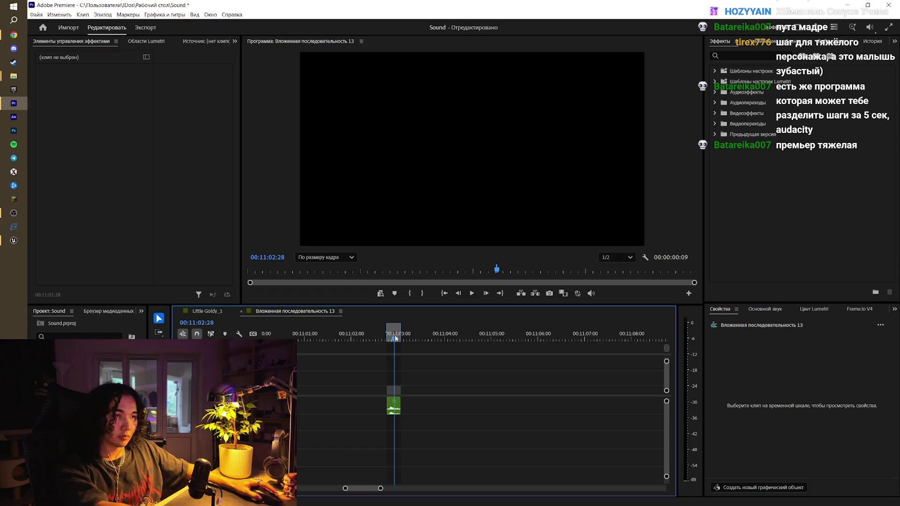
{"action": "key", "text": "ctrl+m"}
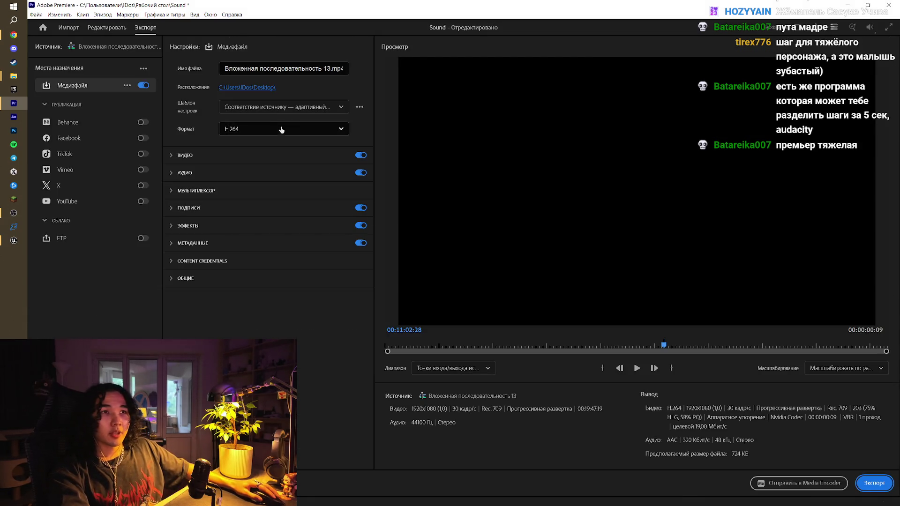
- Set the export format to Аудио Waveform and browse to SheepWolf\Wolf\Wolf as the location
{"action": "left_click", "coordinate": [280, 129]}
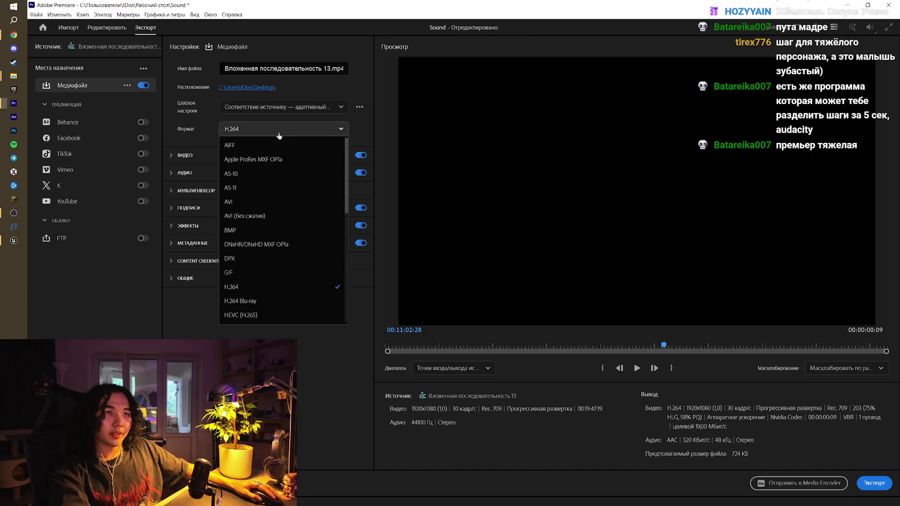
{"action": "scroll", "coordinate": [302, 268], "scroll_direction": "down", "scroll_amount": 5}
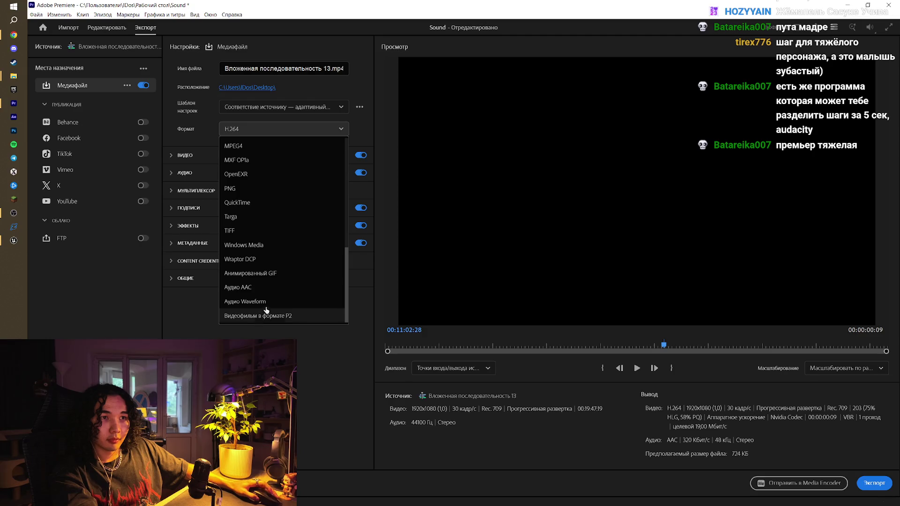
{"action": "left_click", "coordinate": [268, 301]}
{"action": "left_click", "coordinate": [256, 86]}
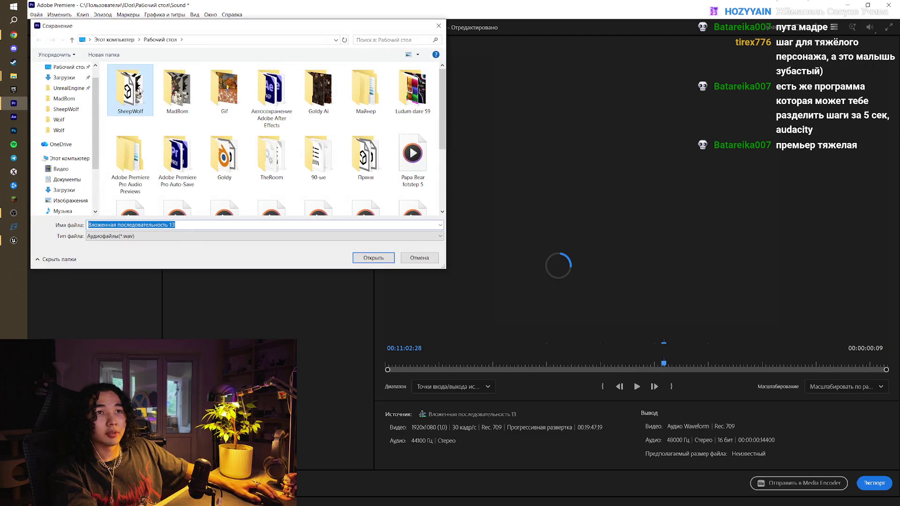
{"action": "double_click", "coordinate": [130, 89]}
{"action": "double_click", "coordinate": [178, 89]}
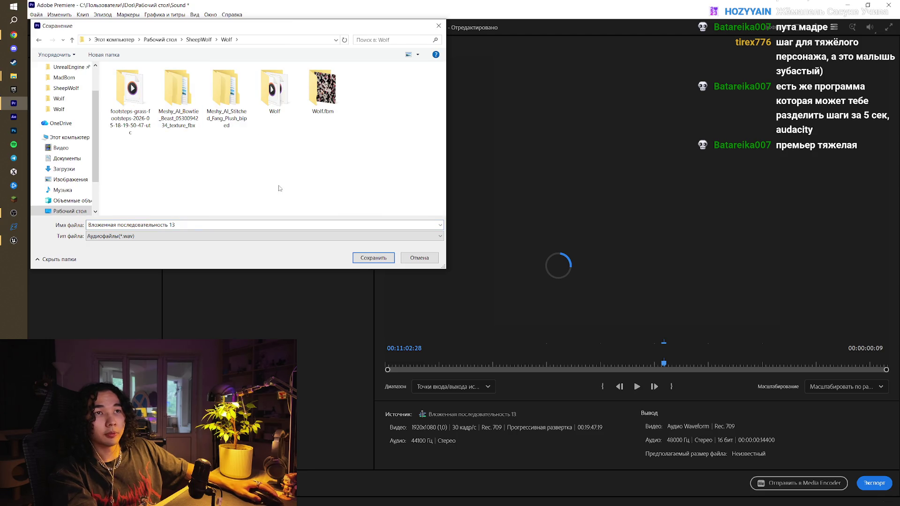
{"action": "double_click", "coordinate": [274, 89]}
- Create a Footsteps folder there, confirm the save location, and export 1.wav
{"action": "right_click", "coordinate": [179, 181]}
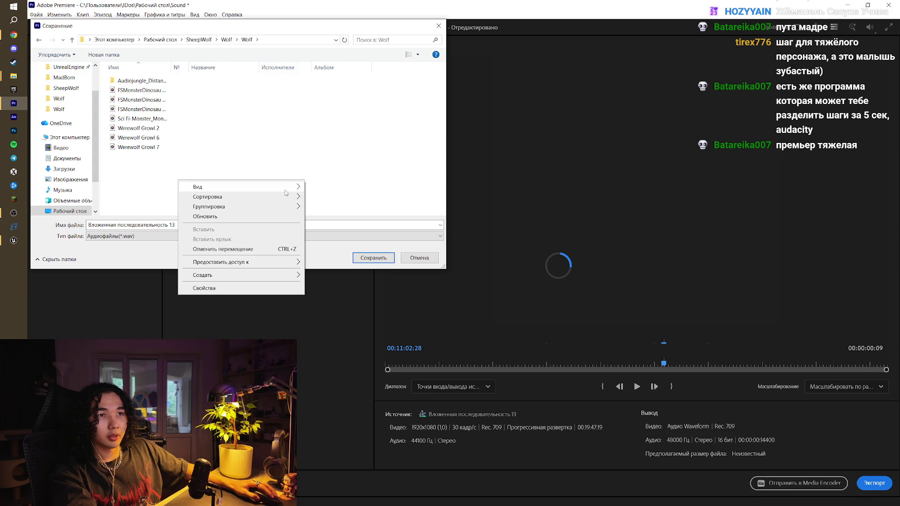
{"action": "mouse_move", "coordinate": [276, 275]}
{"action": "left_click", "coordinate": [331, 279]}
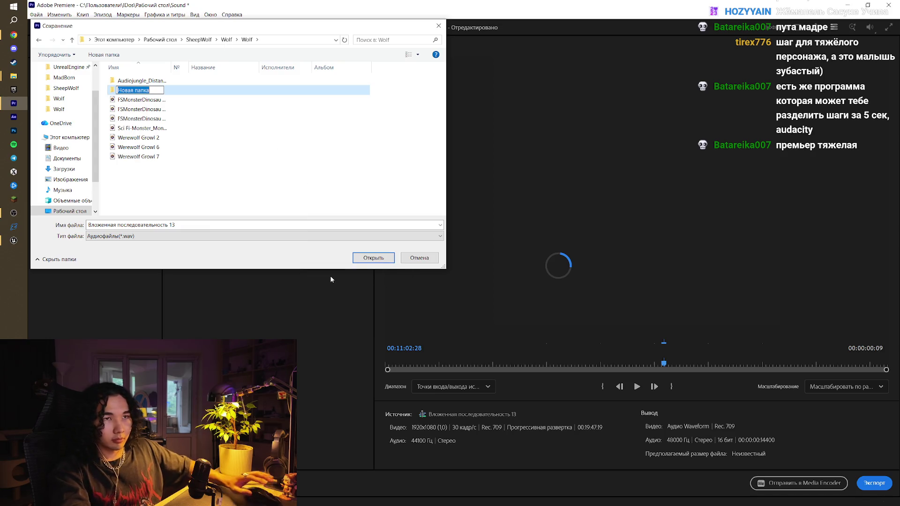
{"action": "type", "text": "Footsteps"}
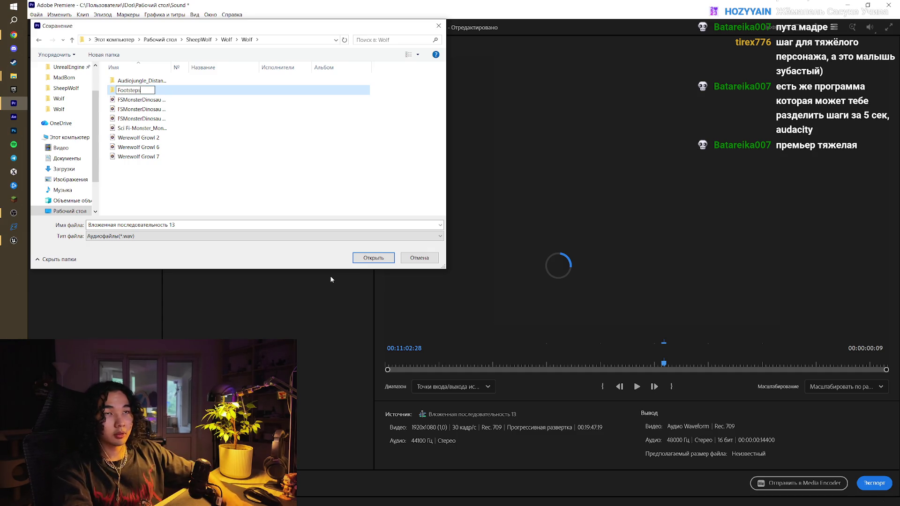
{"action": "key", "text": "Return"}
{"action": "left_click", "coordinate": [371, 257]}
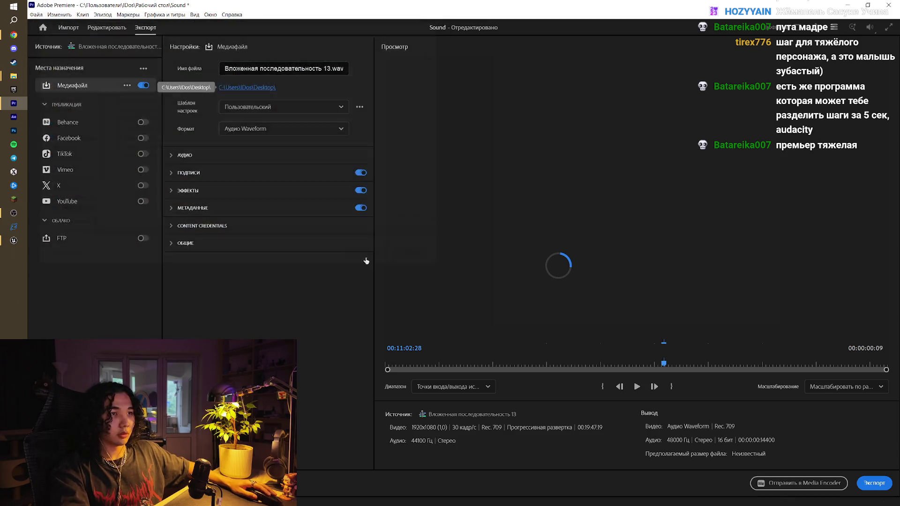
{"action": "left_click", "coordinate": [875, 484]}
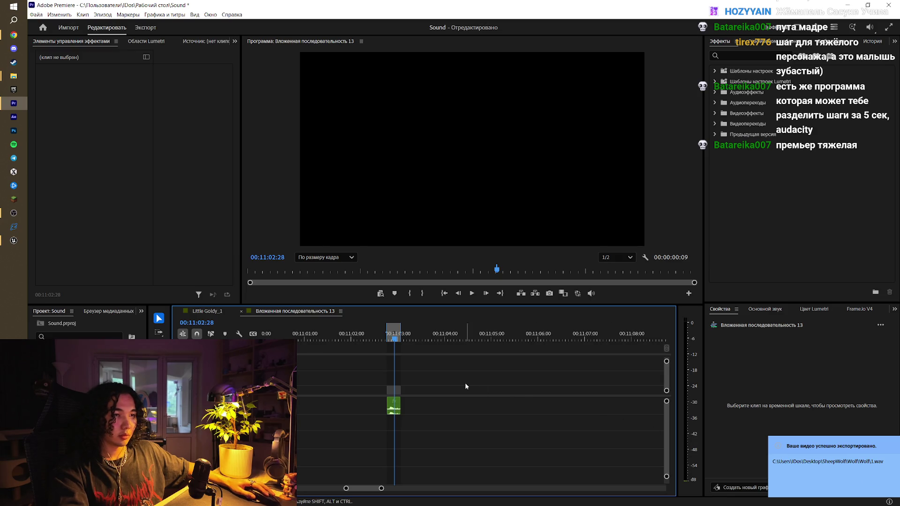
- Trim the clip to the next footstep and open the export settings
{"action": "mouse_move", "coordinate": [398, 405]}
{"action": "left_mouse_down"}
{"action": "mouse_move", "coordinate": [436, 401]}
{"action": "mouse_move", "coordinate": [418, 399]}
{"action": "left_mouse_up"}
{"action": "left_click", "coordinate": [399, 336]}
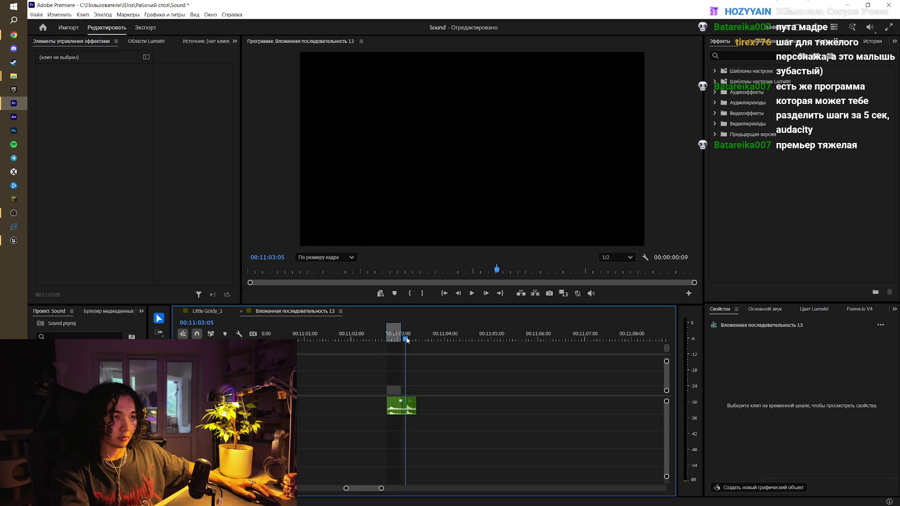
{"action": "left_click_drag", "start_coordinate": [406, 338], "coordinate": [406, 338]}
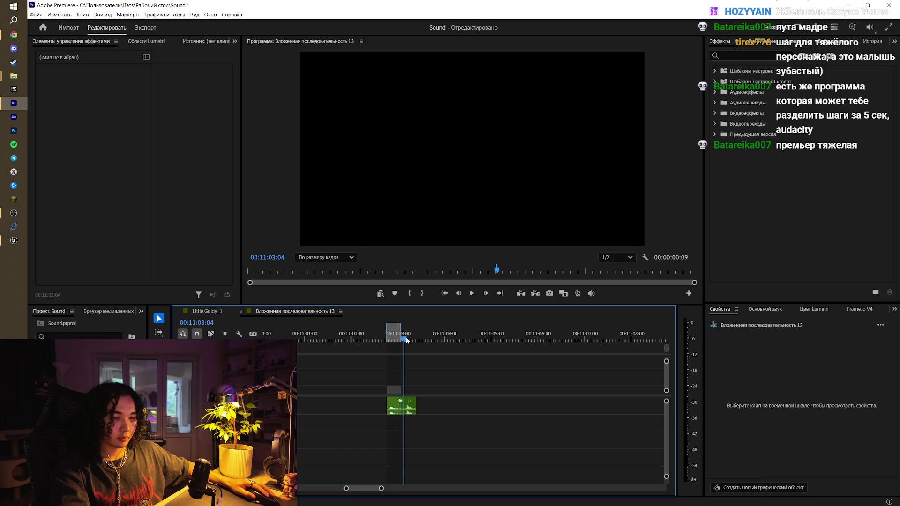
{"action": "key", "text": "Up"}
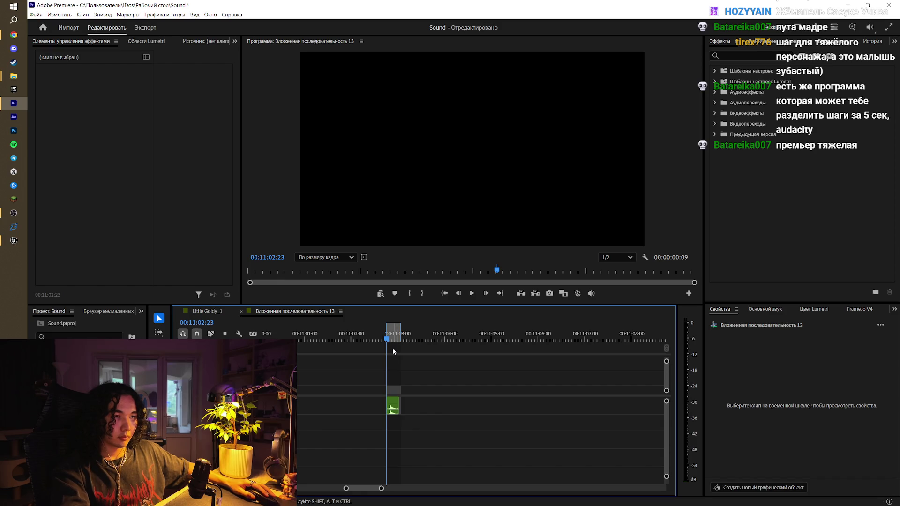
{"action": "key", "text": "ctrl+m"}
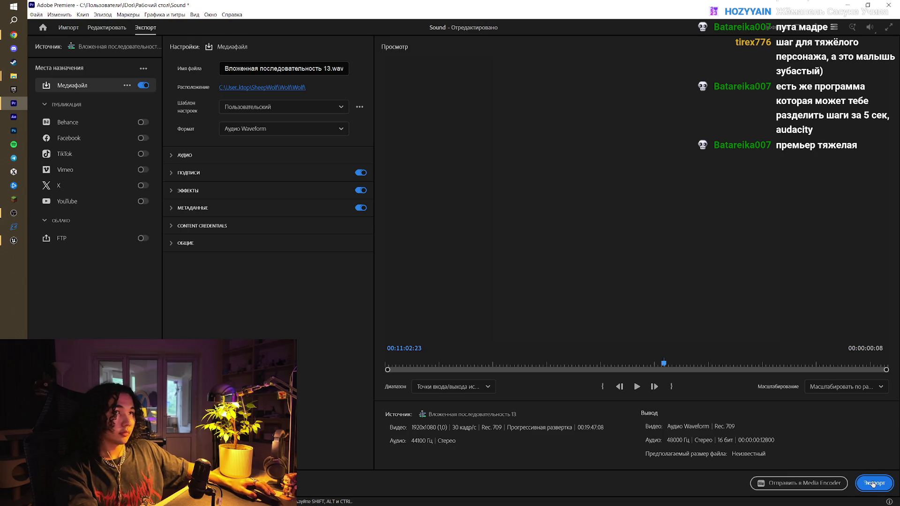
- Dismiss the save-project prompt, rename the output to 2, and export 2.wav
{"action": "key", "text": "alt+F4"}
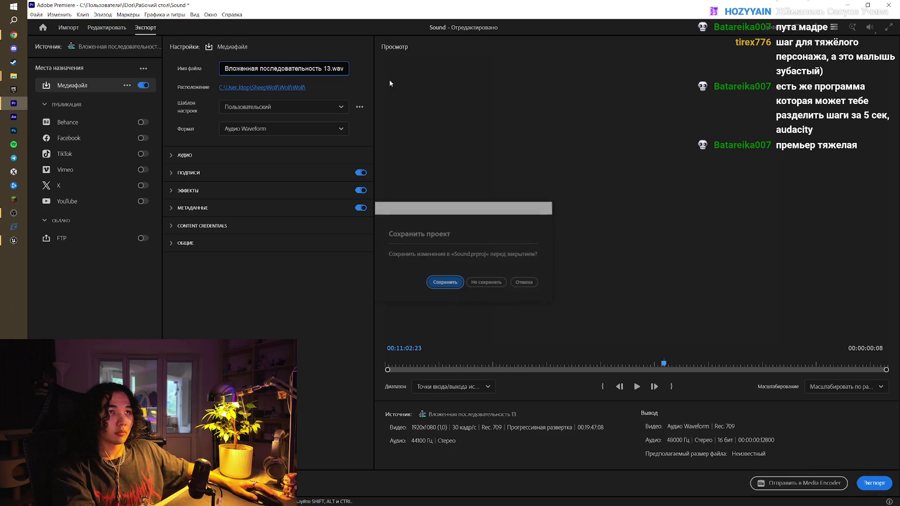
{"action": "left_click", "coordinate": [525, 283]}
{"action": "triple_click", "coordinate": [290, 73]}
{"action": "type", "text": "2"}
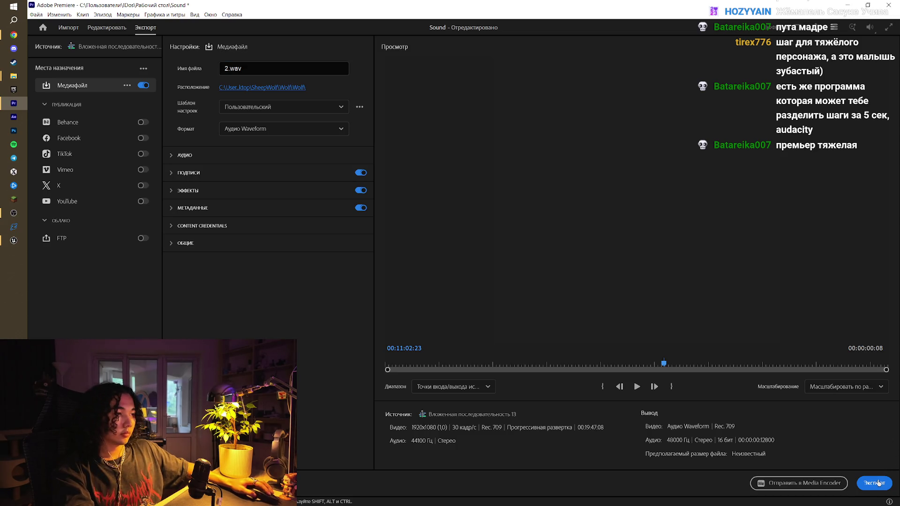
{"action": "left_click", "coordinate": [874, 482]}
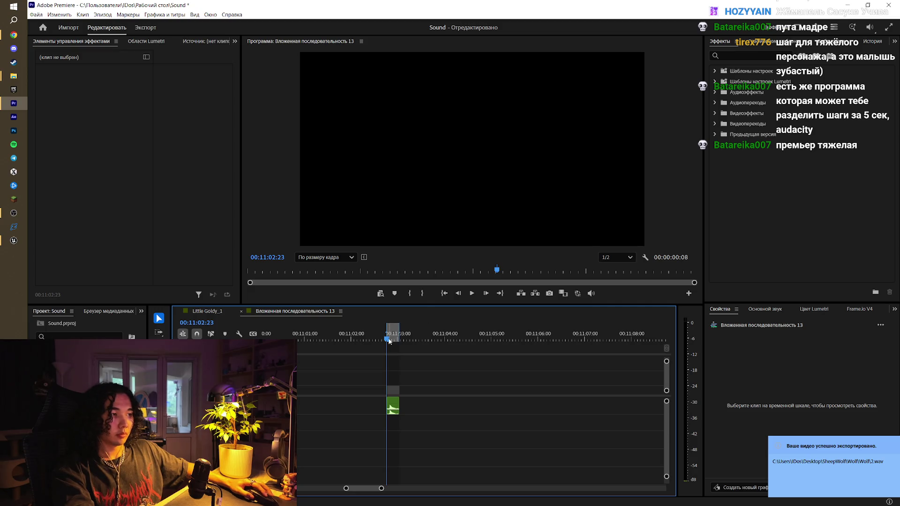
- Trim the clip to the third footstep and reopen the export settings
{"action": "mouse_move", "coordinate": [403, 396]}
{"action": "left_mouse_down"}
{"action": "mouse_move", "coordinate": [414, 405]}
{"action": "mouse_move", "coordinate": [399, 403]}
{"action": "left_mouse_up"}
{"action": "left_click", "coordinate": [407, 333]}
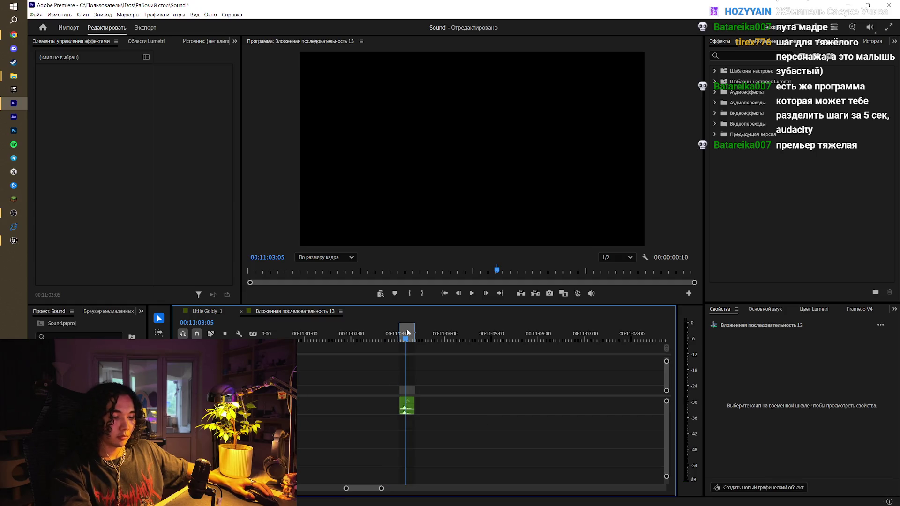
{"action": "key", "text": "ctrl+m"}
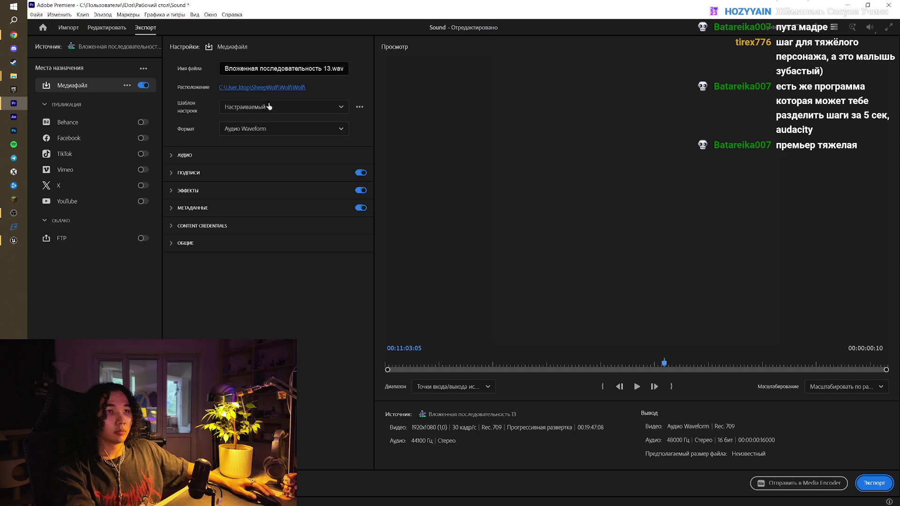
- Export the current sound piece as 3.wav into the Wolf folder
{"action": "left_click", "coordinate": [301, 72]}
{"action": "key", "text": "ctrl+a"}
{"action": "type", "text": "3"}
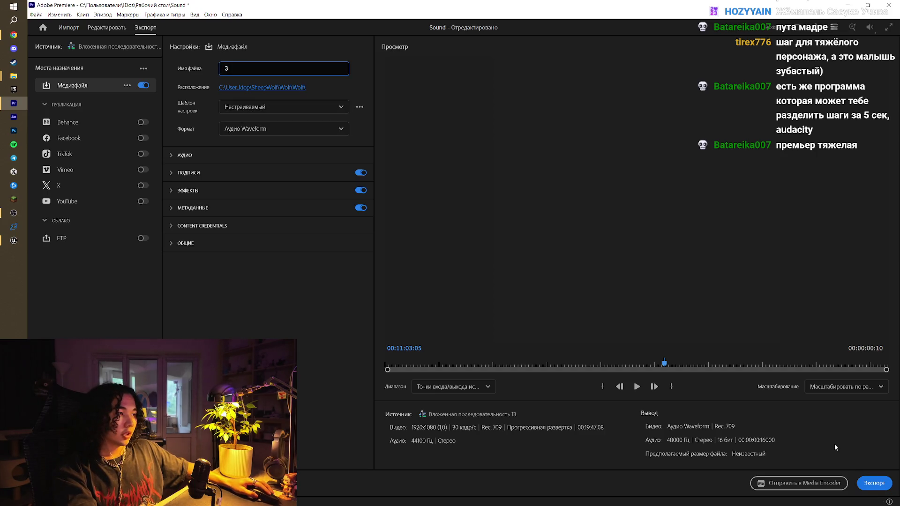
{"action": "left_click", "coordinate": [871, 483]}
- Trim the clip to the next sound and export it as 4.wav
{"action": "mouse_move", "coordinate": [416, 402]}
{"action": "left_mouse_down"}
{"action": "mouse_move", "coordinate": [433, 406]}
{"action": "mouse_move", "coordinate": [415, 405]}
{"action": "left_mouse_up"}
{"action": "left_click", "coordinate": [420, 334]}
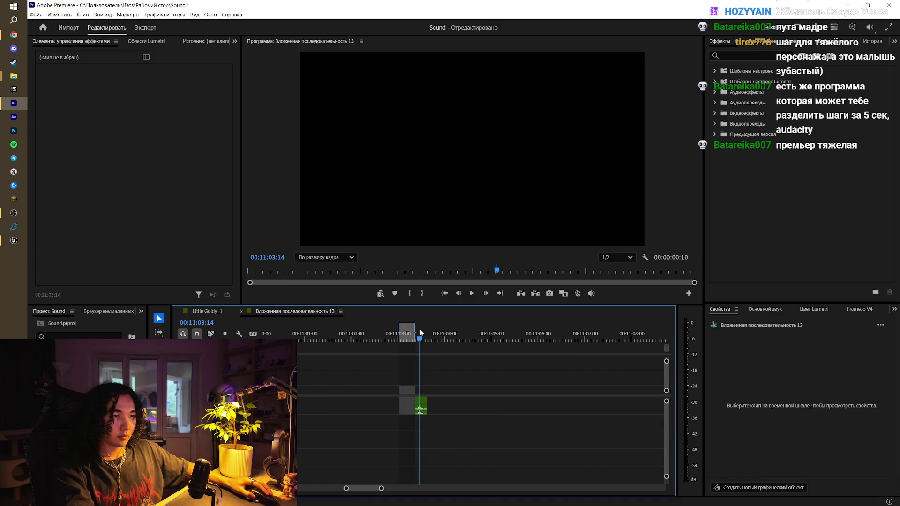
{"action": "key", "text": "x"}
{"action": "key", "text": "ctrl+m"}
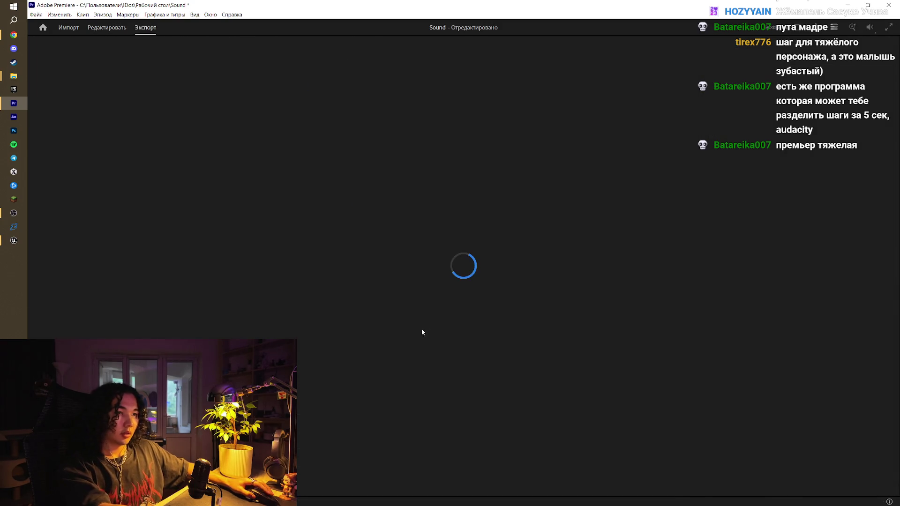
{"action": "left_click", "coordinate": [273, 67]}
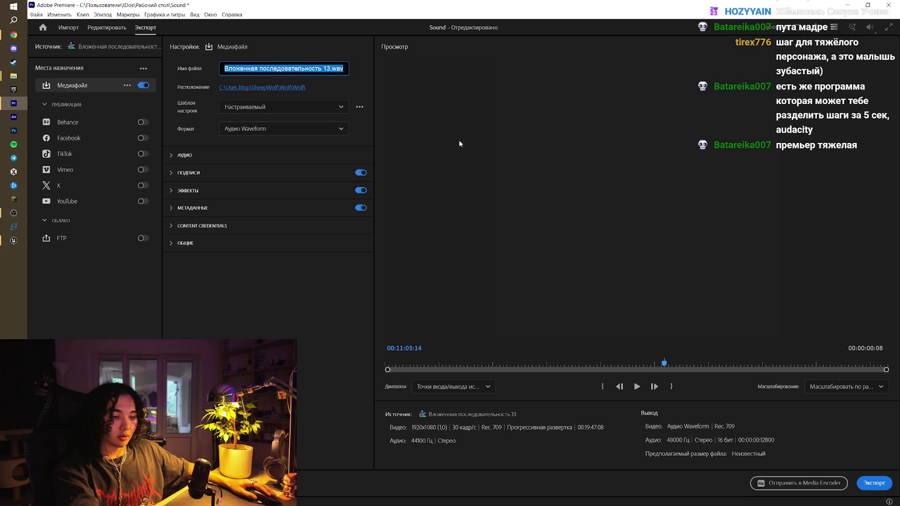
{"action": "type", "text": "4"}
{"action": "left_click", "coordinate": [874, 483]}
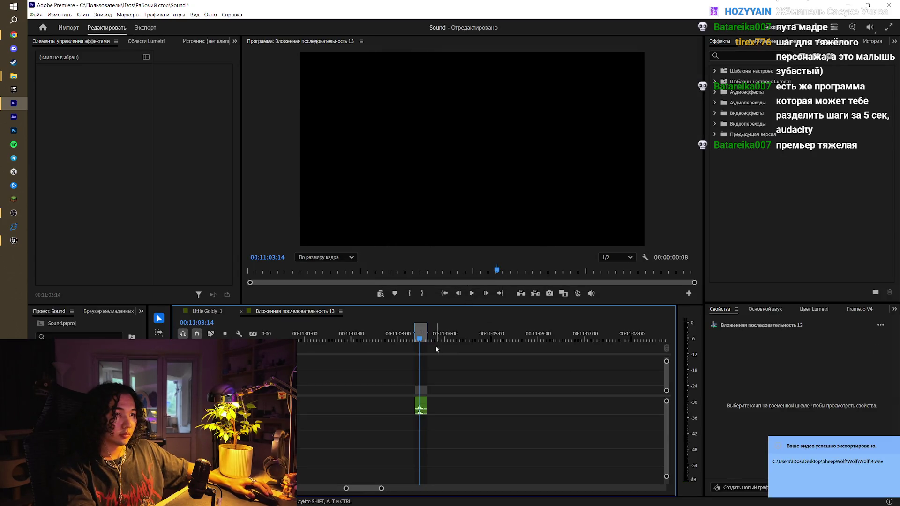
- Extend the clip over the last sound and export it as 5.wav
{"action": "mouse_move", "coordinate": [426, 401]}
{"action": "left_mouse_down"}
{"action": "mouse_move", "coordinate": [443, 402]}
{"action": "mouse_move", "coordinate": [431, 404]}
{"action": "left_mouse_up"}
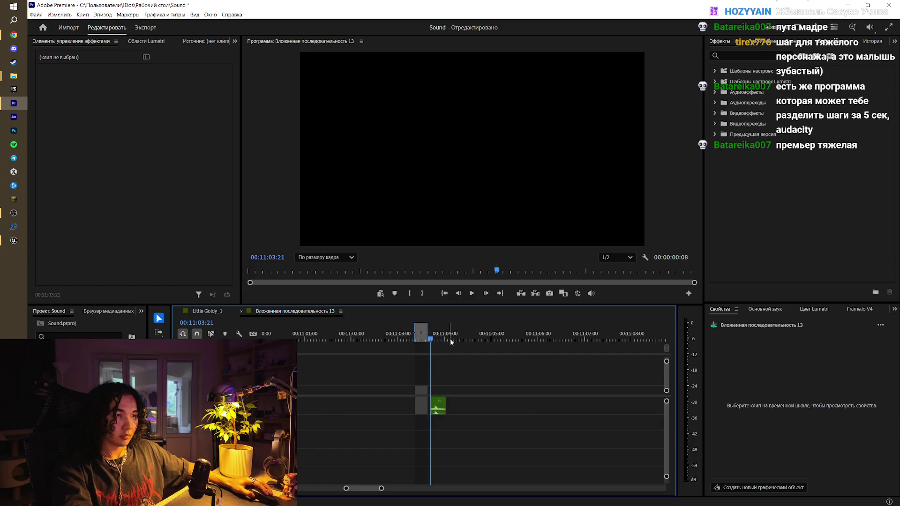
{"action": "key", "text": "x"}
{"action": "key", "text": "ctrl+m"}
{"action": "left_click", "coordinate": [301, 69]}
{"action": "type", "text": "5"}
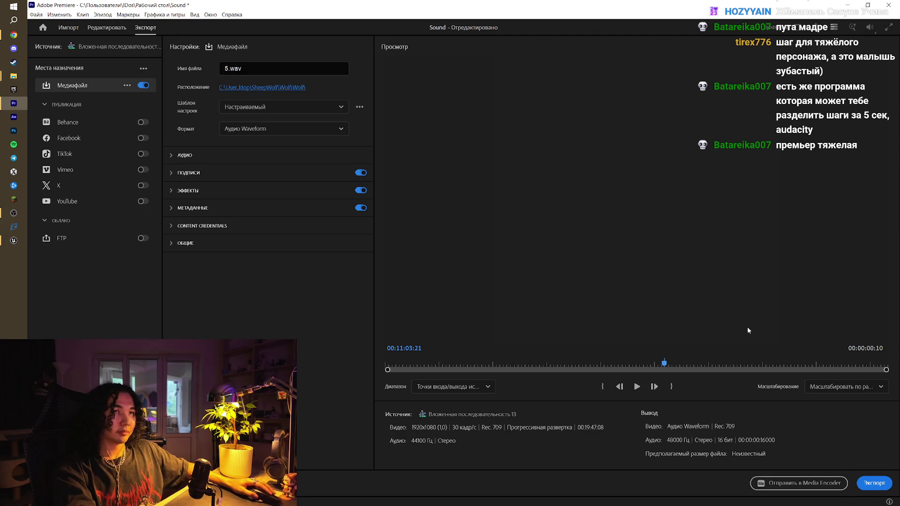
{"action": "left_click", "coordinate": [874, 483]}
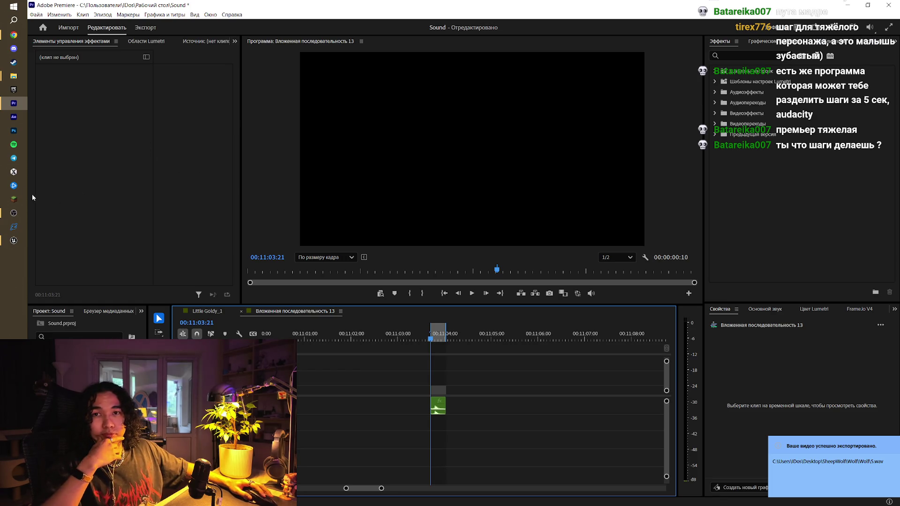
{"action": "left_click", "coordinate": [14, 240]}
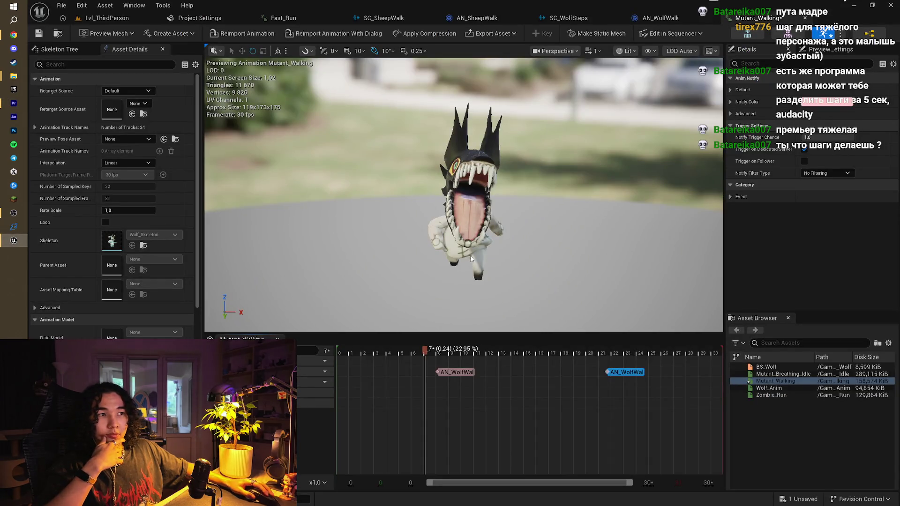
- Delete the three old FSMonster wave player nodes from the SC_WolfSteps graph
{"action": "left_click", "coordinate": [682, 21]}
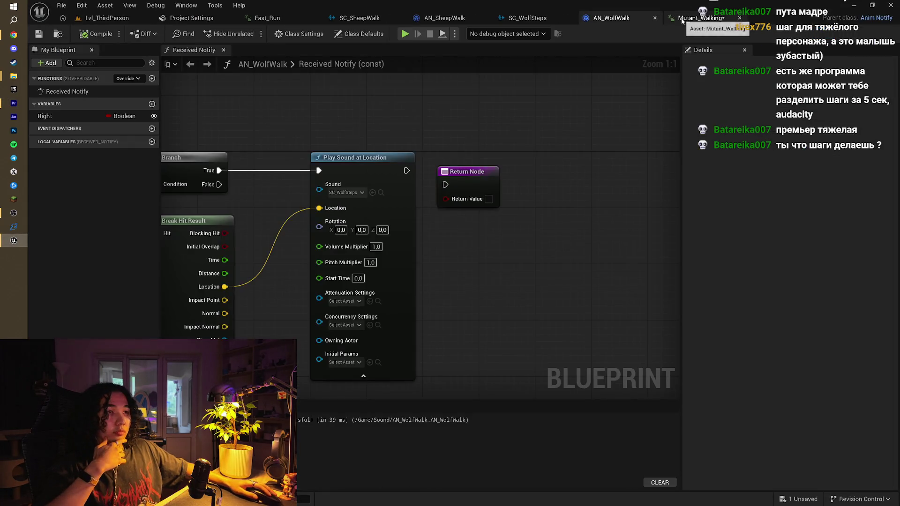
{"action": "left_click", "coordinate": [515, 18]}
{"action": "left_click_drag", "start_coordinate": [459, 135], "coordinate": [474, 293]}
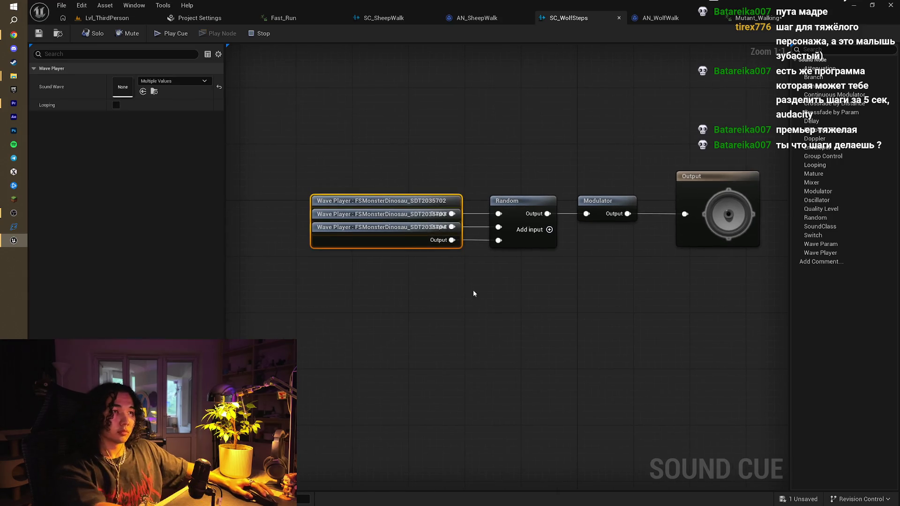
{"action": "key", "text": "Delete"}
{"action": "key", "text": "ctrl+space"}
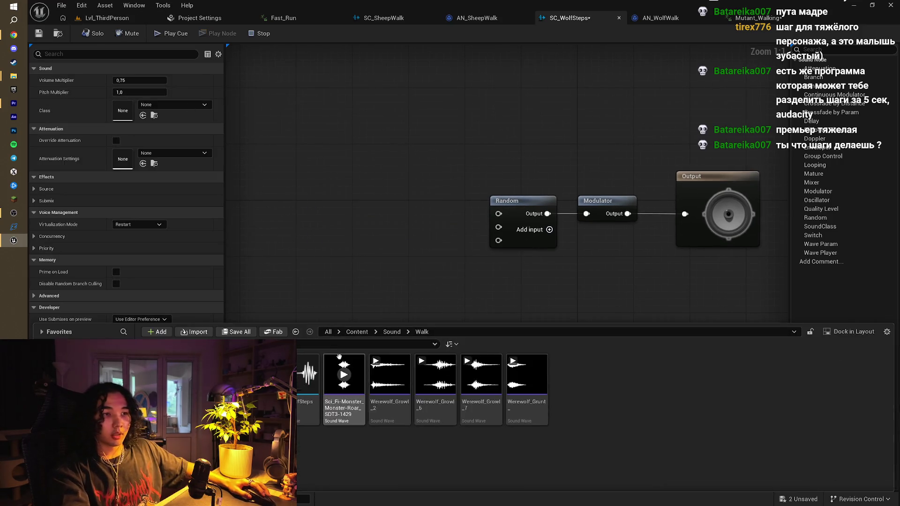
- Drag wolf sound files 1–5 from the inner Wolf folder into Unreal's Sound/Walk folder
{"action": "mouse_move", "coordinate": [21, 85]}
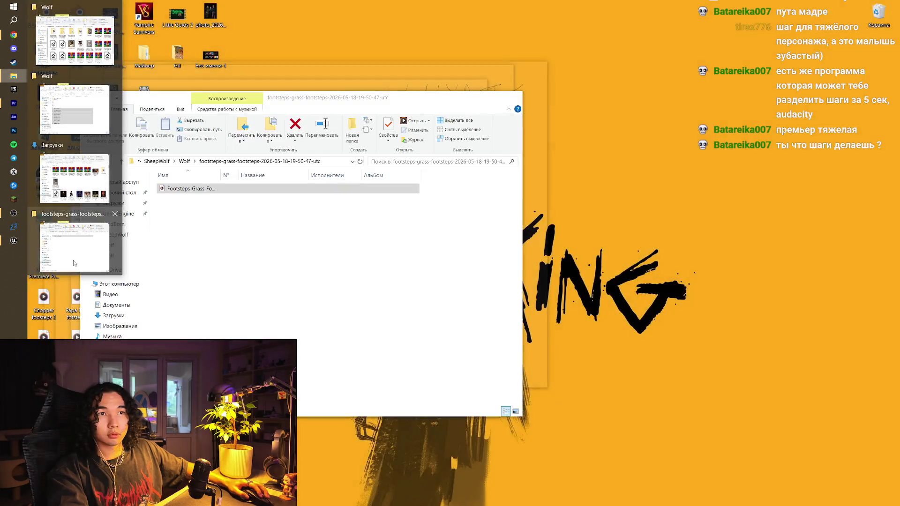
{"action": "left_click", "coordinate": [74, 247]}
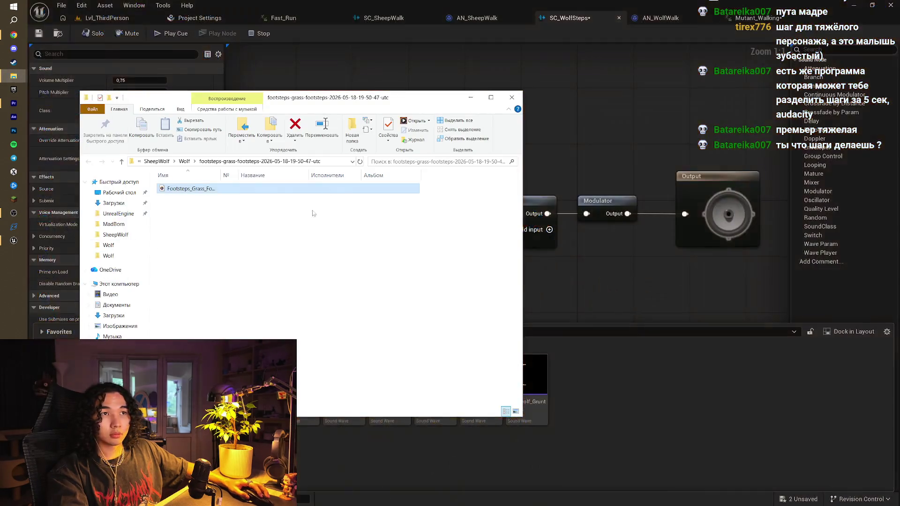
{"action": "left_click", "coordinate": [186, 161]}
{"action": "double_click", "coordinate": [315, 197]}
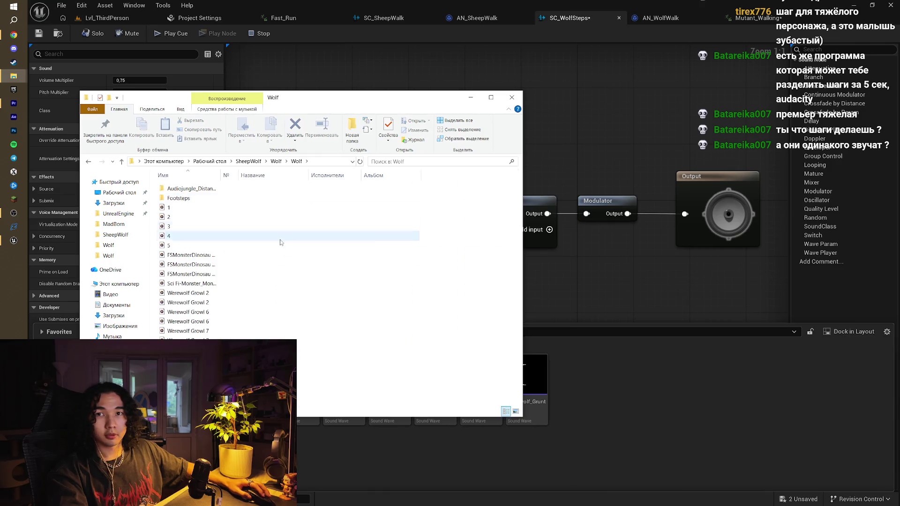
{"action": "left_click", "coordinate": [211, 274]}
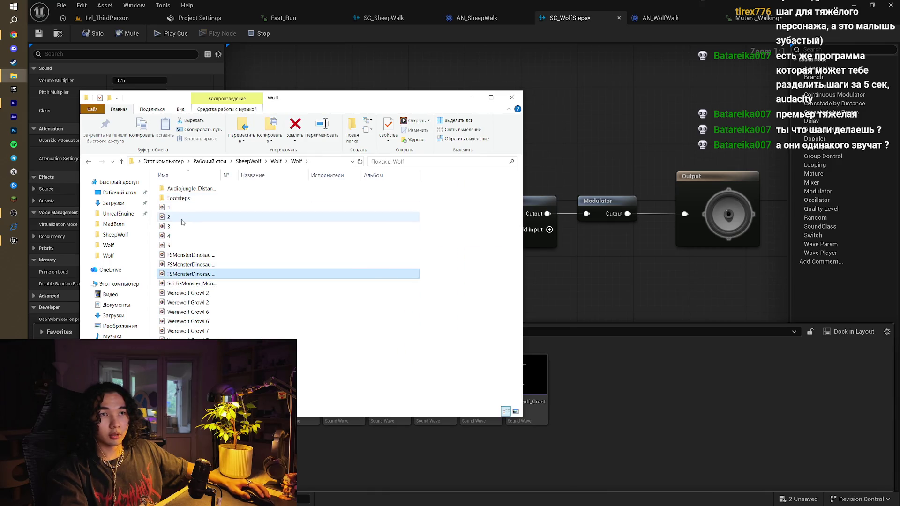
{"action": "mouse_move", "coordinate": [434, 199]}
{"action": "left_mouse_down"}
{"action": "mouse_move", "coordinate": [339, 242]}
{"action": "mouse_move", "coordinate": [344, 213]}
{"action": "mouse_move", "coordinate": [363, 244]}
{"action": "left_mouse_up"}
{"action": "mouse_move", "coordinate": [363, 244]}
{"action": "left_mouse_down"}
{"action": "mouse_move", "coordinate": [482, 351]}
{"action": "mouse_move", "coordinate": [549, 444]}
{"action": "left_mouse_up"}
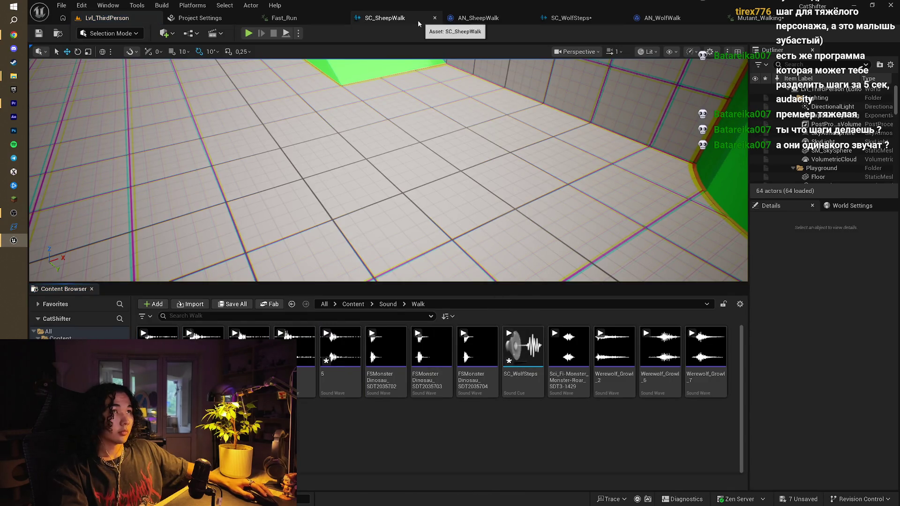
- Drop sound waves 1–5 into SC_WolfSteps as five wave player nodes
{"action": "left_click", "coordinate": [417, 19]}
{"action": "left_click", "coordinate": [661, 19]}
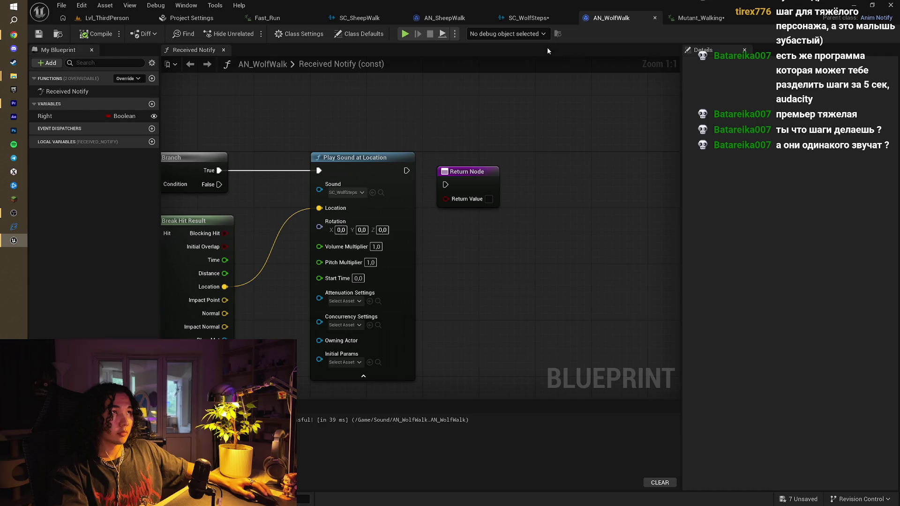
{"action": "left_click", "coordinate": [530, 17]}
{"action": "key", "text": "ctrl+space"}
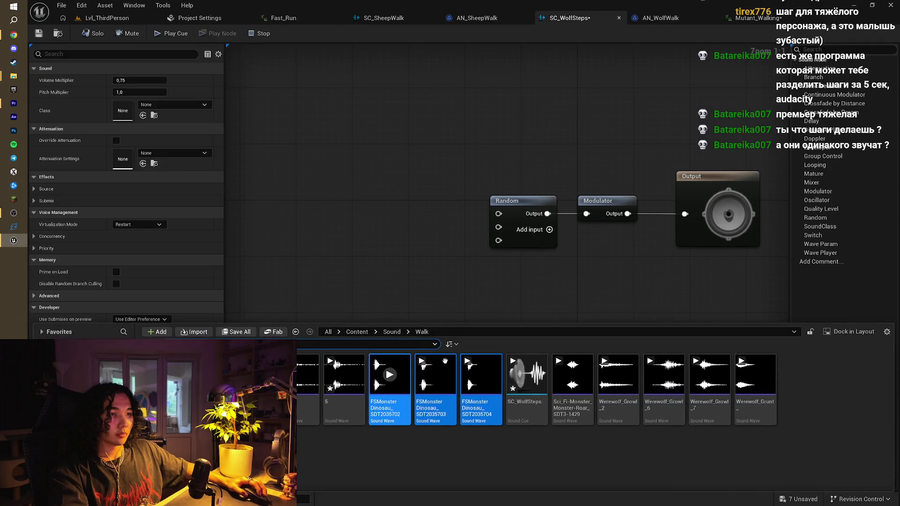
{"action": "left_click", "coordinate": [307, 375]}
{"action": "left_click", "coordinate": [344, 375], "text": "shift"}
{"action": "left_click_drag", "start_coordinate": [345, 375], "coordinate": [295, 187]}
- Wire all five wave players into the Random node, adding extra inputs
{"action": "left_click_drag", "start_coordinate": [309, 142], "coordinate": [482, 215]}
{"action": "left_click_drag", "start_coordinate": [315, 172], "coordinate": [498, 228]}
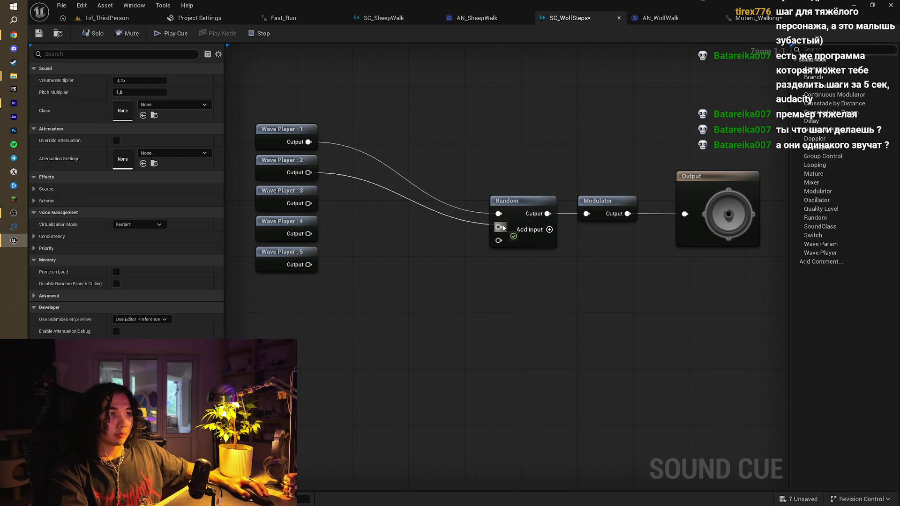
{"action": "mouse_move", "coordinate": [308, 204]}
{"action": "left_mouse_down"}
{"action": "mouse_move", "coordinate": [510, 245]}
{"action": "mouse_move", "coordinate": [499, 240]}
{"action": "left_mouse_up"}
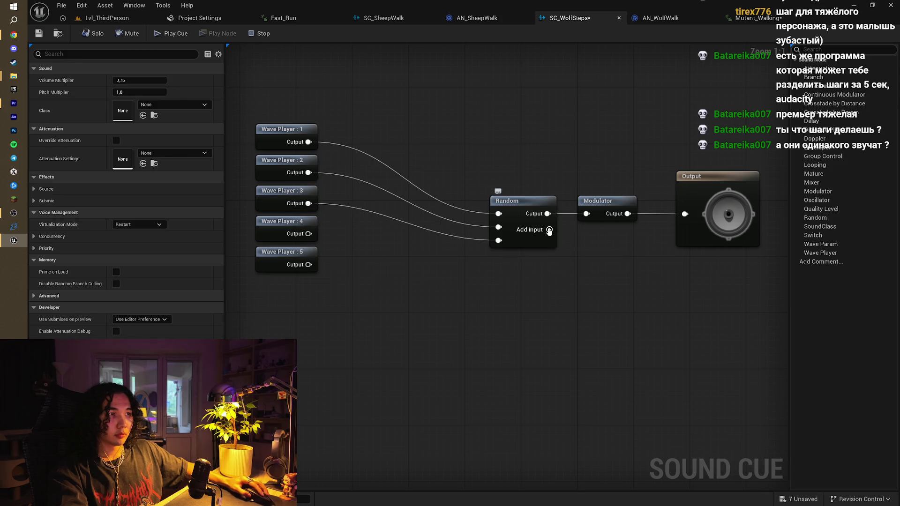
{"action": "left_click", "coordinate": [549, 230]}
{"action": "left_click", "coordinate": [549, 230]}
{"action": "left_click_drag", "start_coordinate": [308, 234], "coordinate": [498, 254]}
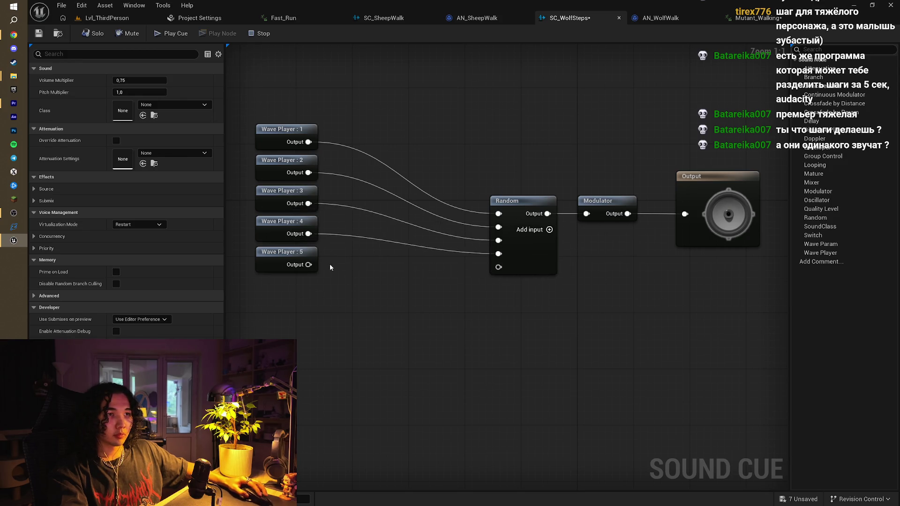
{"action": "left_click_drag", "start_coordinate": [308, 264], "coordinate": [498, 267]}
- Set the Modulator volume to 0,4–0,5, save SC_WolfSteps, and start play in the level
{"action": "left_click", "coordinate": [605, 201]}
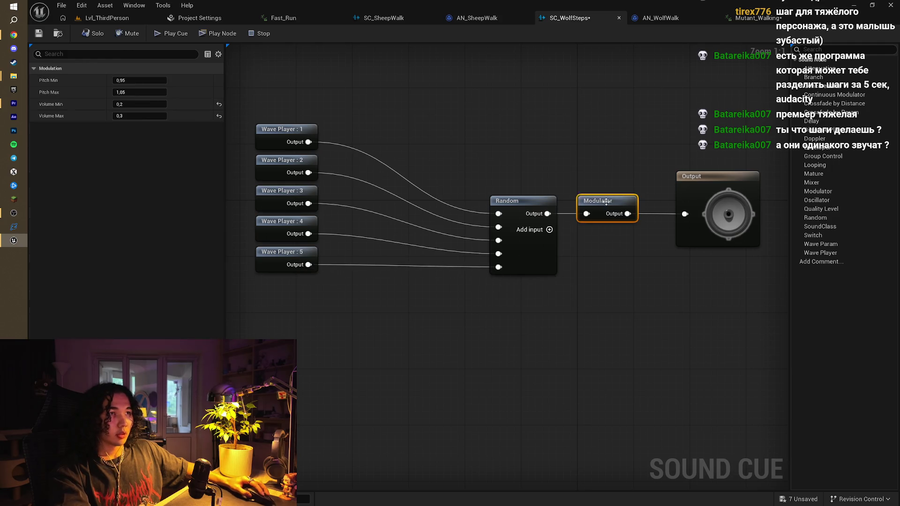
{"action": "left_click", "coordinate": [150, 104]}
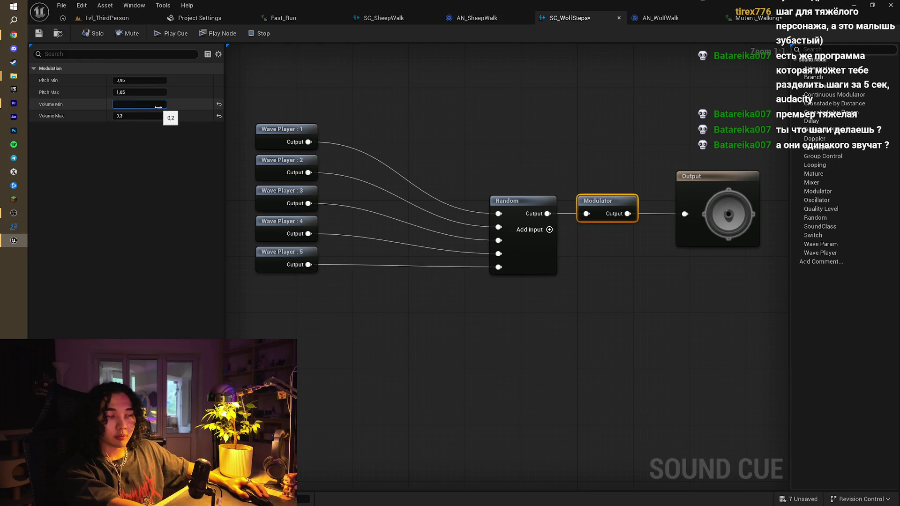
{"action": "left_click_drag", "start_coordinate": [155, 104], "coordinate": [152, 104]}
{"action": "left_click", "coordinate": [151, 104]}
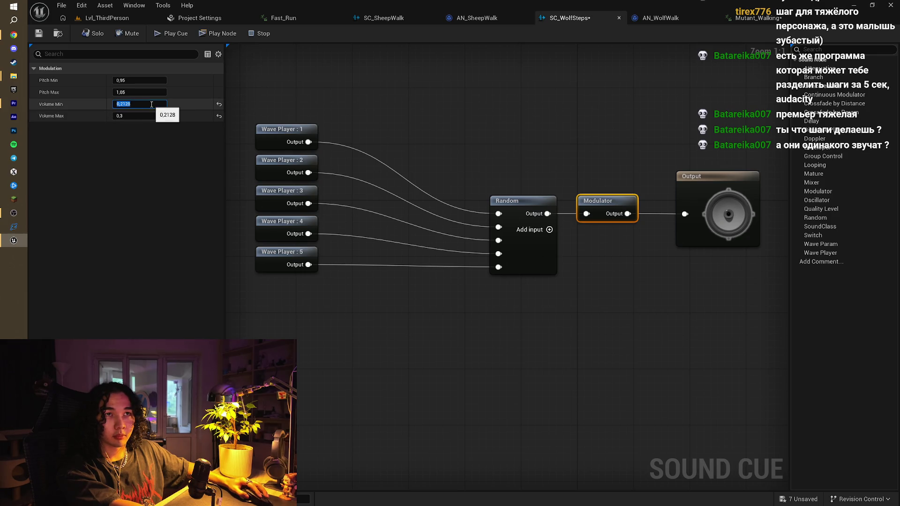
{"action": "type", "text": "0,4"}
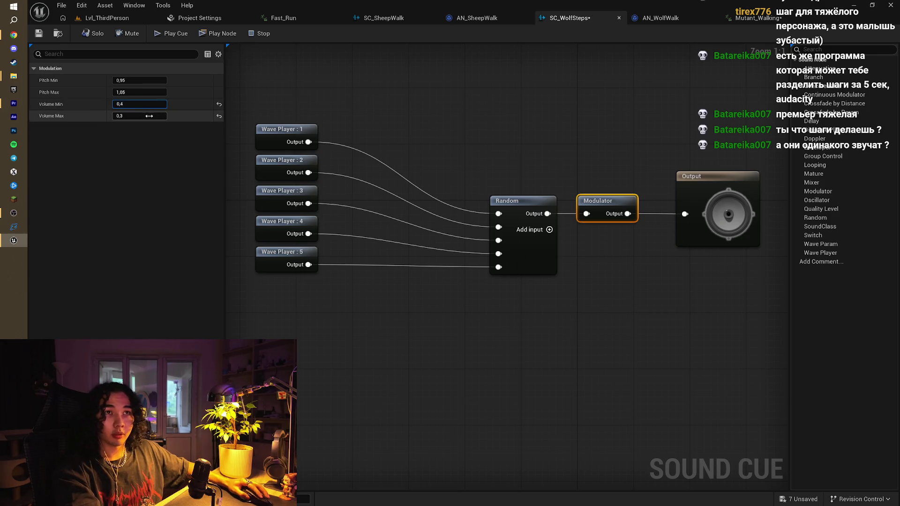
{"action": "type", "text": "5"}
{"action": "key", "text": "Return"}
{"action": "left_click", "coordinate": [39, 33]}
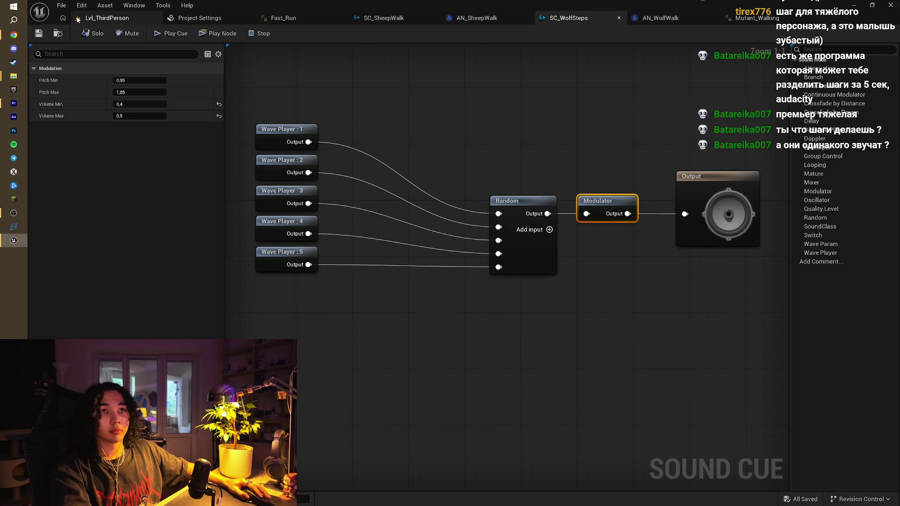
{"action": "left_click", "coordinate": [106, 17]}
{"action": "left_click", "coordinate": [249, 33]}
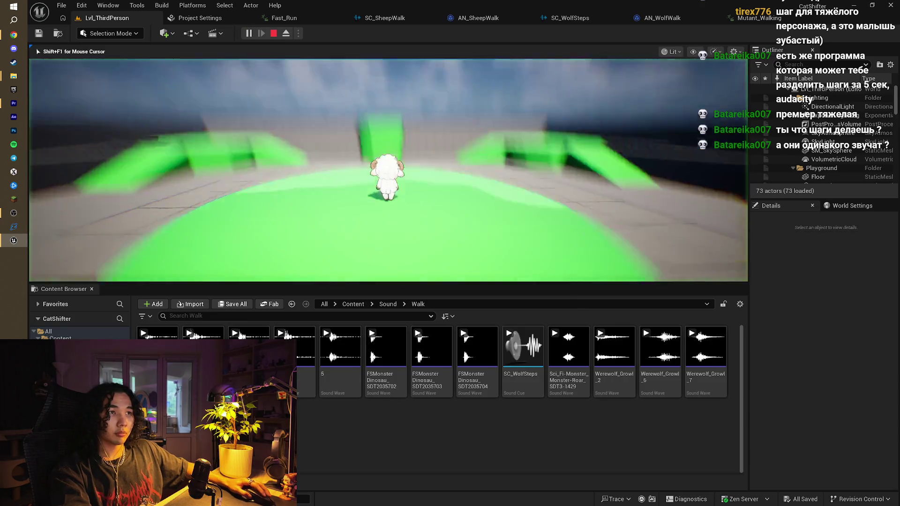
- Run the sheep forward, trigger the red burst, then stop and reopen SC_WolfSteps
{"action": "key", "text": "w"}
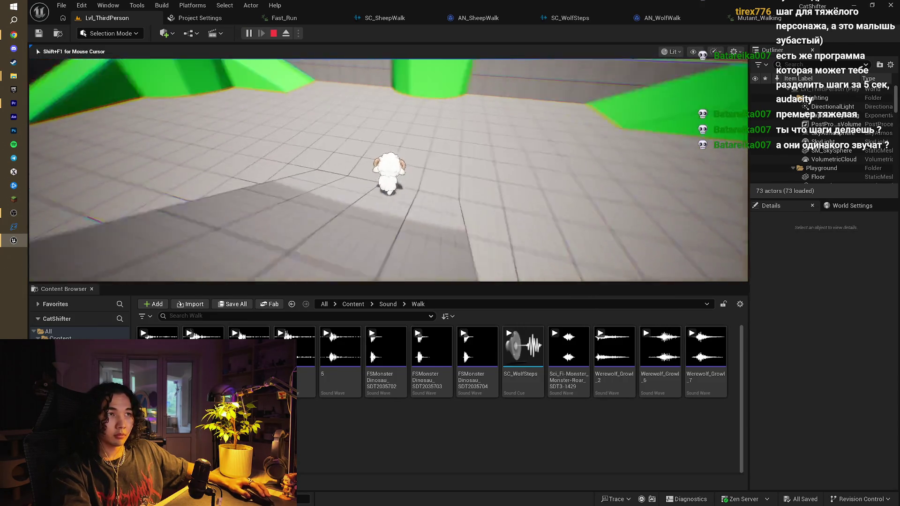
{"action": "key", "text": "2"}
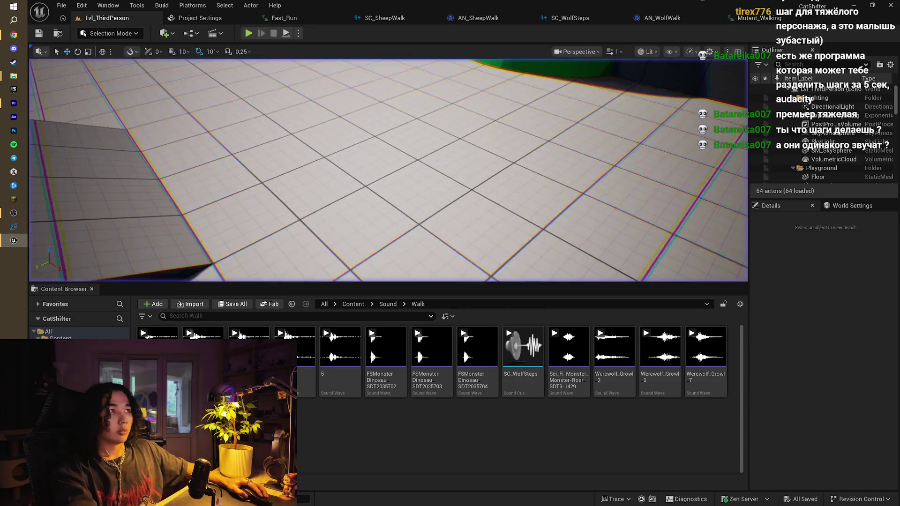
{"action": "key", "text": "shift+F1"}
{"action": "left_click", "coordinate": [660, 18]}
{"action": "left_click", "coordinate": [544, 18]}
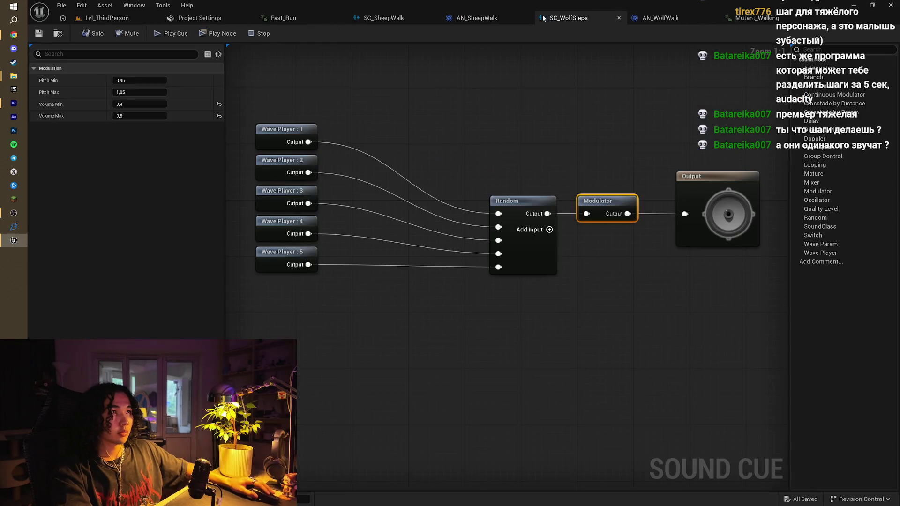
{"action": "left_click", "coordinate": [663, 17]}
{"action": "left_click", "coordinate": [700, 18]}
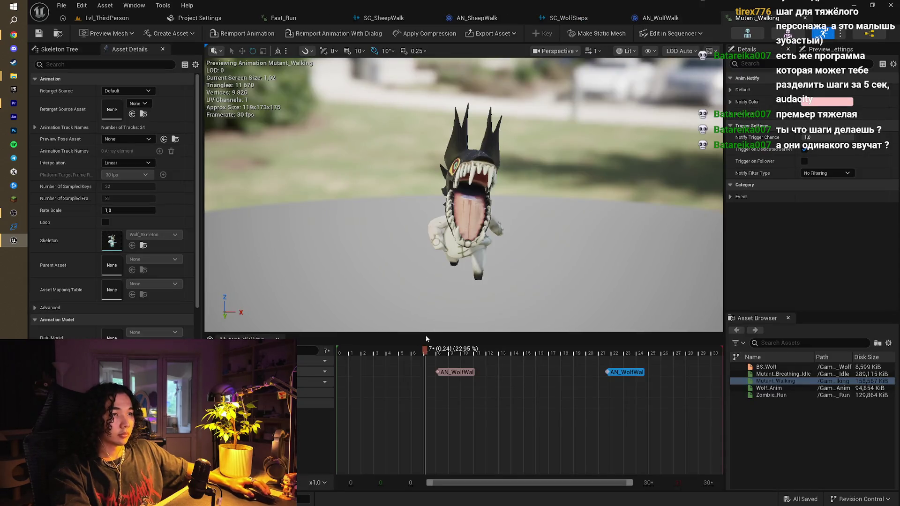
{"action": "mouse_move", "coordinate": [429, 352]}
{"action": "left_mouse_down"}
{"action": "mouse_move", "coordinate": [357, 355]}
{"action": "mouse_move", "coordinate": [459, 358]}
{"action": "mouse_move", "coordinate": [407, 363]}
{"action": "mouse_move", "coordinate": [463, 379]}
{"action": "mouse_move", "coordinate": [471, 379]}
{"action": "mouse_move", "coordinate": [411, 354]}
{"action": "mouse_move", "coordinate": [626, 363]}
{"action": "mouse_move", "coordinate": [587, 364]}
{"action": "mouse_move", "coordinate": [634, 376]}
{"action": "left_mouse_up"}
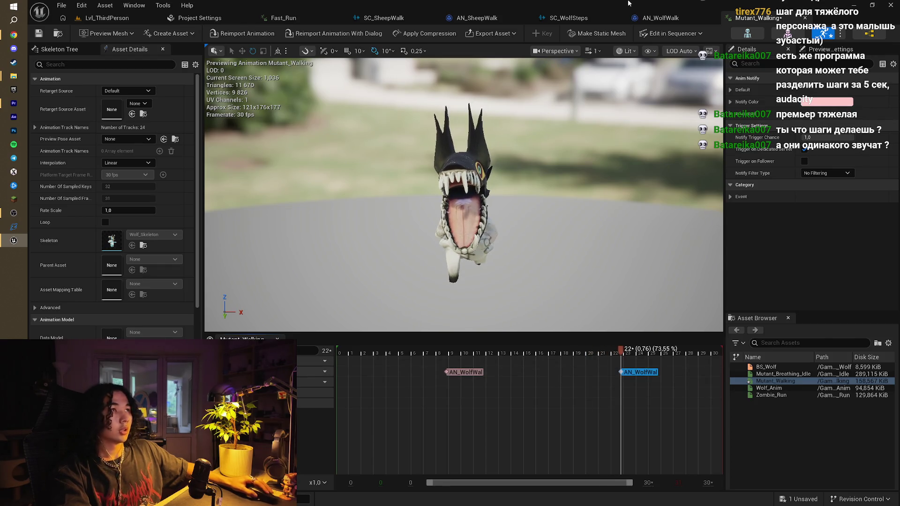
{"action": "left_click", "coordinate": [654, 20]}
{"action": "left_click", "coordinate": [530, 14]}
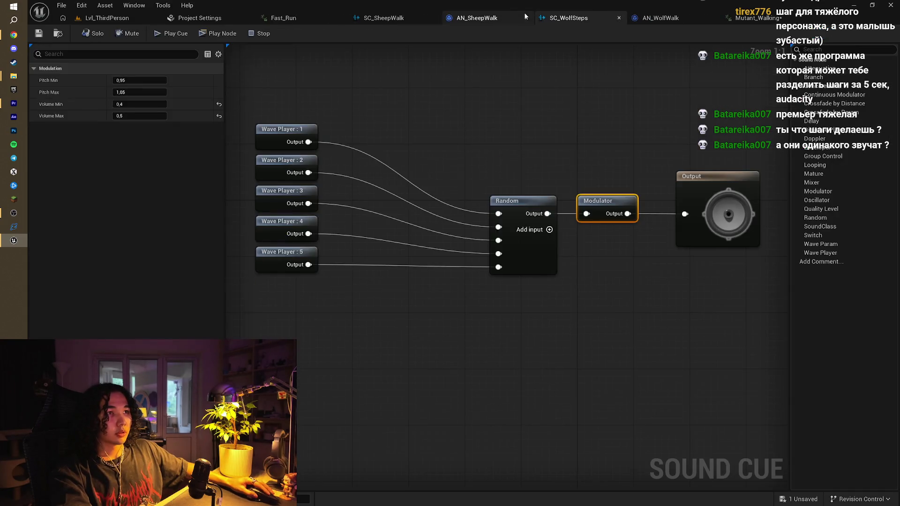
- Set the SC_WolfSteps Modulator's Pitch Min to 0,8 and Volume Max to 0,7
{"action": "left_click", "coordinate": [495, 220]}
{"action": "left_click", "coordinate": [594, 196]}
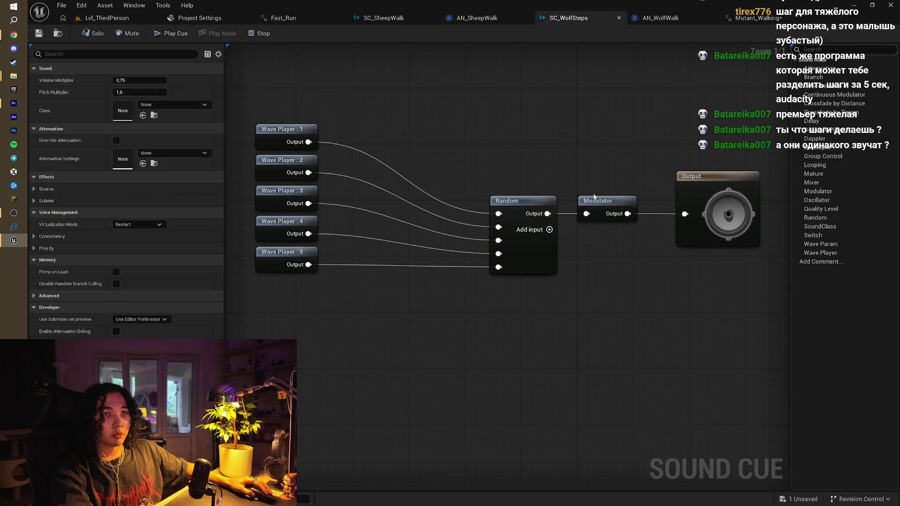
{"action": "left_click", "coordinate": [612, 202]}
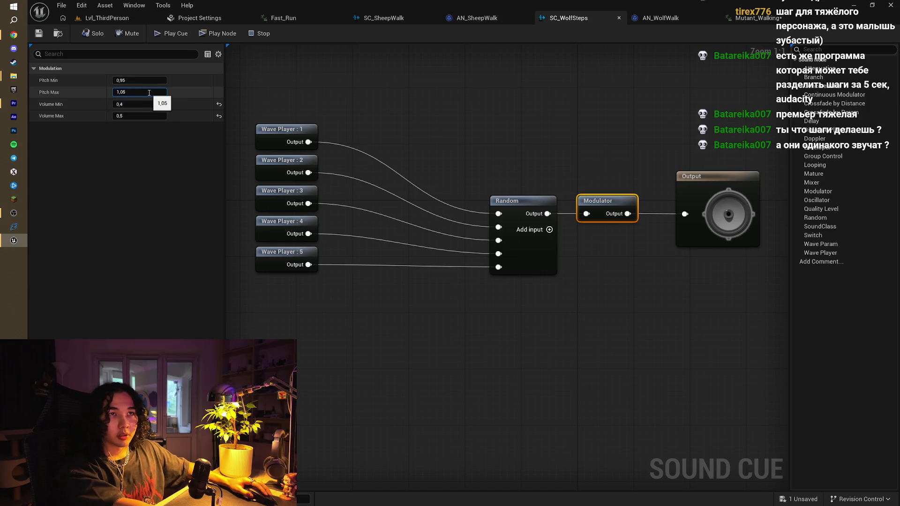
{"action": "left_click", "coordinate": [144, 81]}
{"action": "type", "text": "8"}
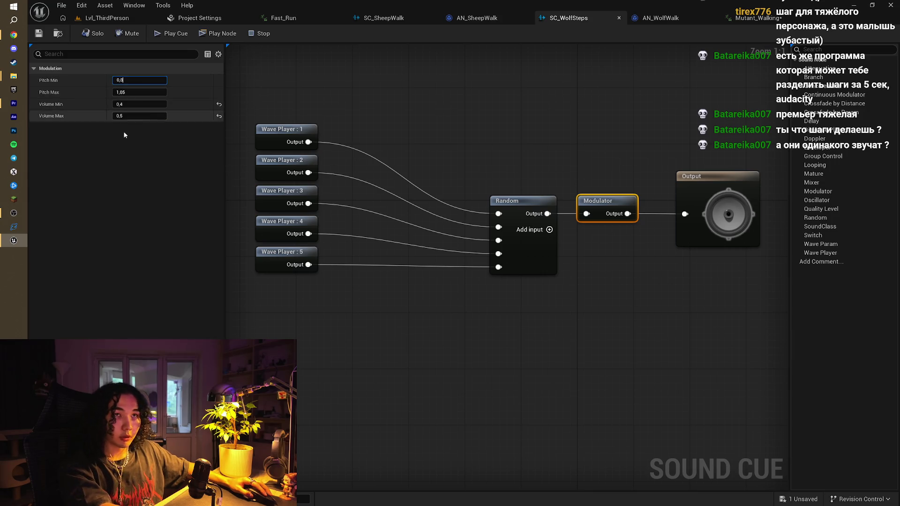
{"action": "key", "text": "Return"}
{"action": "type", "text": ","}
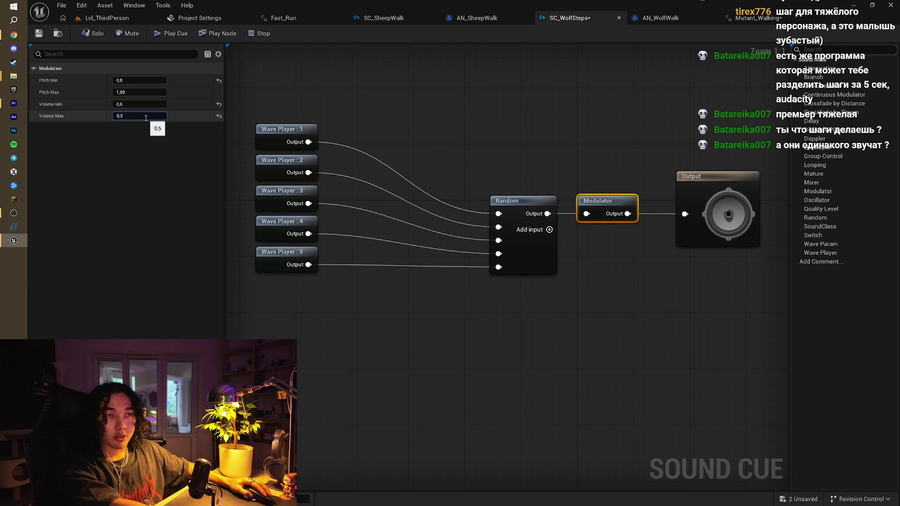
{"action": "type", "text": "7"}
{"action": "key", "text": "Return"}
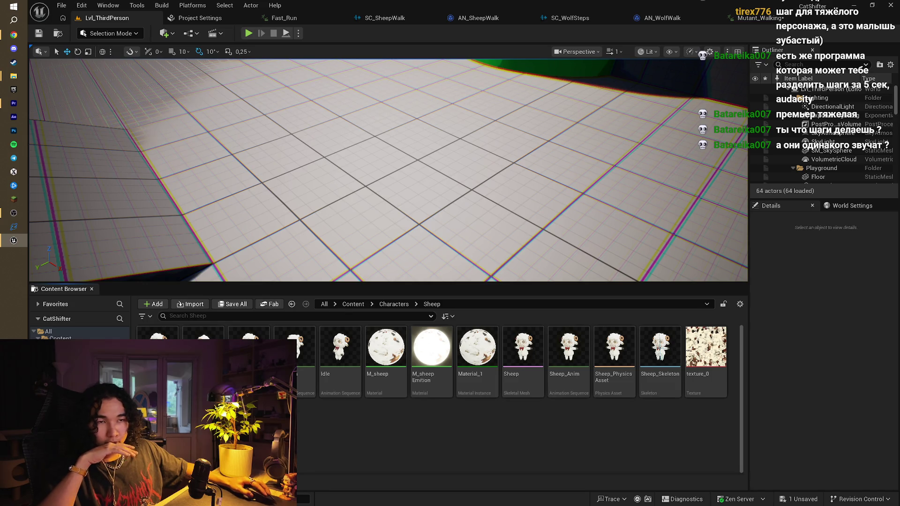
- Open the Wolf Zombie_Run animation and add an AN_WolfWalk notify at frame 6
{"action": "key", "text": "alt+Left"}
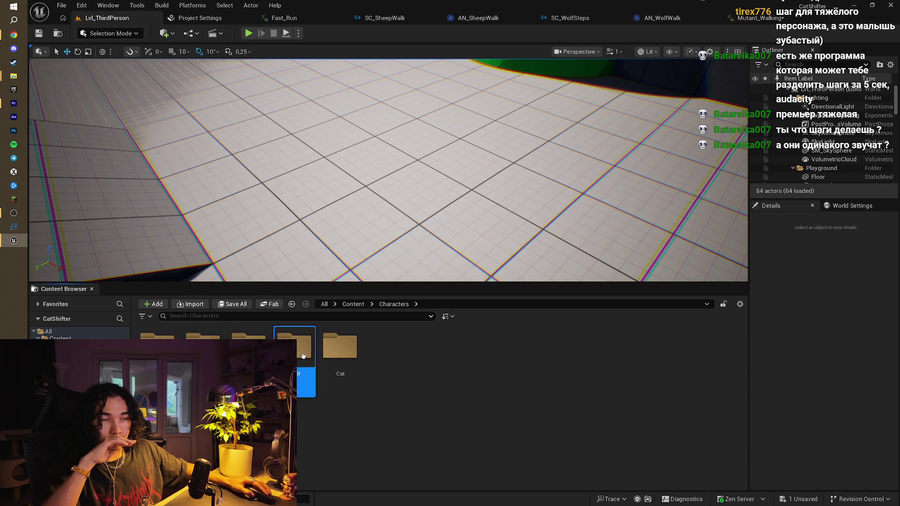
{"action": "double_click", "coordinate": [302, 356]}
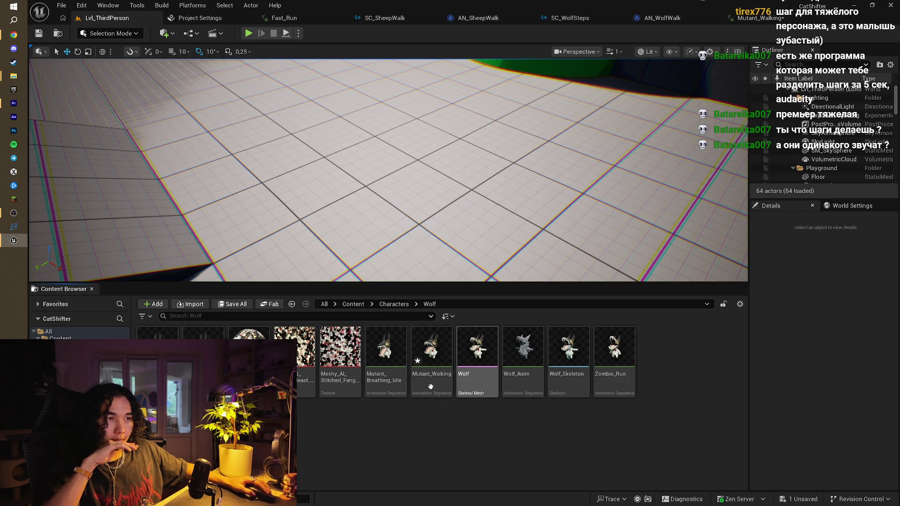
{"action": "double_click", "coordinate": [612, 379]}
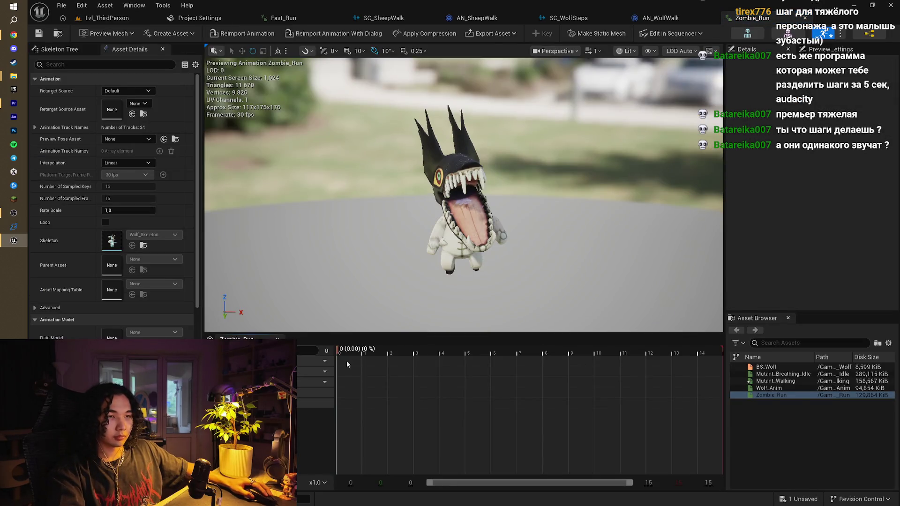
{"action": "right_click", "coordinate": [347, 374]}
{"action": "mouse_move", "coordinate": [412, 393]}
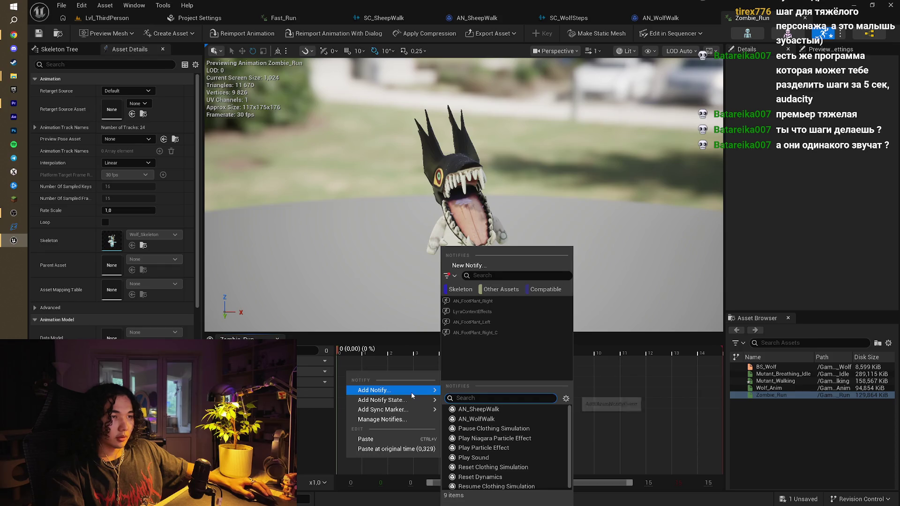
{"action": "left_click", "coordinate": [478, 419]}
{"action": "left_click", "coordinate": [408, 352]}
{"action": "mouse_move", "coordinate": [409, 352]}
{"action": "left_mouse_down"}
{"action": "mouse_move", "coordinate": [507, 366]}
{"action": "mouse_move", "coordinate": [497, 370]}
{"action": "left_mouse_up"}
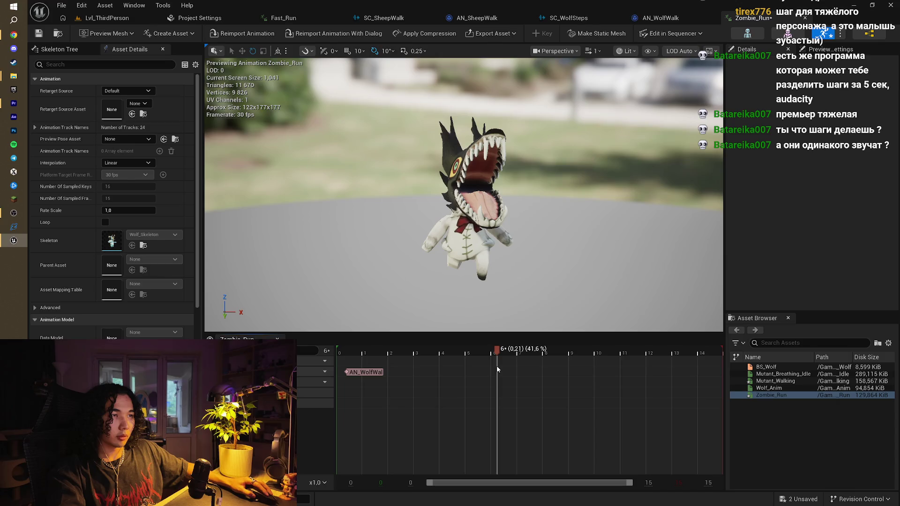
{"action": "mouse_move", "coordinate": [370, 372]}
{"action": "left_mouse_down"}
{"action": "mouse_move", "coordinate": [516, 372]}
{"action": "mouse_move", "coordinate": [579, 356]}
{"action": "mouse_move", "coordinate": [682, 355]}
{"action": "left_mouse_up"}
- Paste a second AN_WolfWalk notify at frame 13 and play the level to test
{"action": "key", "text": "ctrl+v"}
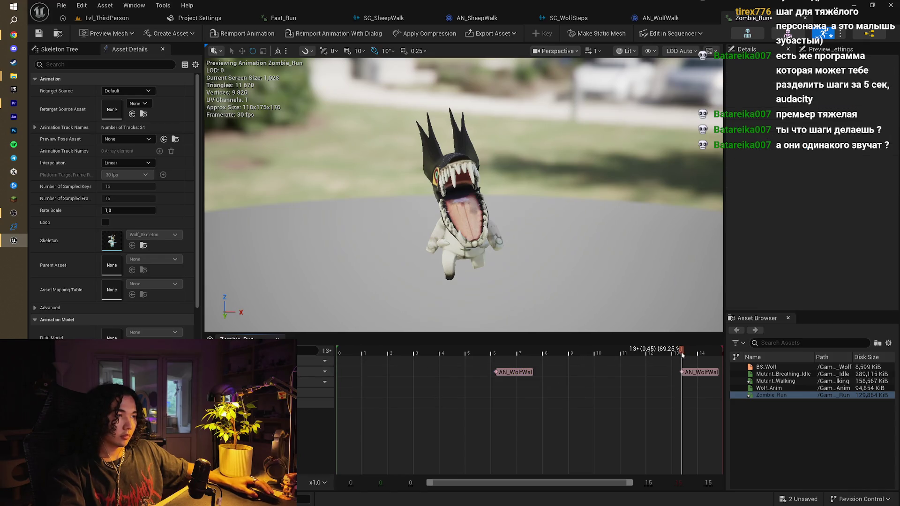
{"action": "left_click_drag", "start_coordinate": [407, 353], "coordinate": [659, 366]}
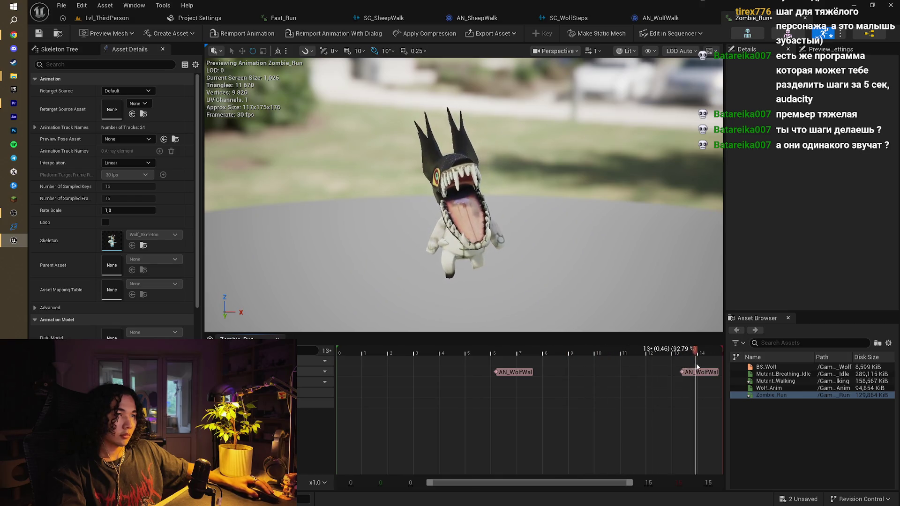
{"action": "left_click", "coordinate": [107, 18]}
{"action": "left_click", "coordinate": [252, 34]}
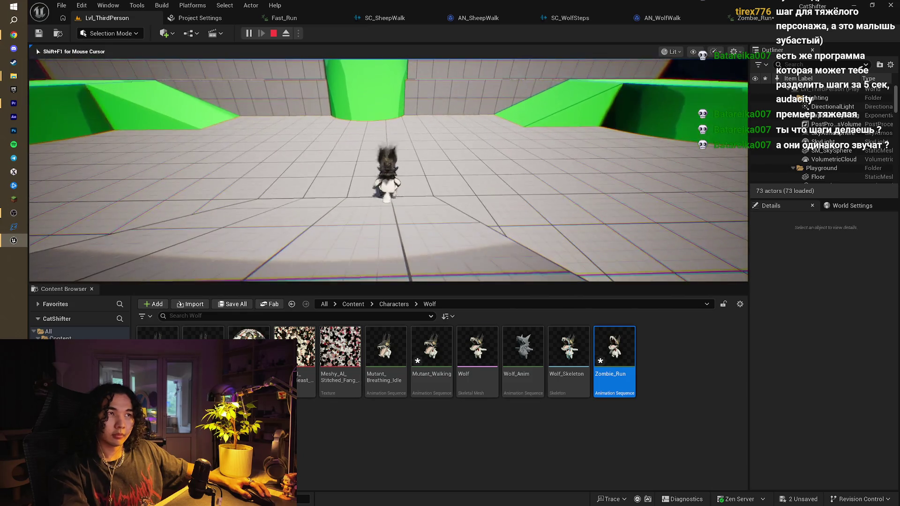
- Stop the play session and browse back to the Sound/Walk footstep waves
{"action": "key", "text": "Escape"}
{"action": "left_click", "coordinate": [660, 18]}
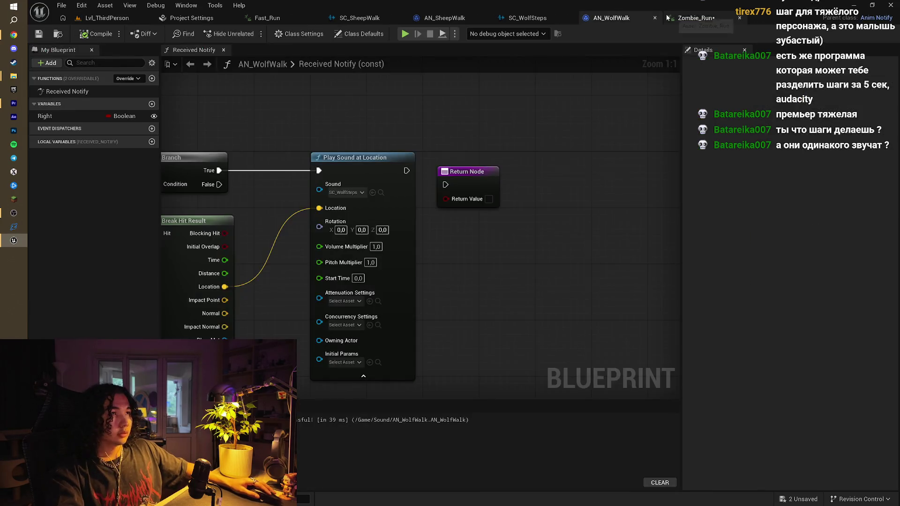
{"action": "left_click", "coordinate": [107, 18]}
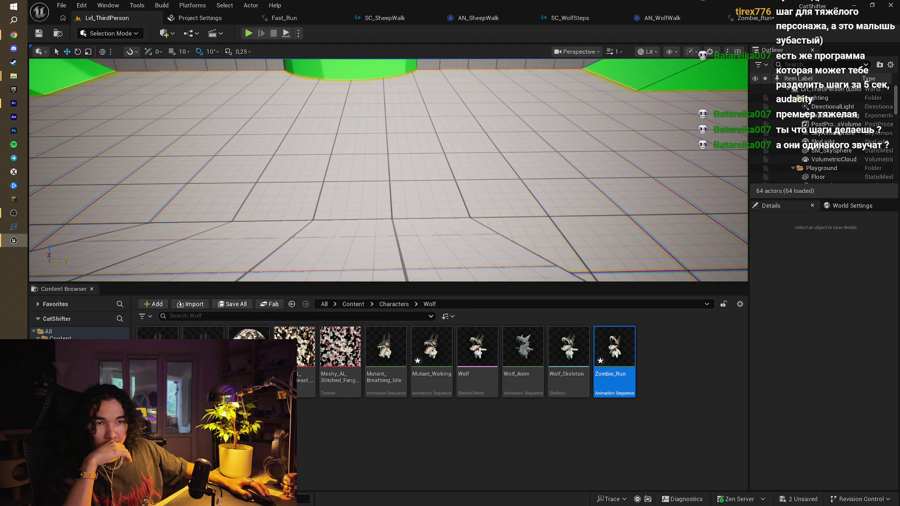
{"action": "key", "text": "alt+Left"}
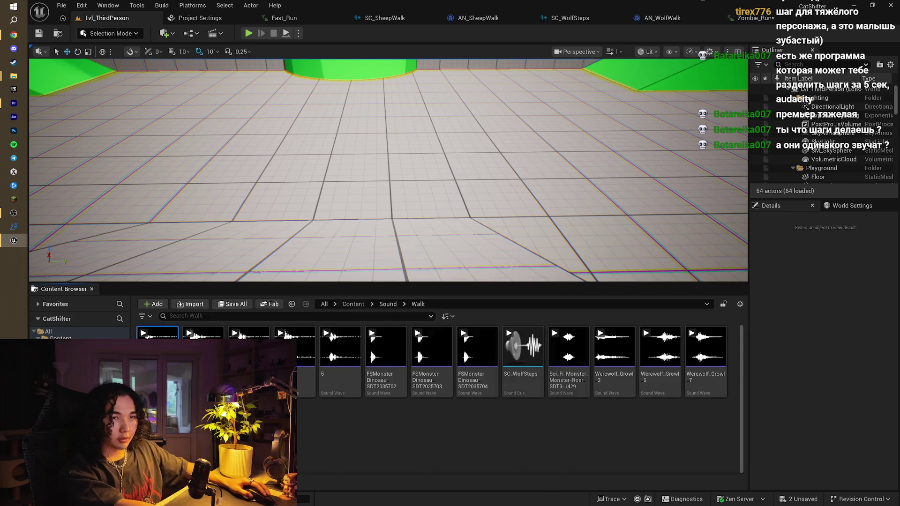
- Force-delete sound wave 1 and remove its Wave Player : 1 node from SC_WolfSteps
{"action": "key", "text": "Delete"}
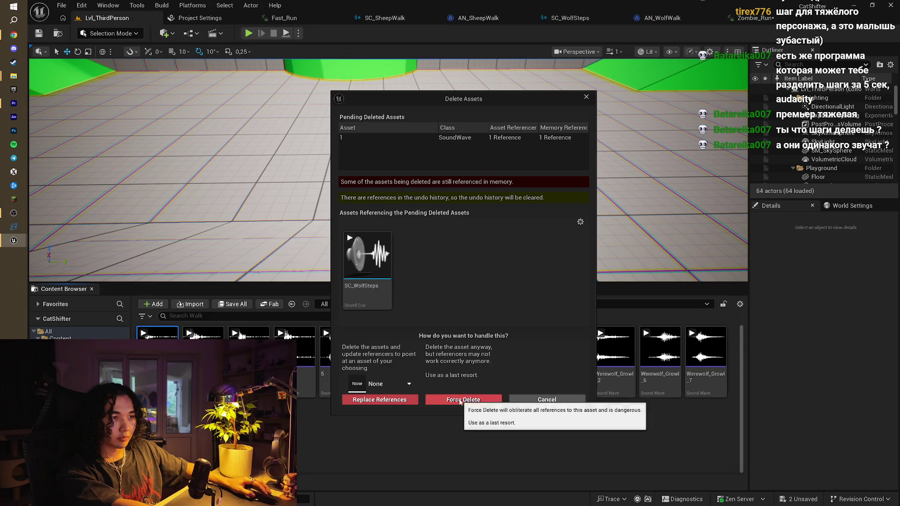
{"action": "left_click", "coordinate": [461, 399]}
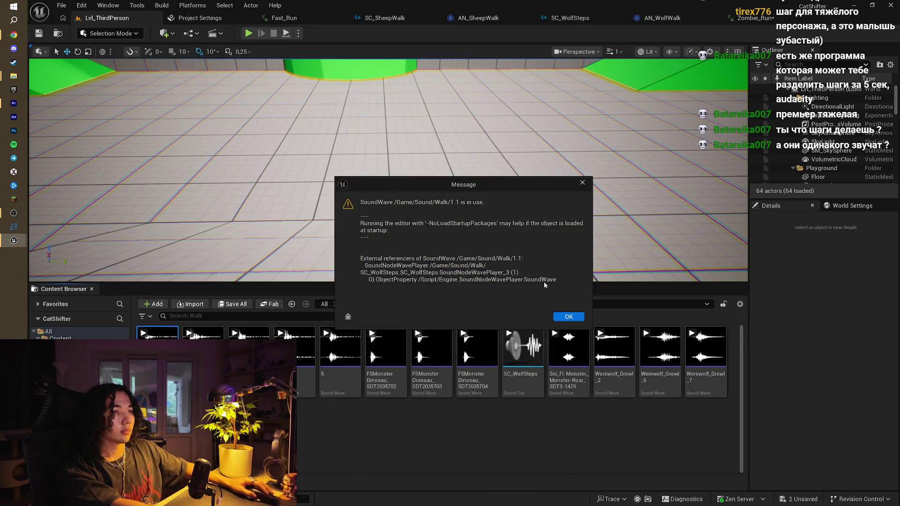
{"action": "left_click", "coordinate": [559, 319]}
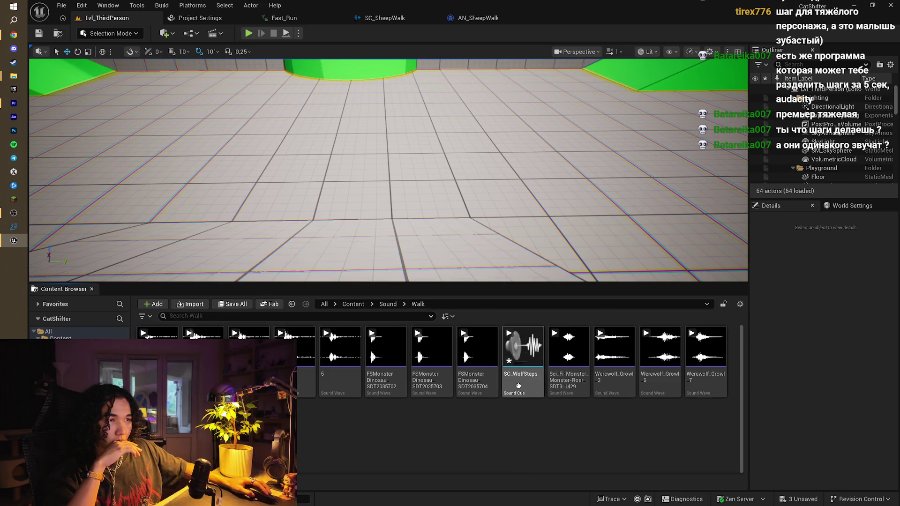
{"action": "double_click", "coordinate": [522, 348]}
{"action": "left_click_drag", "start_coordinate": [411, 206], "coordinate": [442, 204]}
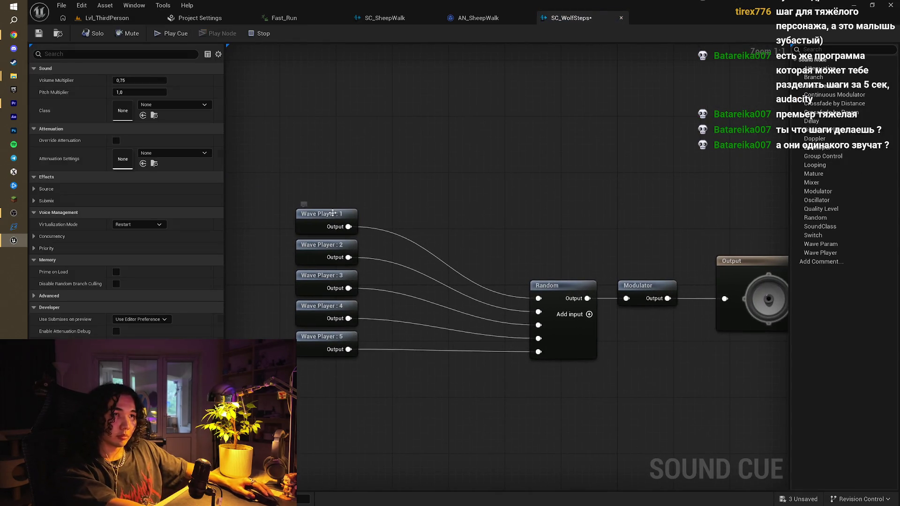
{"action": "left_click", "coordinate": [333, 213]}
{"action": "key", "text": "Delete"}
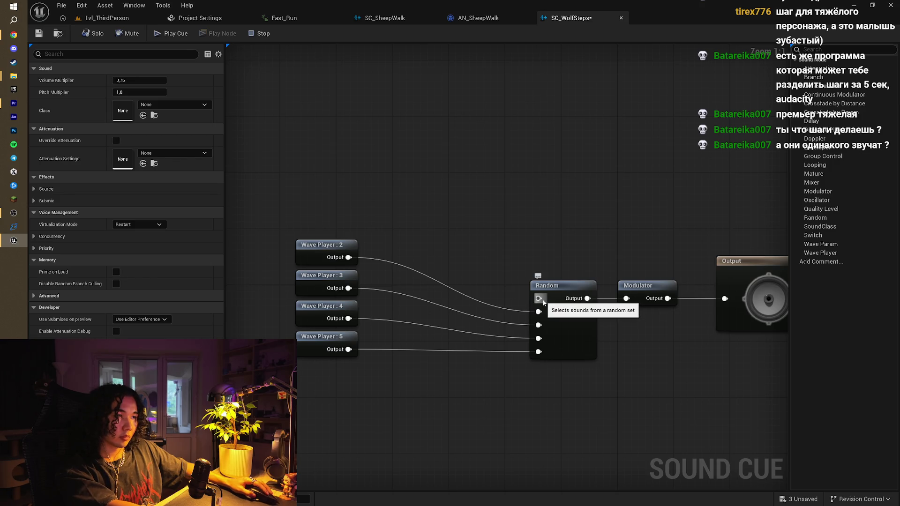
- Reconnect Wave Player : 5 to Random's top input, remove the empty pin, and save
{"action": "mouse_move", "coordinate": [538, 351]}
{"action": "left_mouse_down"}
{"action": "mouse_move", "coordinate": [526, 320]}
{"action": "mouse_move", "coordinate": [503, 328]}
{"action": "mouse_move", "coordinate": [491, 351]}
{"action": "left_mouse_up"}
{"action": "left_click", "coordinate": [487, 350]}
{"action": "left_click_drag", "start_coordinate": [349, 349], "coordinate": [538, 298]}
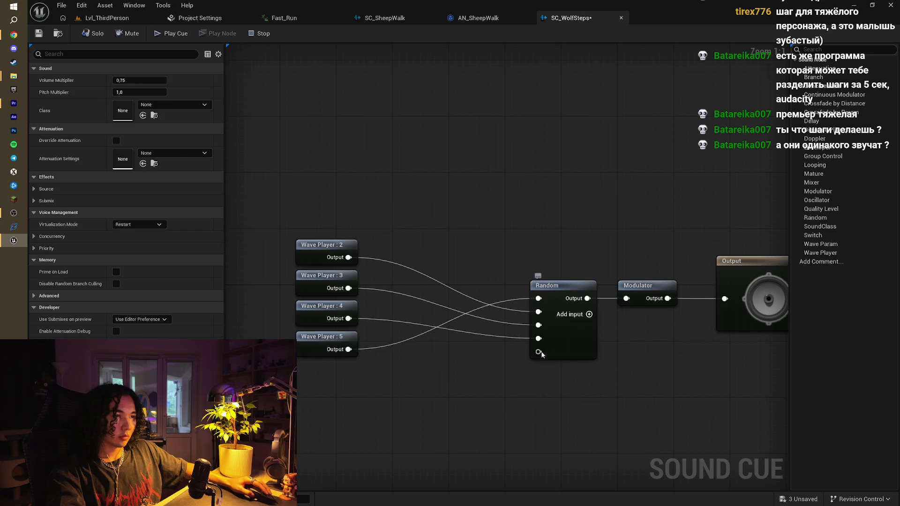
{"action": "right_click", "coordinate": [539, 351]}
{"action": "left_click", "coordinate": [569, 391]}
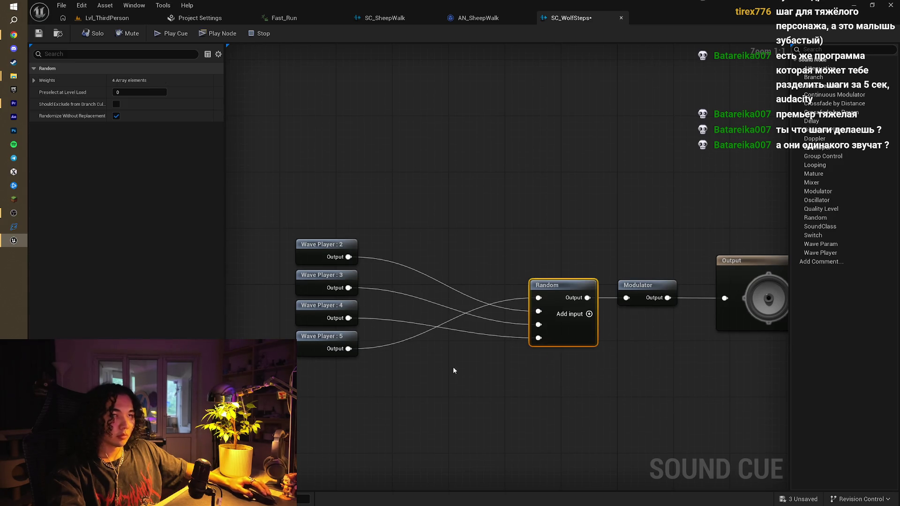
{"action": "left_click", "coordinate": [454, 369]}
{"action": "left_click", "coordinate": [37, 34]}
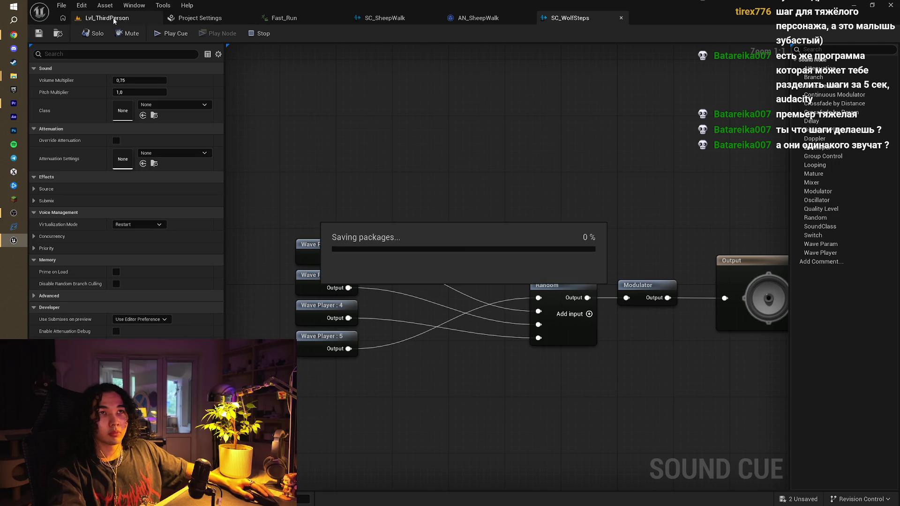
- Play the level, walking the sheep and switching to the wolf to hear footsteps
{"action": "left_click", "coordinate": [94, 18]}
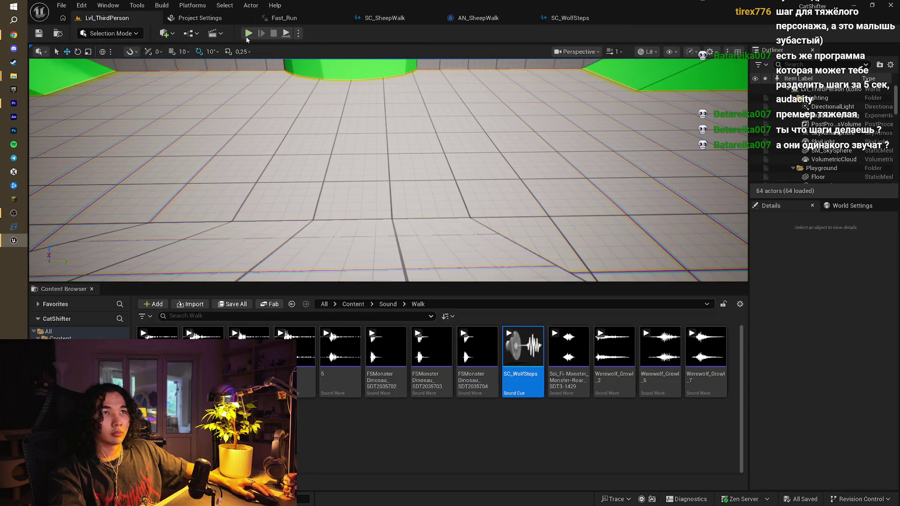
{"action": "left_click", "coordinate": [249, 33]}
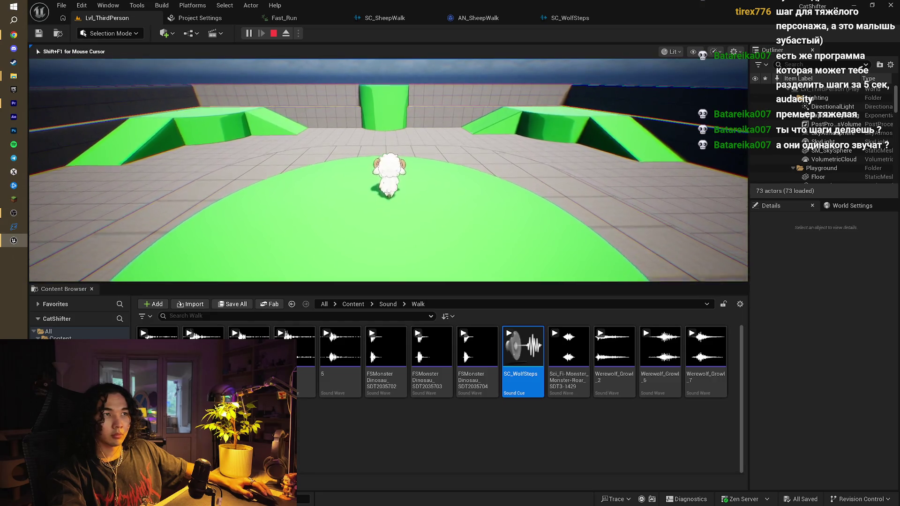
{"action": "key", "text": "w"}
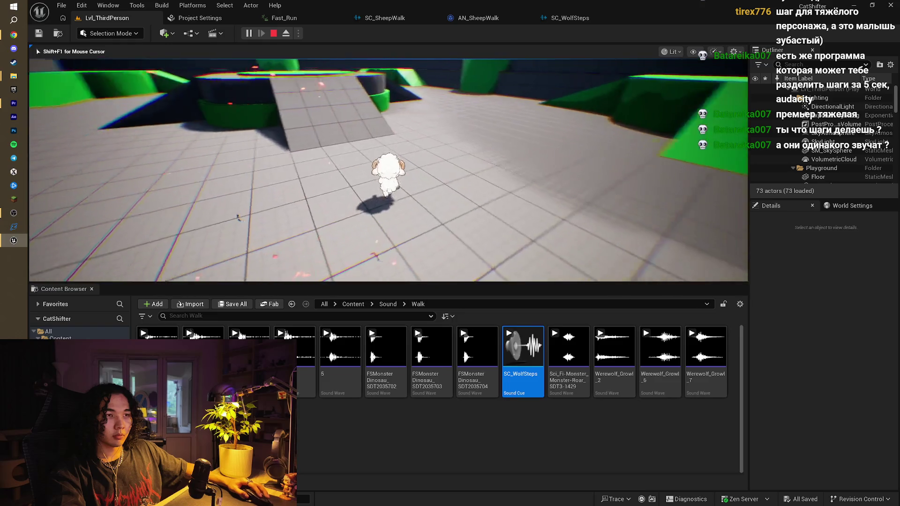
{"action": "key", "text": "w"}
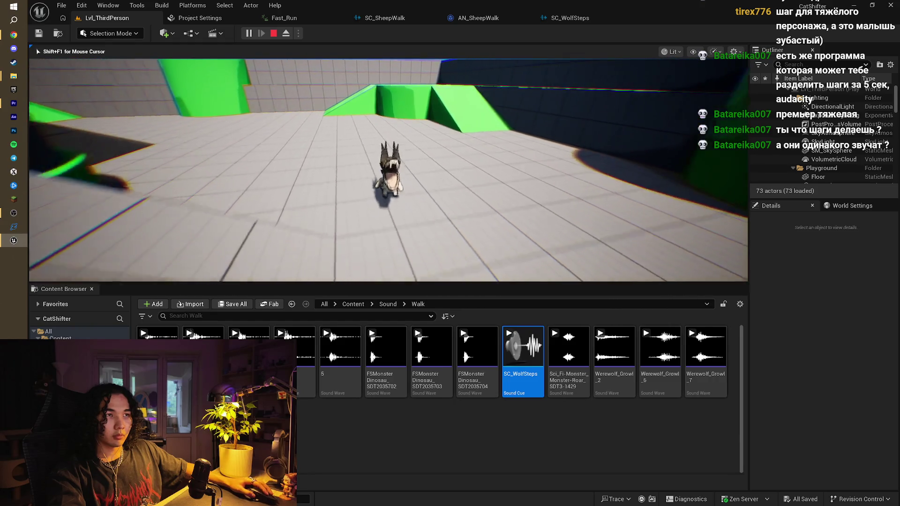
{"action": "key", "text": "q"}
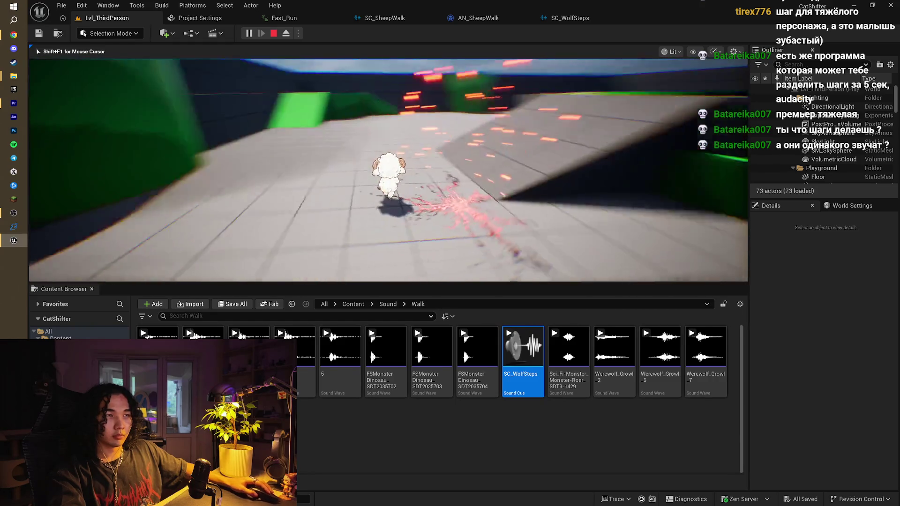
{"action": "key", "text": "Escape"}
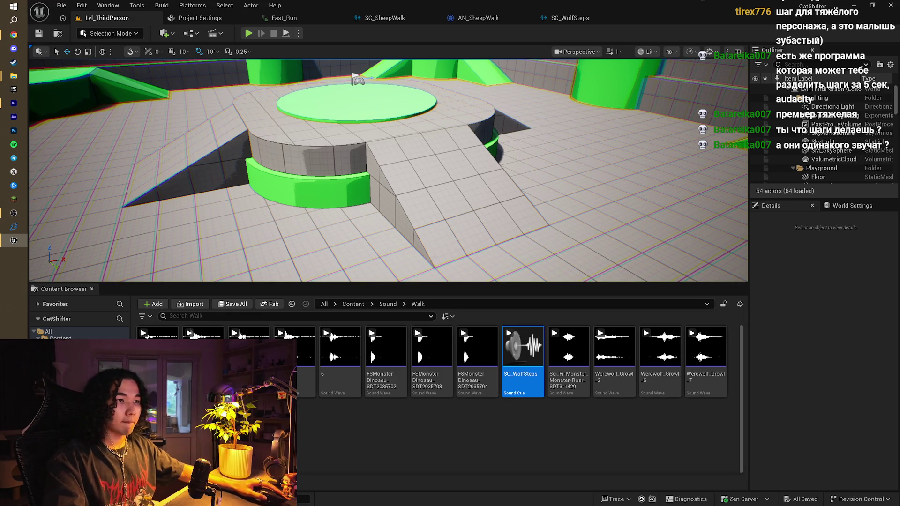
{"action": "left_click", "coordinate": [386, 304]}
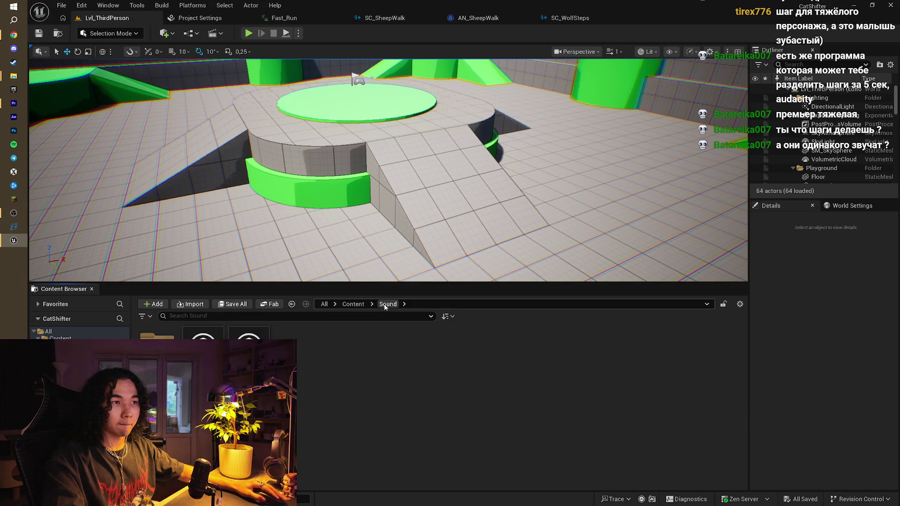
- Go to Content > Characters > Sheep and open BP_Sheep's EventGraph to the sprint nodes
{"action": "left_click", "coordinate": [358, 305]}
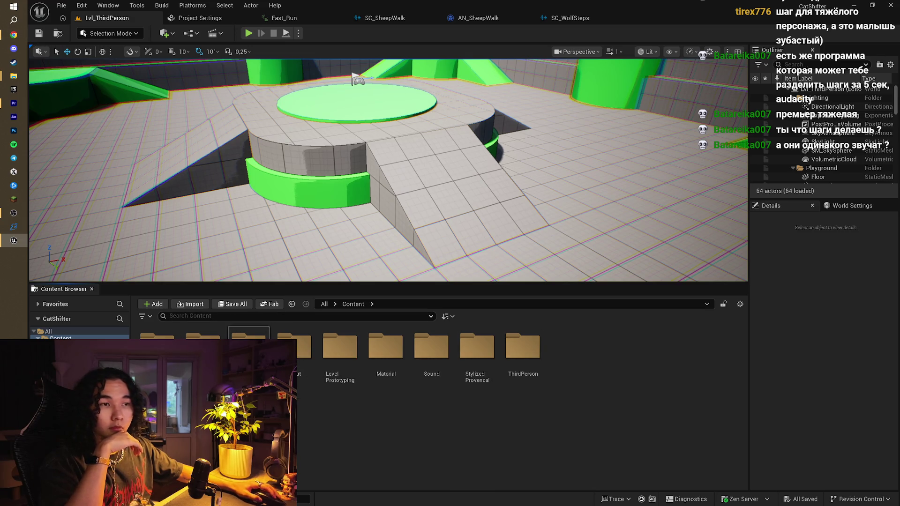
{"action": "double_click", "coordinate": [248, 347]}
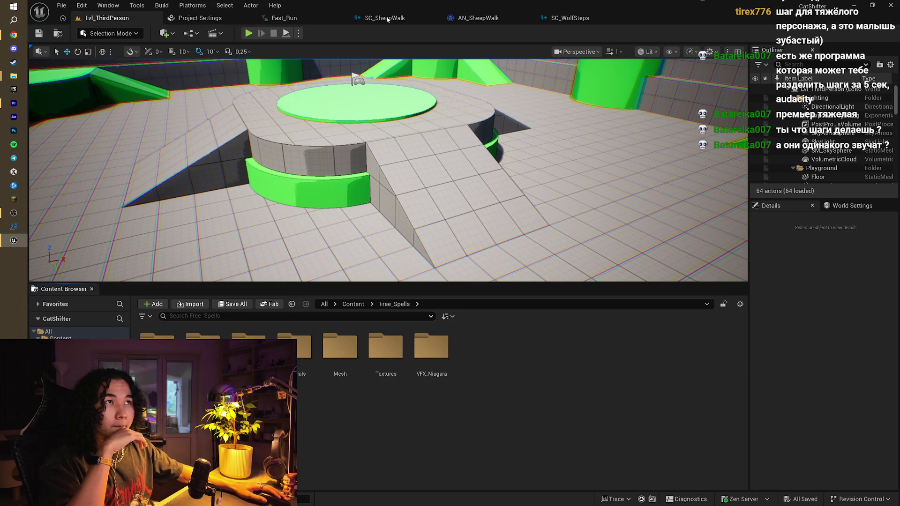
{"action": "left_click", "coordinate": [352, 304]}
{"action": "double_click", "coordinate": [203, 346]}
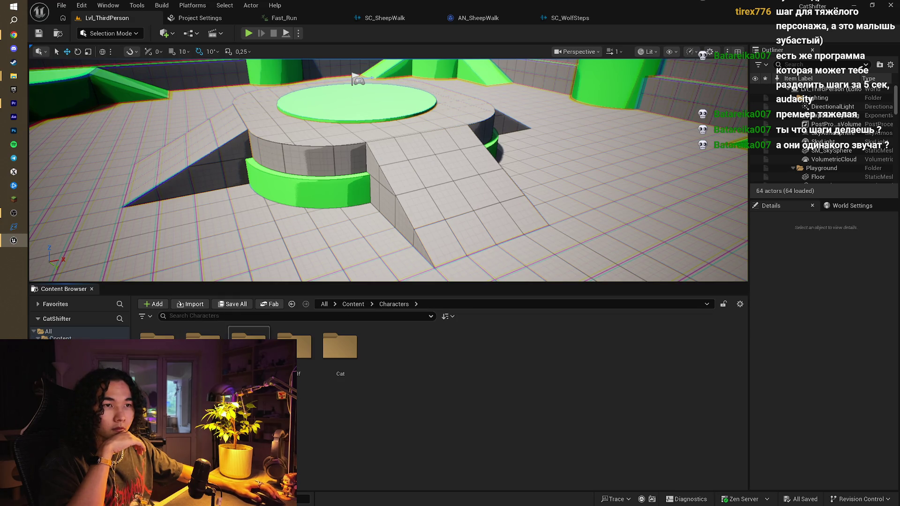
{"action": "double_click", "coordinate": [248, 346]}
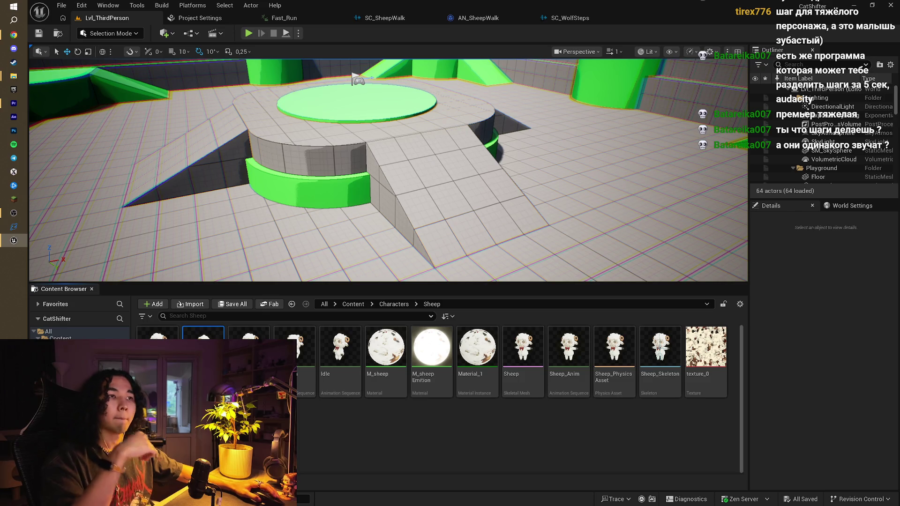
{"action": "double_click", "coordinate": [203, 347]}
{"action": "scroll", "coordinate": [345, 271], "scroll_direction": "down", "scroll_amount": 3}
{"action": "mouse_move", "coordinate": [394, 295]}
{"action": "left_mouse_down"}
{"action": "mouse_move", "coordinate": [383, 277]}
{"action": "mouse_move", "coordinate": [470, 243]}
{"action": "mouse_move", "coordinate": [451, 244]}
{"action": "mouse_move", "coordinate": [420, 184]}
{"action": "mouse_move", "coordinate": [437, 179]}
{"action": "left_mouse_up"}
{"action": "scroll", "coordinate": [479, 219], "scroll_direction": "up", "scroll_amount": 1}
- Move the disabled event node lower and select the Set Visibility and Set Active nodes
{"action": "scroll", "coordinate": [354, 262], "scroll_direction": "up", "scroll_amount": 1}
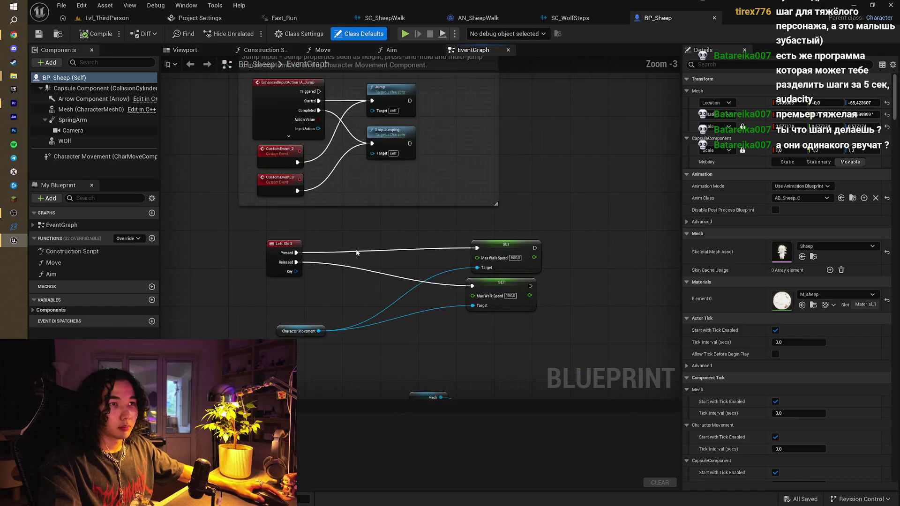
{"action": "scroll", "coordinate": [356, 253], "scroll_direction": "down", "scroll_amount": 3}
{"action": "scroll", "coordinate": [318, 206], "scroll_direction": "down", "scroll_amount": 1}
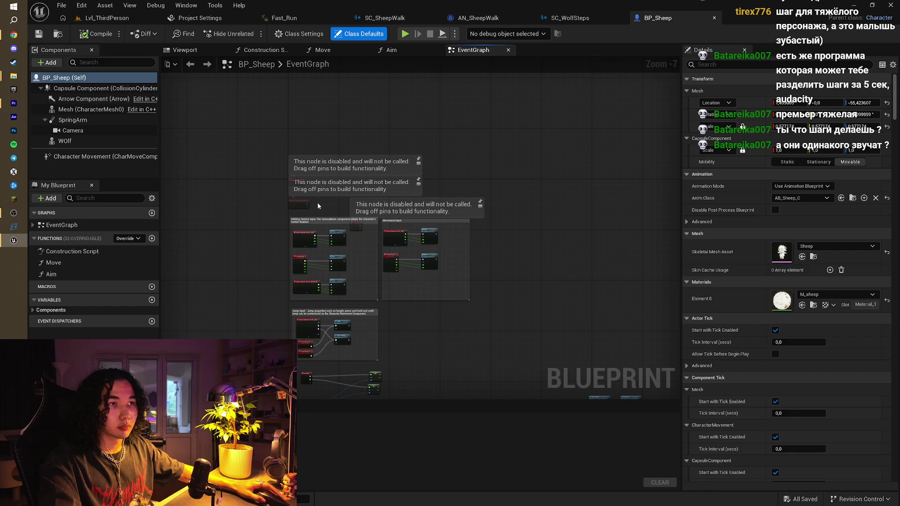
{"action": "mouse_move", "coordinate": [287, 183]}
{"action": "left_mouse_down"}
{"action": "mouse_move", "coordinate": [327, 289]}
{"action": "mouse_move", "coordinate": [427, 374]}
{"action": "left_mouse_up"}
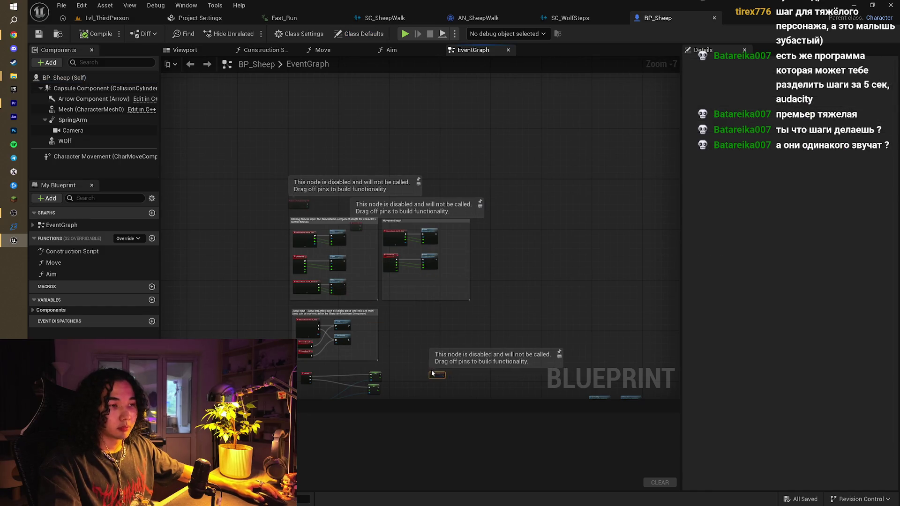
{"action": "left_click_drag", "start_coordinate": [473, 341], "coordinate": [483, 292]}
{"action": "scroll", "coordinate": [330, 264], "scroll_direction": "up", "scroll_amount": 3}
{"action": "mouse_move", "coordinate": [365, 217]}
{"action": "left_mouse_down"}
{"action": "mouse_move", "coordinate": [524, 164]}
{"action": "mouse_move", "coordinate": [500, 142]}
{"action": "left_mouse_up"}
{"action": "mouse_move", "coordinate": [600, 172]}
{"action": "left_mouse_down"}
{"action": "mouse_move", "coordinate": [468, 165]}
{"action": "mouse_move", "coordinate": [336, 179]}
{"action": "mouse_move", "coordinate": [368, 226]}
{"action": "mouse_move", "coordinate": [459, 223]}
{"action": "left_mouse_up"}
{"action": "mouse_move", "coordinate": [269, 239]}
{"action": "left_mouse_down"}
{"action": "mouse_move", "coordinate": [394, 333]}
{"action": "mouse_move", "coordinate": [335, 307]}
{"action": "mouse_move", "coordinate": [374, 267]}
{"action": "mouse_move", "coordinate": [416, 145]}
{"action": "left_mouse_up"}
{"action": "scroll", "coordinate": [401, 335], "scroll_direction": "down", "scroll_amount": 4}
{"action": "mouse_move", "coordinate": [375, 363]}
{"action": "left_mouse_down"}
{"action": "mouse_move", "coordinate": [338, 228]}
{"action": "mouse_move", "coordinate": [299, 251]}
{"action": "left_mouse_up"}
{"action": "scroll", "coordinate": [299, 252], "scroll_direction": "up", "scroll_amount": 3}
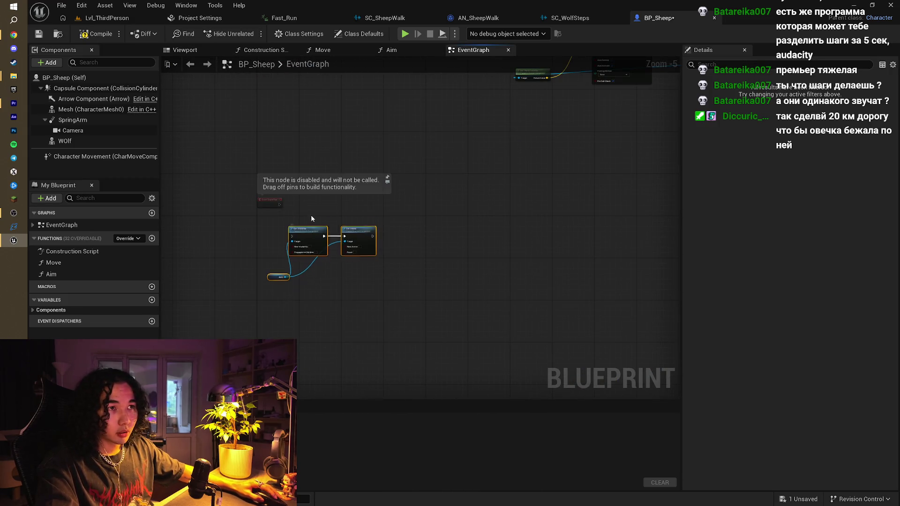
- Wire the disabled event's exec output into Set Visibility and save BP_Sheep
{"action": "left_click_drag", "start_coordinate": [280, 205], "coordinate": [296, 212]}
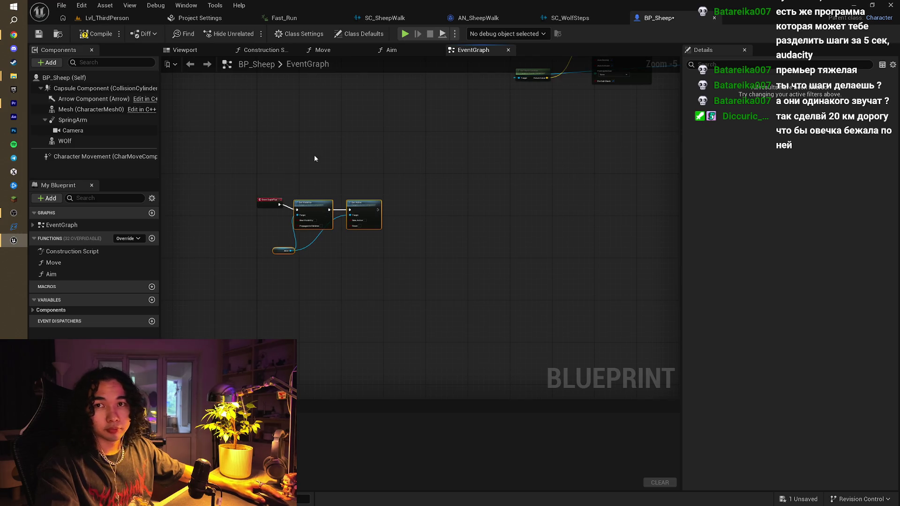
{"action": "left_click_drag", "start_coordinate": [314, 155], "coordinate": [334, 165]}
{"action": "key", "text": "ctrl+s"}
{"action": "mouse_move", "coordinate": [394, 158]}
{"action": "left_mouse_down"}
{"action": "mouse_move", "coordinate": [379, 212]}
{"action": "mouse_move", "coordinate": [392, 206]}
{"action": "mouse_move", "coordinate": [352, 297]}
{"action": "mouse_move", "coordinate": [396, 297]}
{"action": "mouse_move", "coordinate": [437, 251]}
{"action": "mouse_move", "coordinate": [377, 321]}
{"action": "left_mouse_up"}
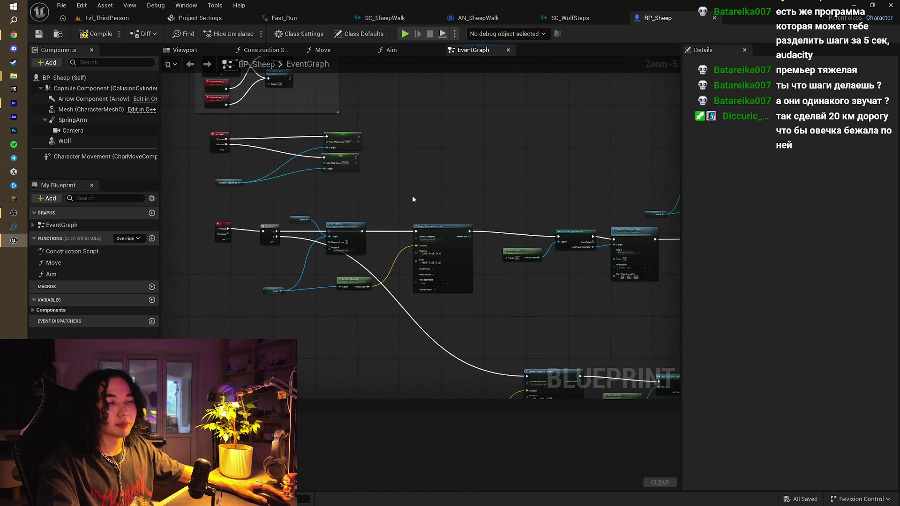
{"action": "scroll", "coordinate": [412, 199], "scroll_direction": "up", "scroll_amount": 3}
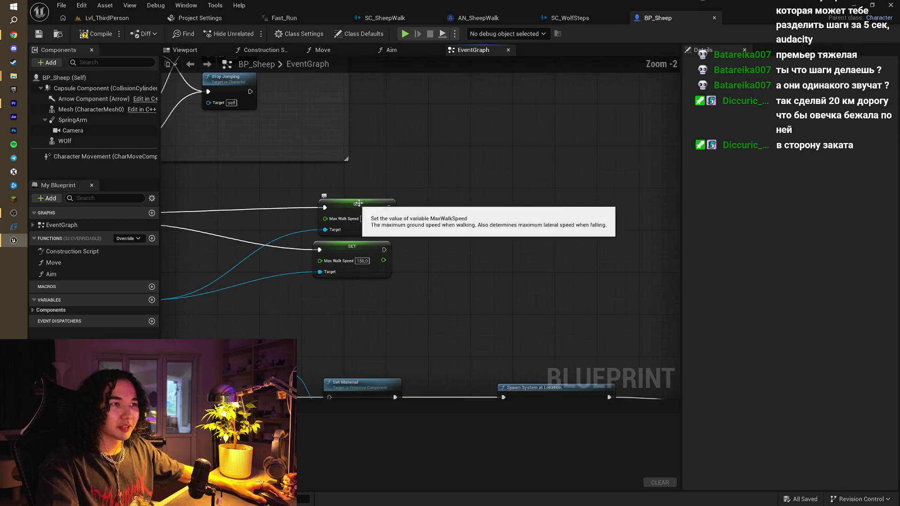
- Add a new Boolean variable named Sheep? to BP_Sheep
{"action": "left_click_drag", "start_coordinate": [358, 203], "coordinate": [430, 163]}
{"action": "mouse_move", "coordinate": [470, 264]}
{"action": "left_mouse_down"}
{"action": "mouse_move", "coordinate": [473, 190]}
{"action": "mouse_move", "coordinate": [470, 202]}
{"action": "left_mouse_up"}
{"action": "scroll", "coordinate": [487, 223], "scroll_direction": "down", "scroll_amount": 2}
{"action": "left_click", "coordinate": [151, 300]}
{"action": "type", "text": "Sheep?"}
- Insert a Branch after Left Shift Pressed, with a Sheep? getter as its condition
{"action": "left_click_drag", "start_coordinate": [404, 132], "coordinate": [402, 170]}
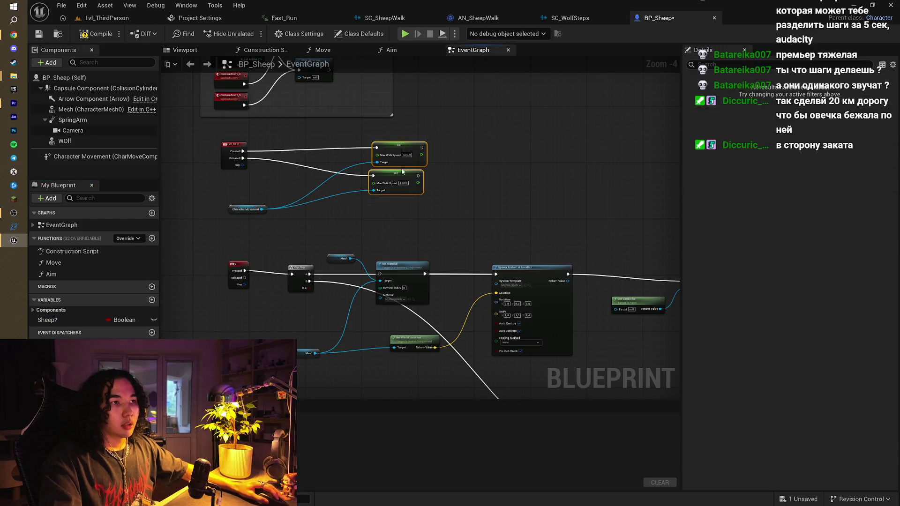
{"action": "left_click_drag", "start_coordinate": [230, 207], "coordinate": [313, 194]}
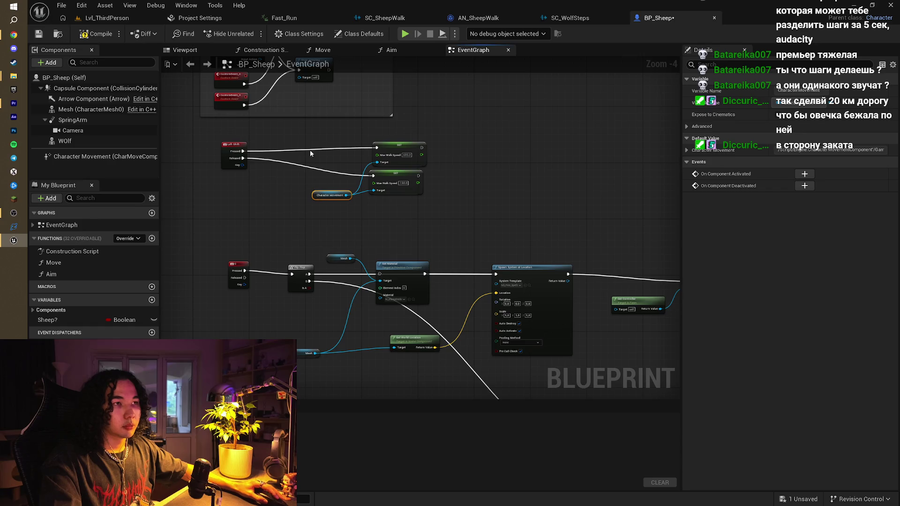
{"action": "left_click_drag", "start_coordinate": [310, 150], "coordinate": [429, 202]}
{"action": "left_click_drag", "start_coordinate": [407, 146], "coordinate": [642, 146]}
{"action": "left_click", "coordinate": [643, 146]}
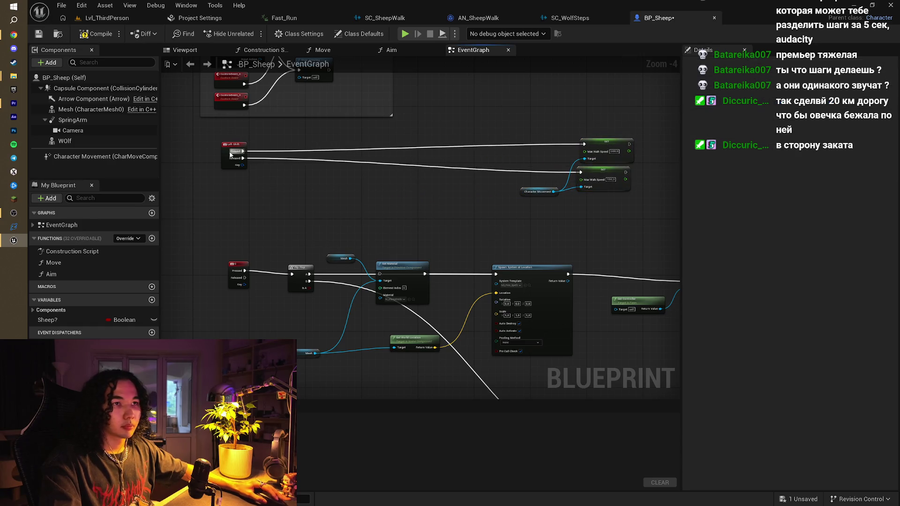
{"action": "mouse_move", "coordinate": [243, 151]}
{"action": "left_mouse_down"}
{"action": "mouse_move", "coordinate": [402, 150]}
{"action": "mouse_move", "coordinate": [398, 141]}
{"action": "left_mouse_up"}
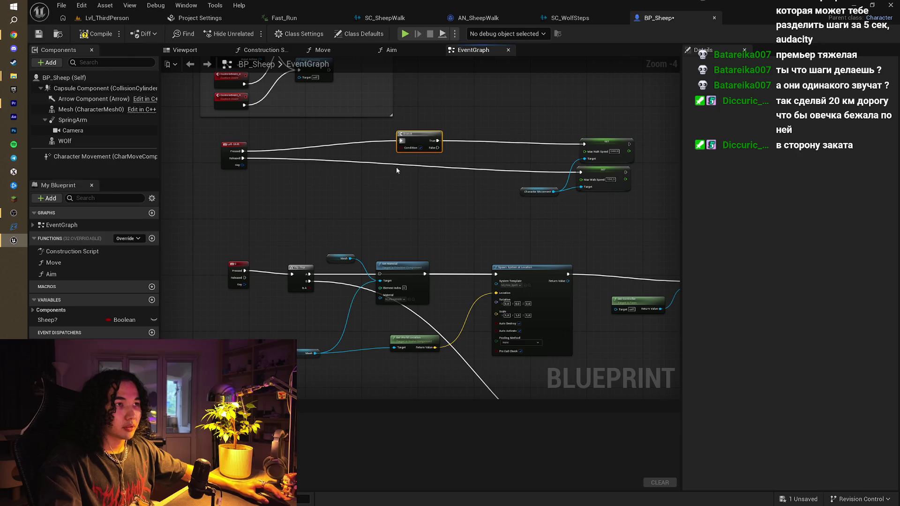
{"action": "left_click_drag", "start_coordinate": [94, 320], "coordinate": [404, 138]}
{"action": "left_click", "coordinate": [370, 187]}
{"action": "scroll", "coordinate": [395, 167], "scroll_direction": "up", "scroll_amount": 2}
{"action": "mouse_move", "coordinate": [550, 141]}
{"action": "left_mouse_down"}
{"action": "mouse_move", "coordinate": [499, 145]}
{"action": "mouse_move", "coordinate": [386, 201]}
{"action": "left_mouse_up"}
- Set the two Max Walk Speed values to 300 and 75
{"action": "left_click_drag", "start_coordinate": [544, 188], "coordinate": [522, 122]}
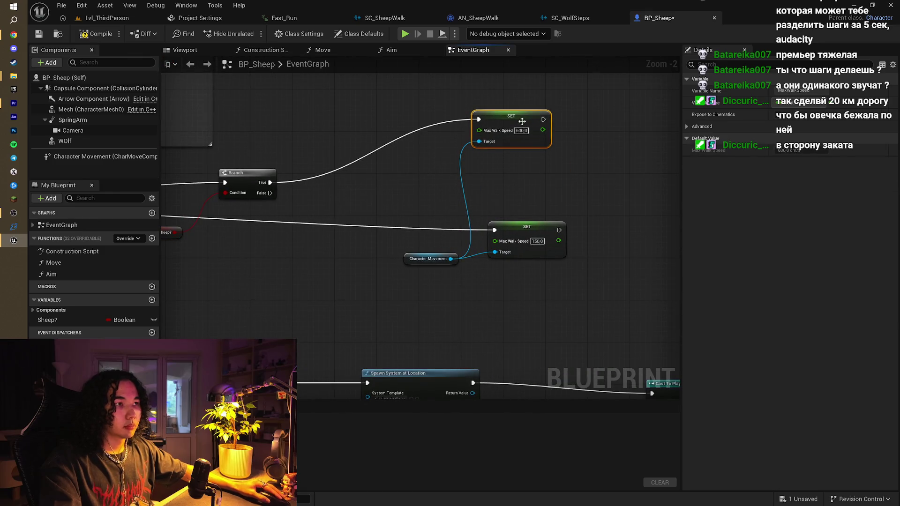
{"action": "mouse_move", "coordinate": [536, 223]}
{"action": "left_mouse_down"}
{"action": "mouse_move", "coordinate": [582, 197]}
{"action": "mouse_move", "coordinate": [554, 183]}
{"action": "mouse_move", "coordinate": [569, 213]}
{"action": "mouse_move", "coordinate": [548, 157]}
{"action": "mouse_move", "coordinate": [557, 149]}
{"action": "left_mouse_up"}
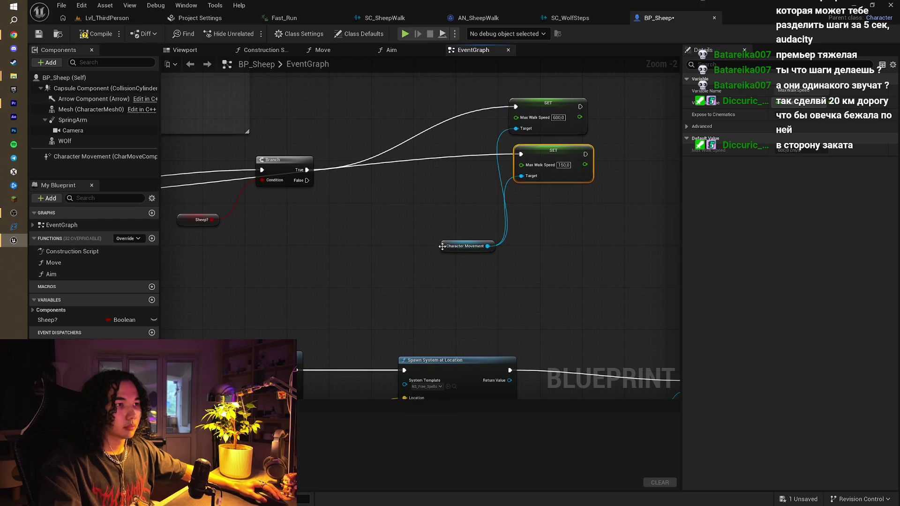
{"action": "left_click_drag", "start_coordinate": [441, 246], "coordinate": [432, 206]}
{"action": "left_click", "coordinate": [558, 118]}
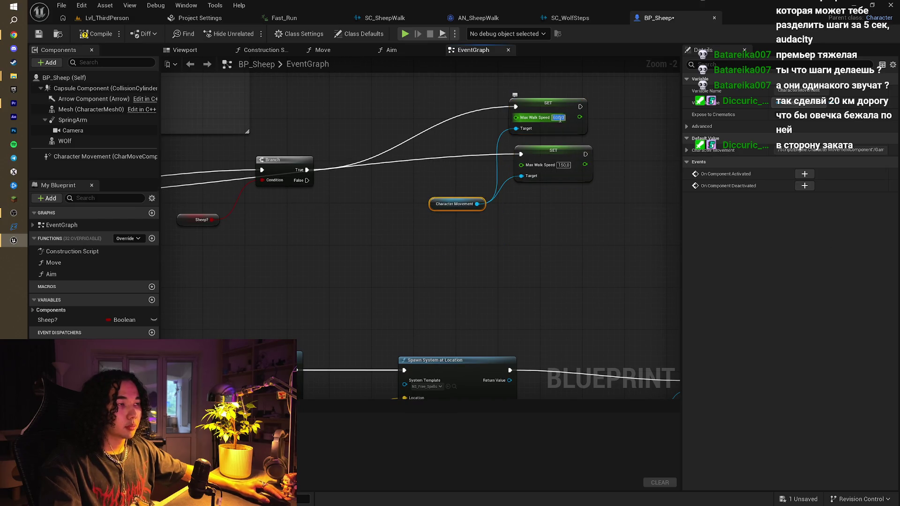
{"action": "type", "text": "400"}
{"action": "key", "text": "Return"}
{"action": "left_click", "coordinate": [563, 165]}
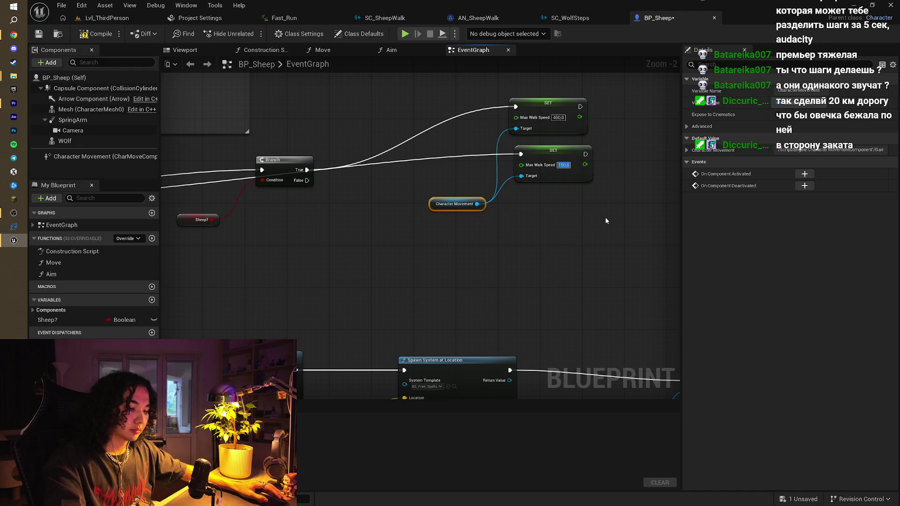
{"action": "type", "text": "75"}
{"action": "left_click", "coordinate": [597, 244]}
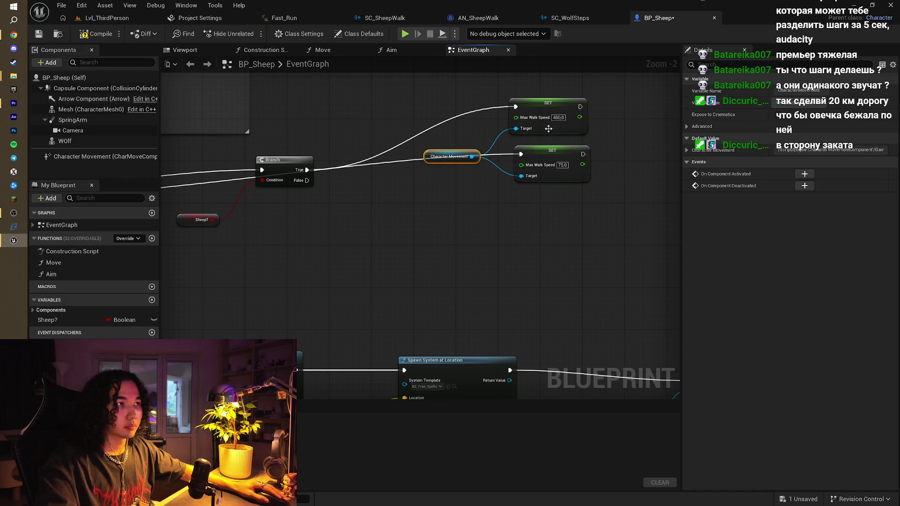
{"action": "type", "text": "300"}
{"action": "key", "text": "Return"}
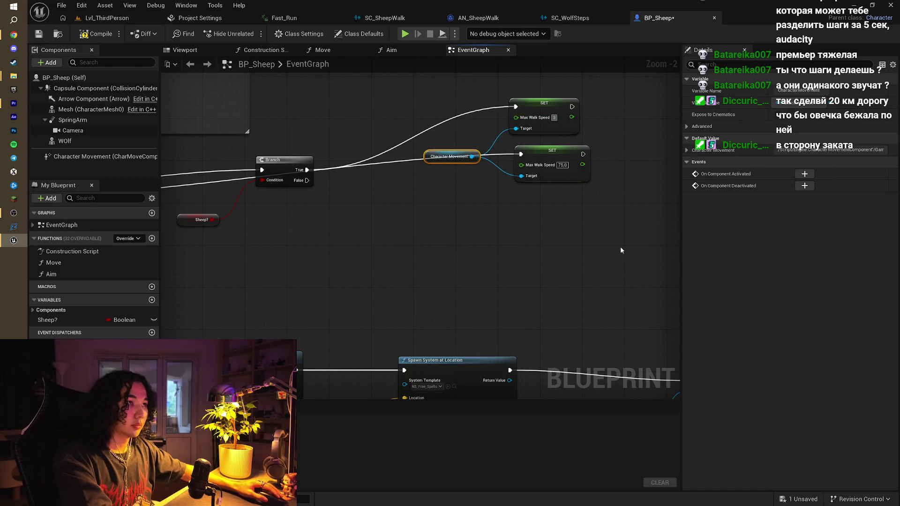
{"action": "left_click", "coordinate": [551, 252]}
- Duplicate both SET Max Walk Speed nodes and pull a wire from the Branch's False output
{"action": "scroll", "coordinate": [445, 204], "scroll_direction": "down", "scroll_amount": 1}
{"action": "mouse_move", "coordinate": [446, 205]}
{"action": "left_mouse_down"}
{"action": "mouse_move", "coordinate": [493, 154]}
{"action": "mouse_move", "coordinate": [400, 193]}
{"action": "left_mouse_up"}
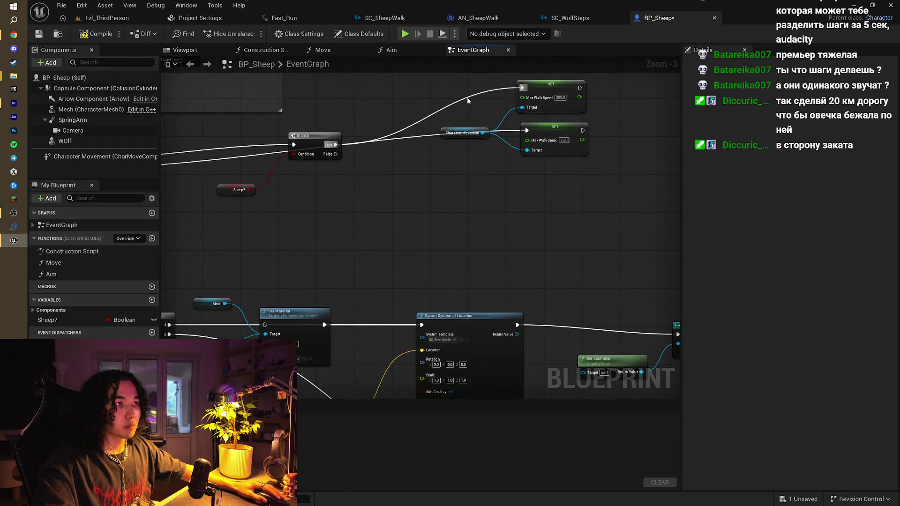
{"action": "mouse_move", "coordinate": [553, 81]}
{"action": "left_mouse_down"}
{"action": "mouse_move", "coordinate": [570, 187]}
{"action": "mouse_move", "coordinate": [528, 191]}
{"action": "left_mouse_up"}
{"action": "key", "text": "ctrl+c"}
{"action": "key", "text": "ctrl+v"}
{"action": "mouse_move", "coordinate": [335, 154]}
{"action": "left_mouse_down"}
{"action": "mouse_move", "coordinate": [511, 190]}
{"action": "mouse_move", "coordinate": [525, 177]}
{"action": "mouse_move", "coordinate": [500, 177]}
{"action": "mouse_move", "coordinate": [524, 171]}
{"action": "left_mouse_up"}
- Connect Branch False to the copied SET node and give it a walk speed of 600
{"action": "left_click", "coordinate": [449, 182]}
{"action": "left_click_drag", "start_coordinate": [337, 155], "coordinate": [385, 165]}
{"action": "left_click_drag", "start_coordinate": [534, 178], "coordinate": [534, 178]}
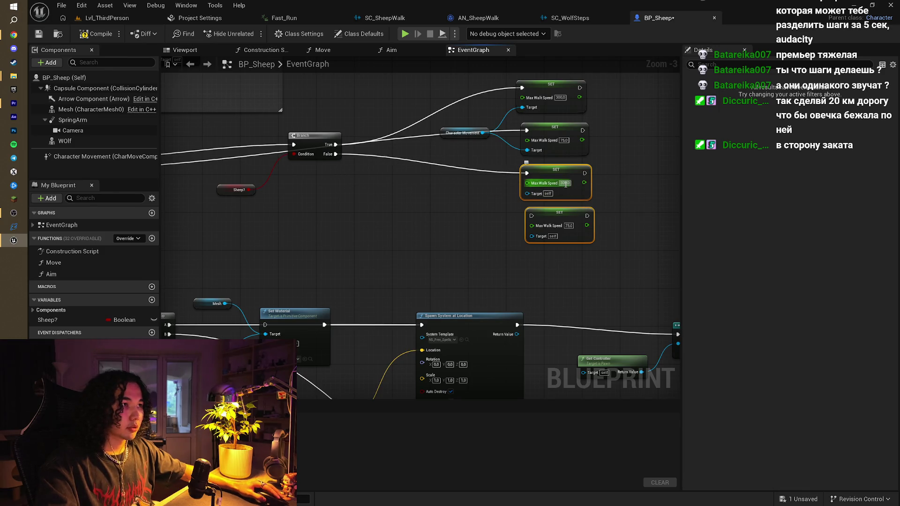
{"action": "type", "text": "600"}
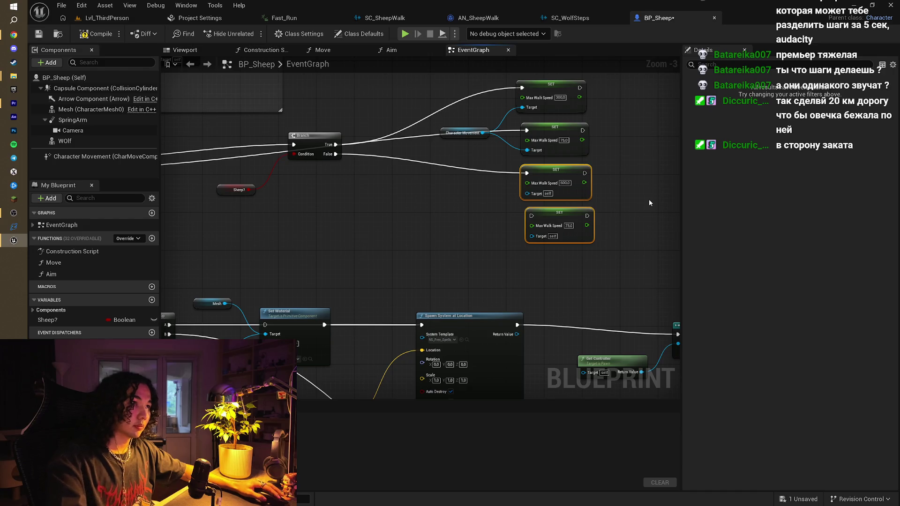
{"action": "left_click", "coordinate": [648, 199]}
{"action": "left_click_drag", "start_coordinate": [649, 199], "coordinate": [651, 189]}
- Duplicate the Sheep? getter and Branch pair and wire Left Shift Released into the new Branch
{"action": "mouse_move", "coordinate": [568, 104]}
{"action": "left_mouse_down"}
{"action": "mouse_move", "coordinate": [487, 216]}
{"action": "mouse_move", "coordinate": [559, 246]}
{"action": "left_mouse_up"}
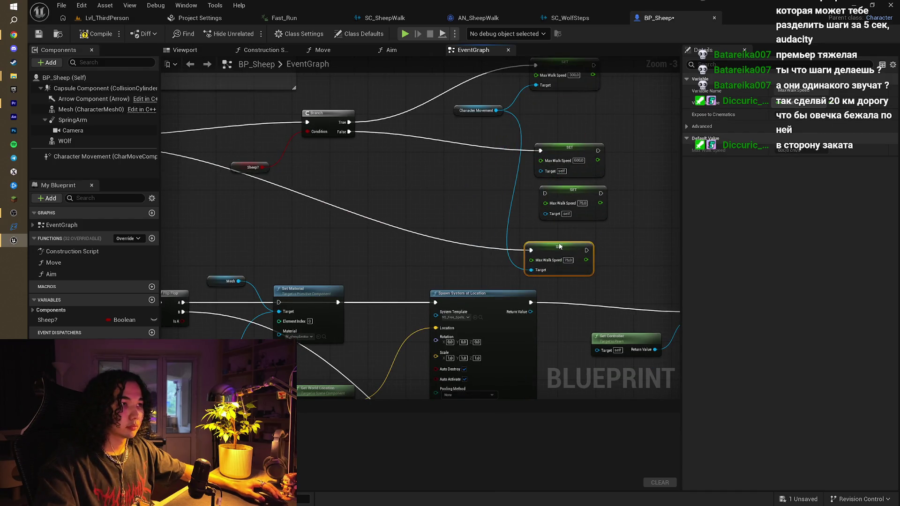
{"action": "mouse_move", "coordinate": [556, 188]}
{"action": "left_mouse_down"}
{"action": "mouse_move", "coordinate": [522, 161]}
{"action": "mouse_move", "coordinate": [390, 131]}
{"action": "left_mouse_up"}
{"action": "mouse_move", "coordinate": [321, 154]}
{"action": "left_mouse_down"}
{"action": "mouse_move", "coordinate": [318, 120]}
{"action": "mouse_move", "coordinate": [409, 144]}
{"action": "left_mouse_up"}
{"action": "key", "text": "ctrl+c"}
{"action": "key", "text": "ctrl+v"}
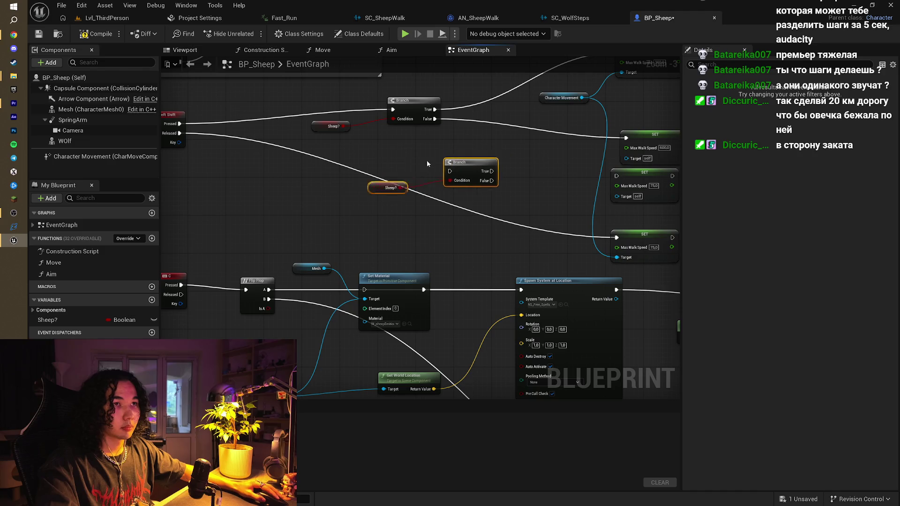
{"action": "left_click_drag", "start_coordinate": [450, 164], "coordinate": [403, 164]}
{"action": "left_click_drag", "start_coordinate": [180, 133], "coordinate": [307, 155]}
{"action": "left_click_drag", "start_coordinate": [404, 173], "coordinate": [446, 174]}
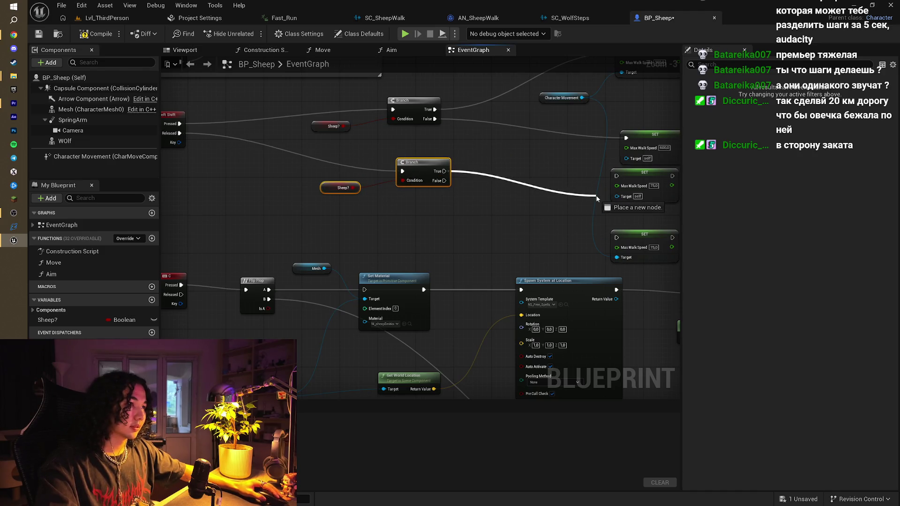
- Wire the second Branch's True to the SET 75 node and False to a SET node set to 150
{"action": "left_click_drag", "start_coordinate": [599, 200], "coordinate": [615, 176]}
{"action": "left_click_drag", "start_coordinate": [534, 191], "coordinate": [467, 178]}
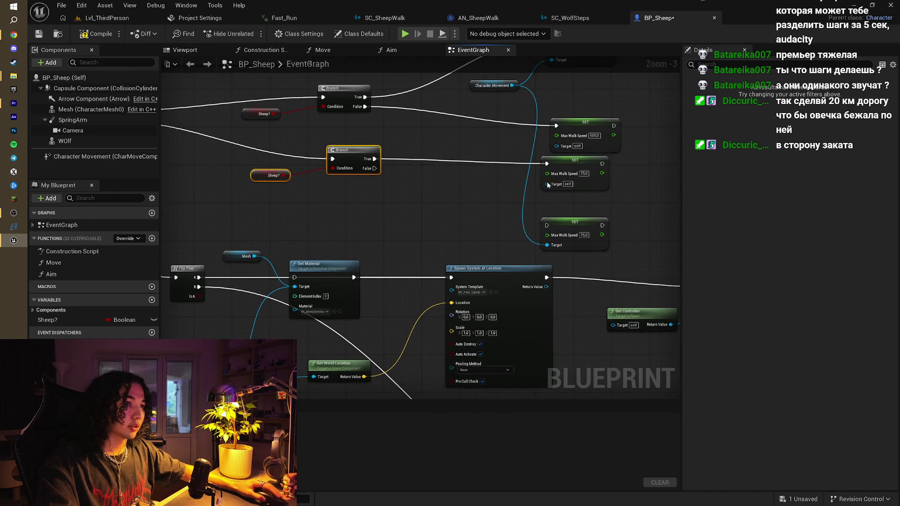
{"action": "left_click_drag", "start_coordinate": [373, 172], "coordinate": [546, 227]}
{"action": "type", "text": "150"}
{"action": "key", "text": "Return"}
- Inspect the Sheep? variable's settings and compile the Blueprint
{"action": "scroll", "coordinate": [604, 251], "scroll_direction": "down", "scroll_amount": 1}
{"action": "left_click_drag", "start_coordinate": [605, 252], "coordinate": [627, 149]}
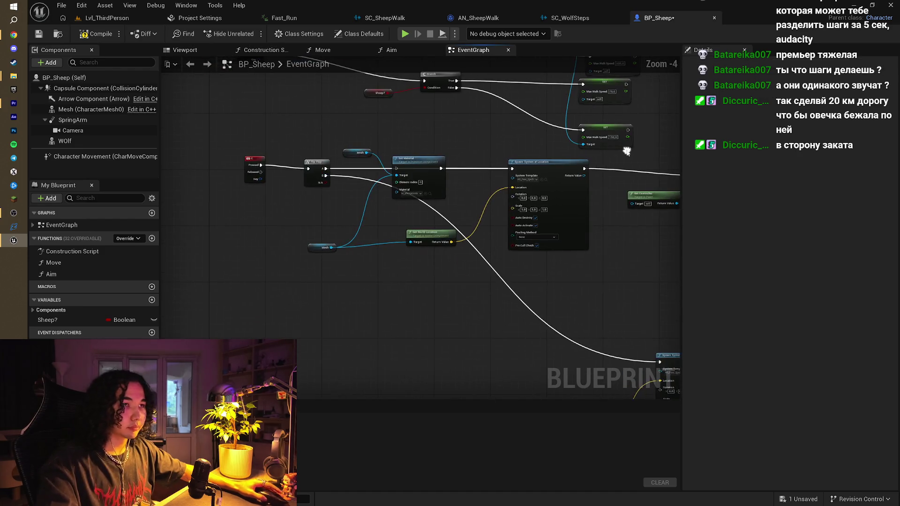
{"action": "left_click", "coordinate": [70, 323]}
{"action": "left_click_drag", "start_coordinate": [457, 210], "coordinate": [435, 299]}
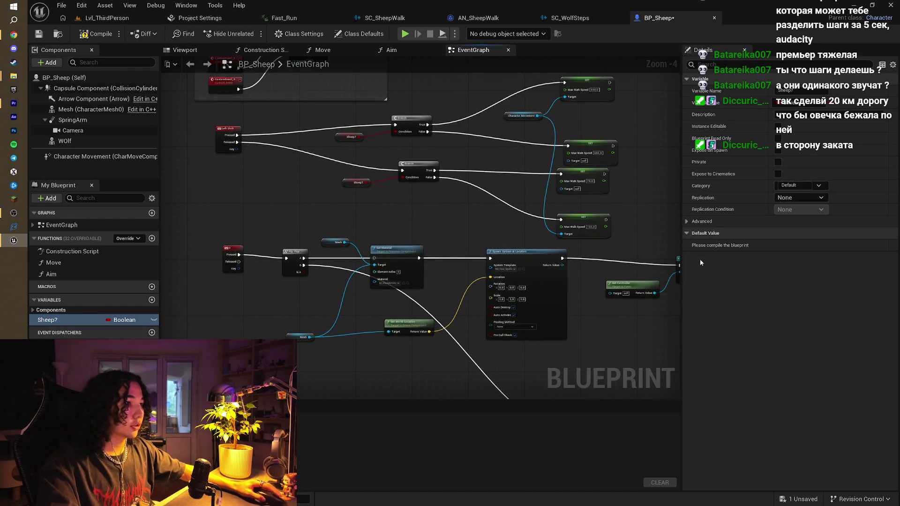
{"action": "left_click", "coordinate": [96, 37]}
- Default Sheep? to true and add a SET Sheep? node near the Delay and visibility nodes
{"action": "left_click", "coordinate": [778, 245]}
{"action": "mouse_move", "coordinate": [471, 205]}
{"action": "left_mouse_down"}
{"action": "mouse_move", "coordinate": [437, 232]}
{"action": "mouse_move", "coordinate": [412, 169]}
{"action": "left_mouse_up"}
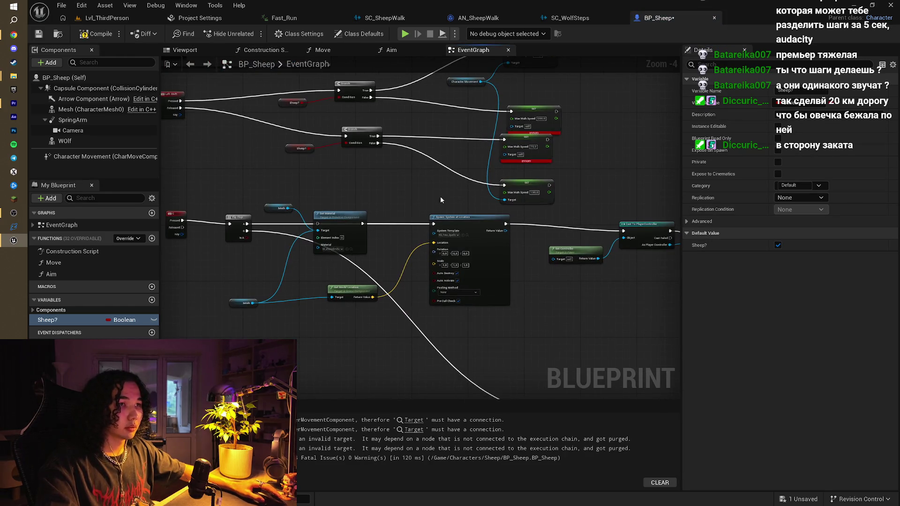
{"action": "mouse_move", "coordinate": [354, 177]}
{"action": "left_mouse_down"}
{"action": "mouse_move", "coordinate": [452, 175]}
{"action": "mouse_move", "coordinate": [481, 197]}
{"action": "mouse_move", "coordinate": [334, 203]}
{"action": "left_mouse_up"}
{"action": "left_click_drag", "start_coordinate": [521, 206], "coordinate": [452, 209]}
{"action": "mouse_move", "coordinate": [70, 319]}
{"action": "left_mouse_down"}
{"action": "mouse_move", "coordinate": [187, 300]}
{"action": "mouse_move", "coordinate": [505, 197]}
{"action": "left_mouse_up"}
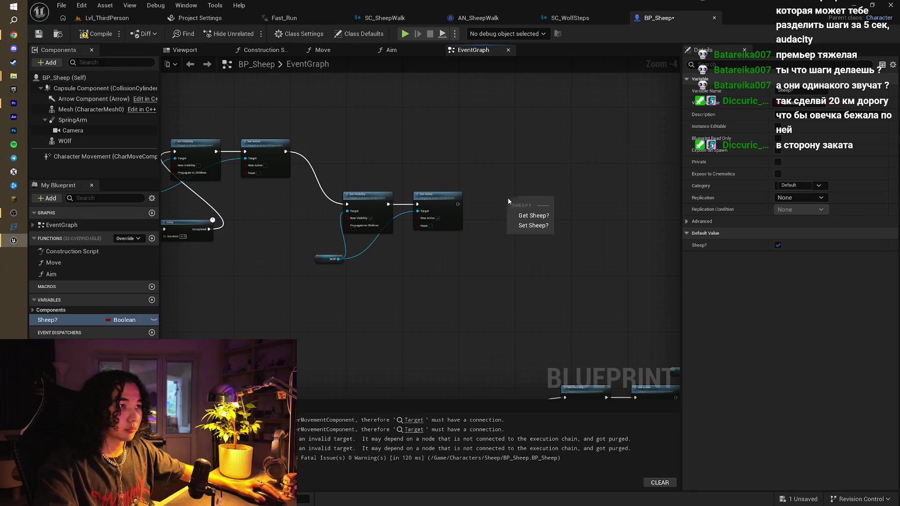
{"action": "left_click", "coordinate": [524, 222]}
- Place a Sheep? getter and a Sheep? setter beside the Set Material node
{"action": "mouse_move", "coordinate": [529, 217]}
{"action": "left_mouse_down"}
{"action": "mouse_move", "coordinate": [469, 262]}
{"action": "mouse_move", "coordinate": [284, 160]}
{"action": "mouse_move", "coordinate": [312, 219]}
{"action": "left_mouse_up"}
{"action": "left_click", "coordinate": [55, 320]}
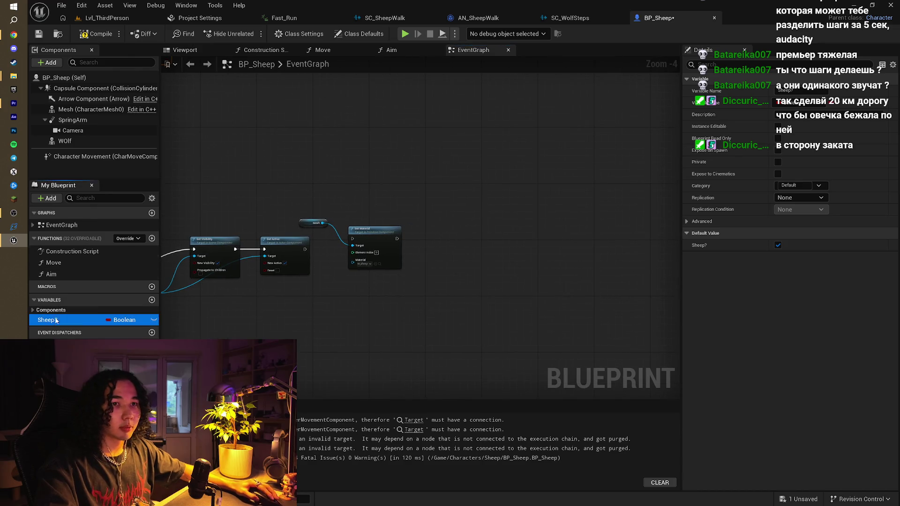
{"action": "left_click_drag", "start_coordinate": [423, 222], "coordinate": [422, 221]}
{"action": "left_click", "coordinate": [439, 239]}
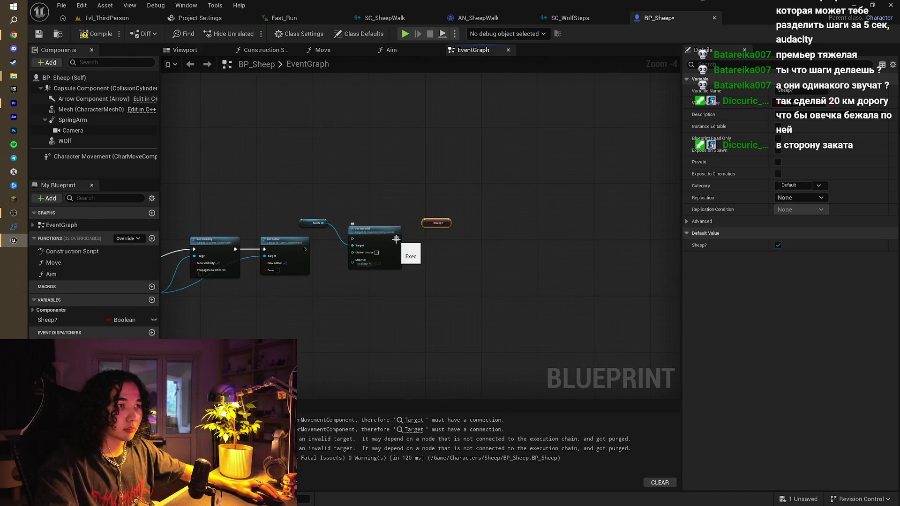
{"action": "left_click_drag", "start_coordinate": [47, 319], "coordinate": [441, 213]}
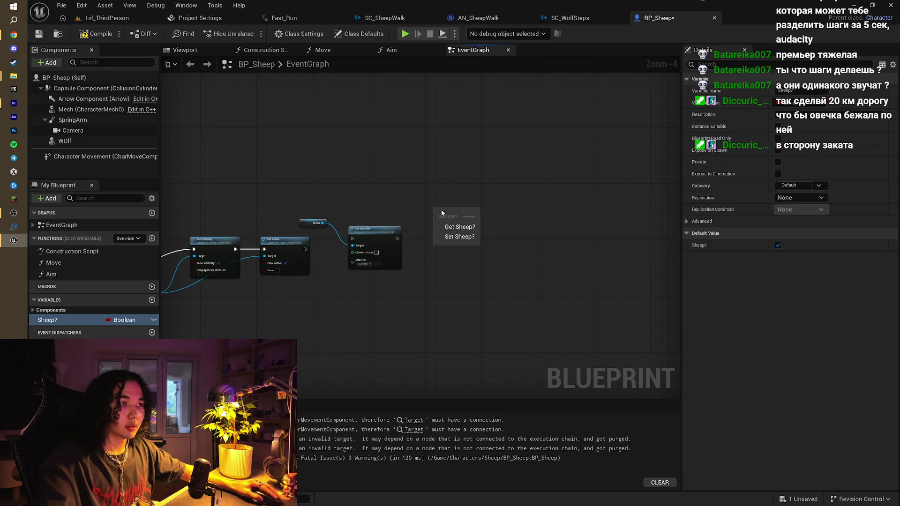
{"action": "left_click", "coordinate": [455, 237]}
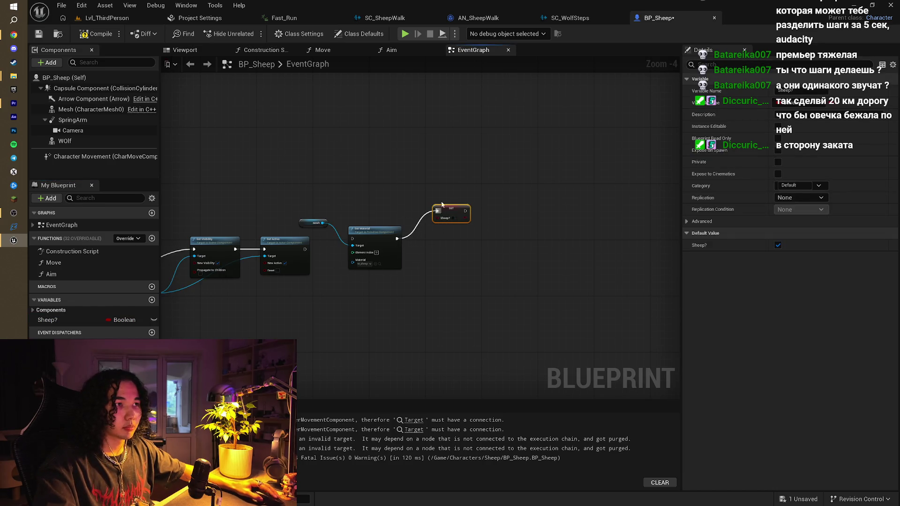
- Set Character Movement's default Max Walk Speed to 75, then cancel a play attempt blocked by compile errors
{"action": "scroll", "coordinate": [397, 147], "scroll_direction": "down", "scroll_amount": 5}
{"action": "left_click", "coordinate": [93, 157]}
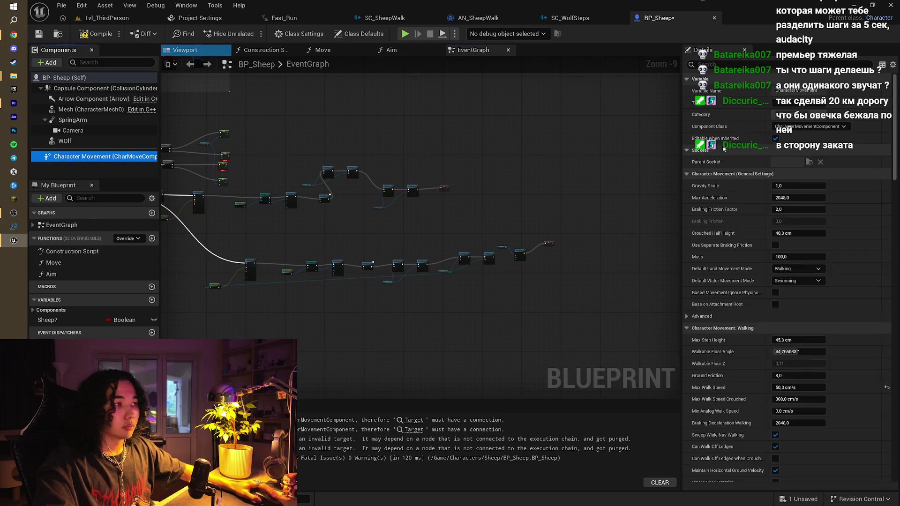
{"action": "key", "text": "Home"}
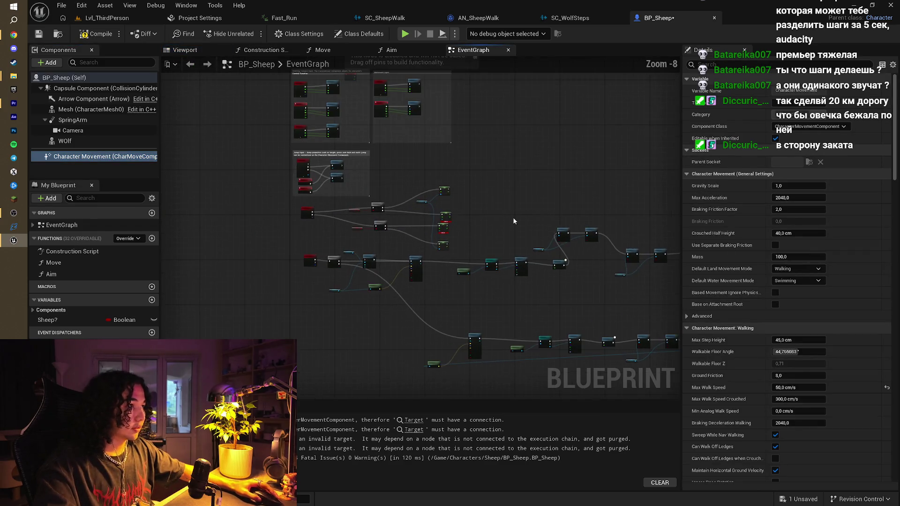
{"action": "scroll", "coordinate": [513, 220], "scroll_direction": "up", "scroll_amount": 2}
{"action": "scroll", "coordinate": [469, 240], "scroll_direction": "up", "scroll_amount": 1}
{"action": "left_click_drag", "start_coordinate": [468, 240], "coordinate": [535, 186]}
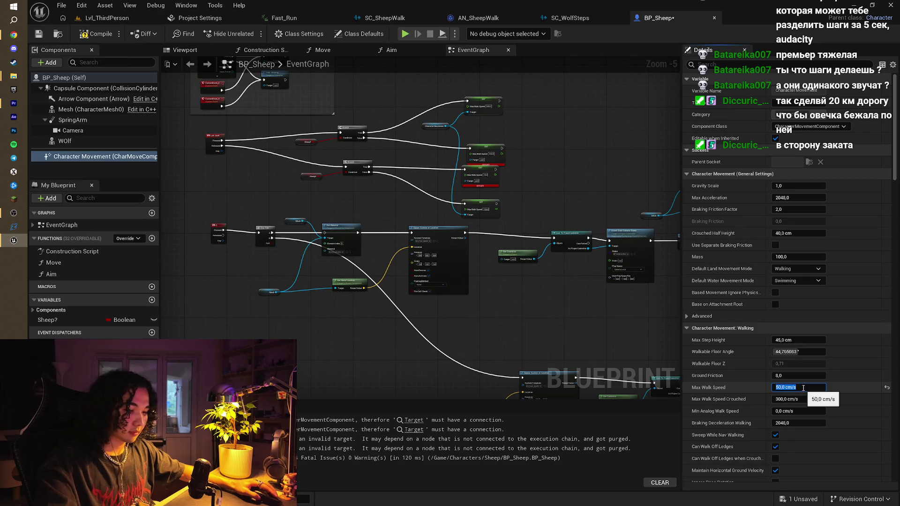
{"action": "type", "text": "5"}
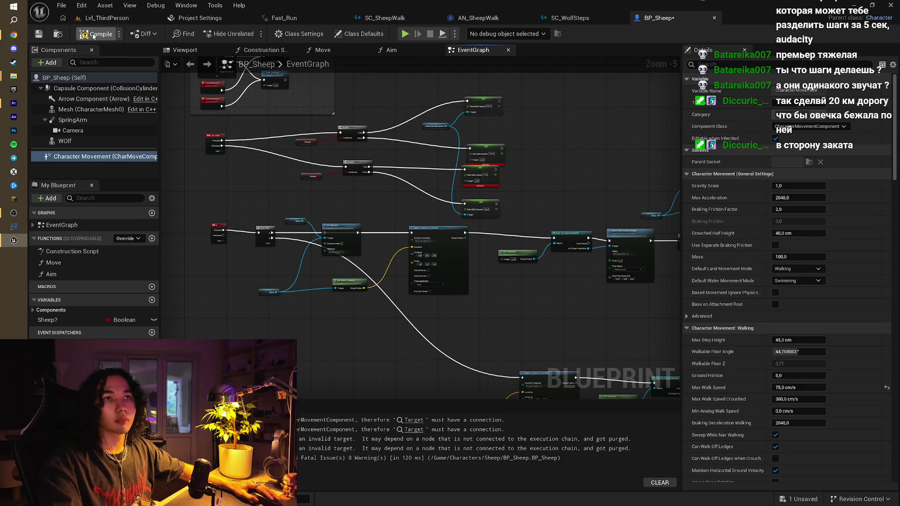
{"action": "left_click", "coordinate": [405, 34]}
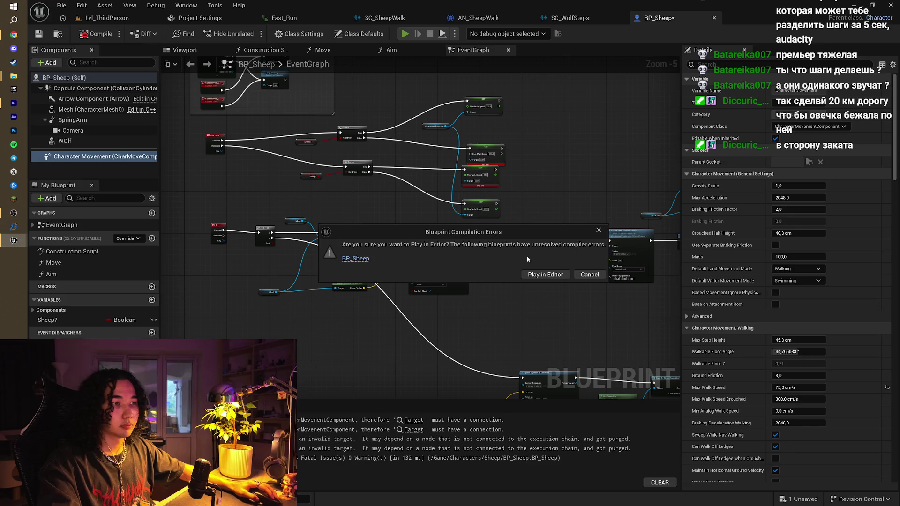
{"action": "left_click", "coordinate": [599, 231]}
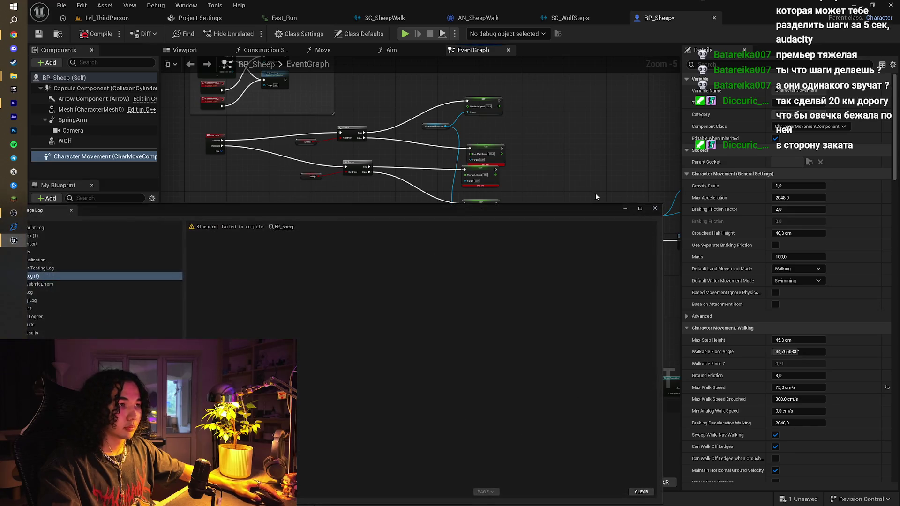
{"action": "left_click", "coordinate": [655, 208]}
- Connect Character Movement to the SET speed nodes' Targets, including the 75.0 node, and start Play
{"action": "mouse_move", "coordinate": [516, 197]}
{"action": "left_mouse_down"}
{"action": "mouse_move", "coordinate": [421, 178]}
{"action": "mouse_move", "coordinate": [307, 179]}
{"action": "mouse_move", "coordinate": [475, 181]}
{"action": "mouse_move", "coordinate": [592, 200]}
{"action": "mouse_move", "coordinate": [581, 210]}
{"action": "mouse_move", "coordinate": [482, 220]}
{"action": "left_mouse_up"}
{"action": "scroll", "coordinate": [482, 219], "scroll_direction": "up", "scroll_amount": 2}
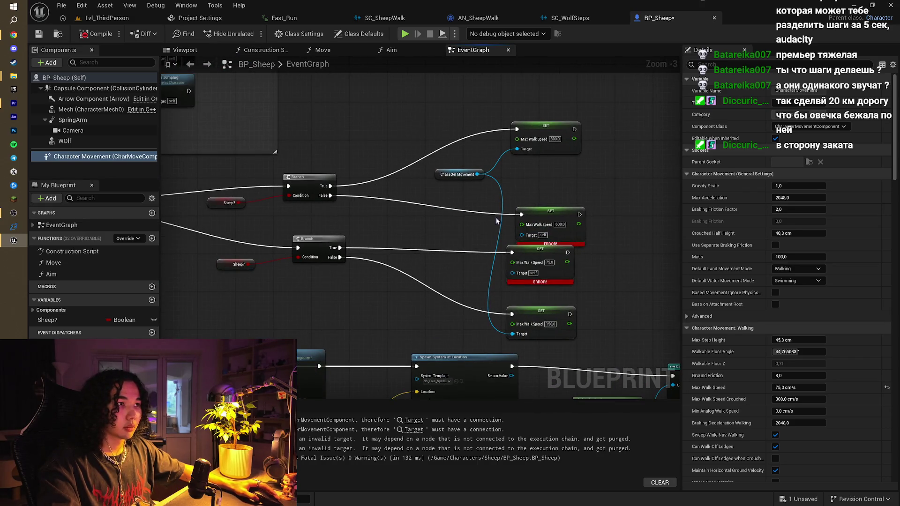
{"action": "left_click_drag", "start_coordinate": [477, 174], "coordinate": [524, 239]}
{"action": "left_click_drag", "start_coordinate": [477, 174], "coordinate": [513, 272]}
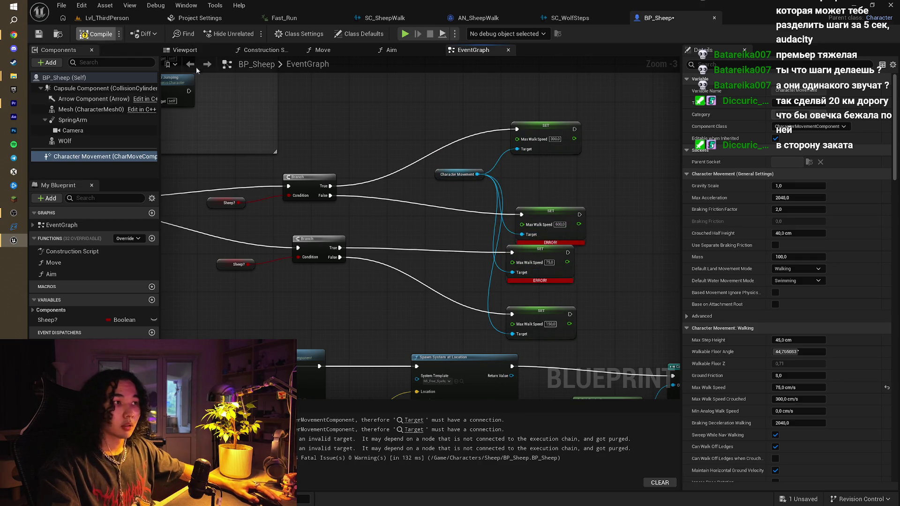
{"action": "left_click", "coordinate": [404, 34]}
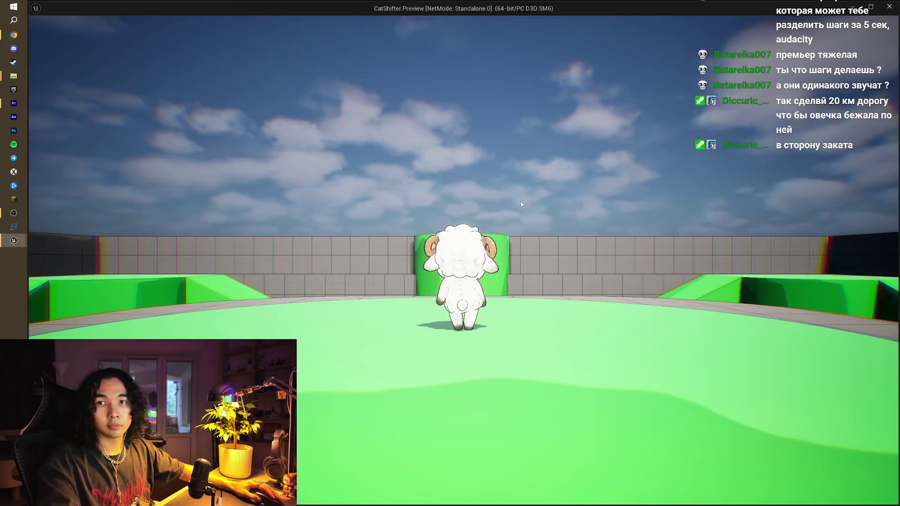
- Walk the sheep with W, transform it with E, walk the creature, then exit with Esc
{"action": "key", "text": "w"}
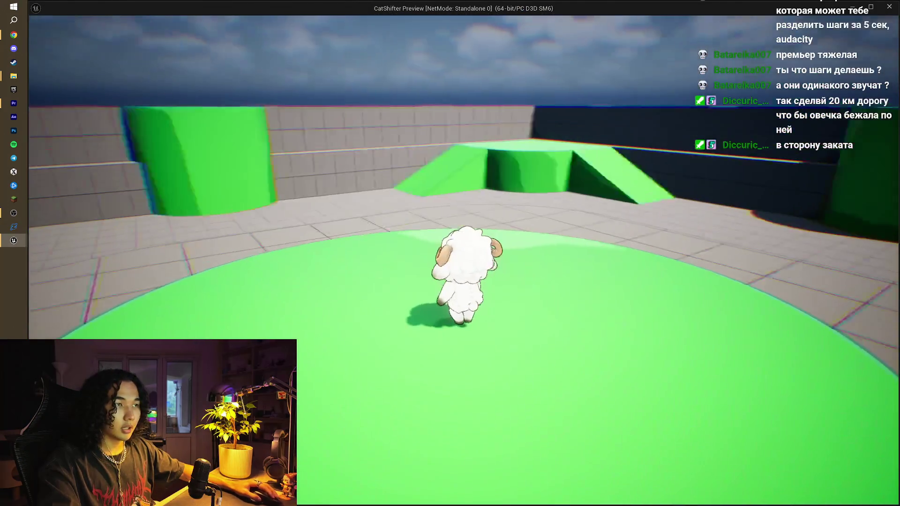
{"action": "key", "text": "w"}
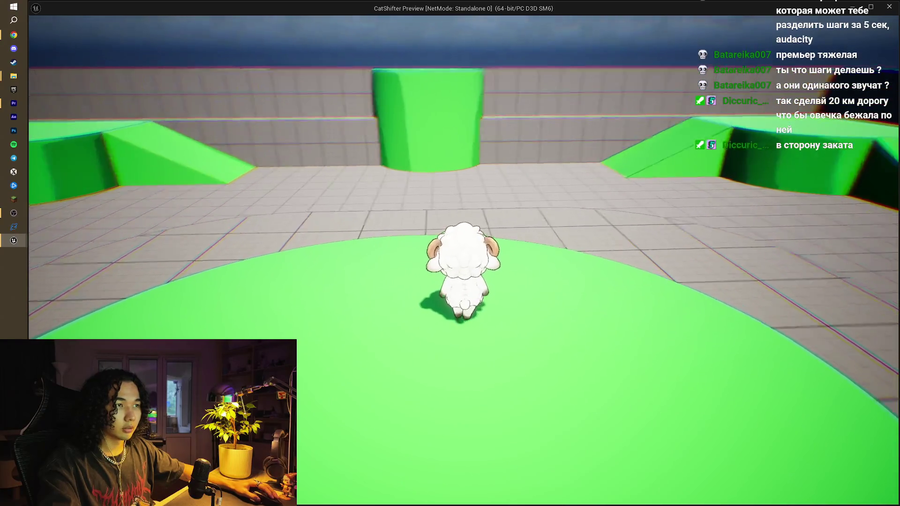
{"action": "key", "text": "w"}
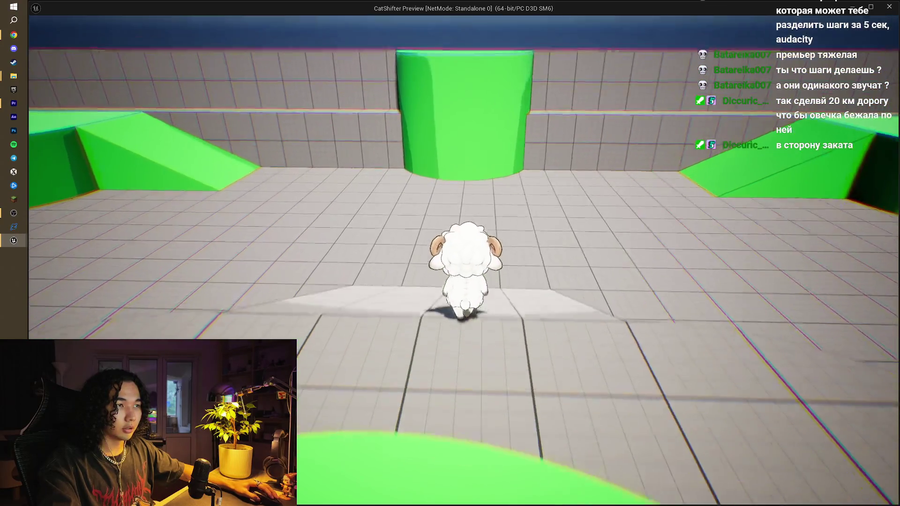
{"action": "key", "text": "w"}
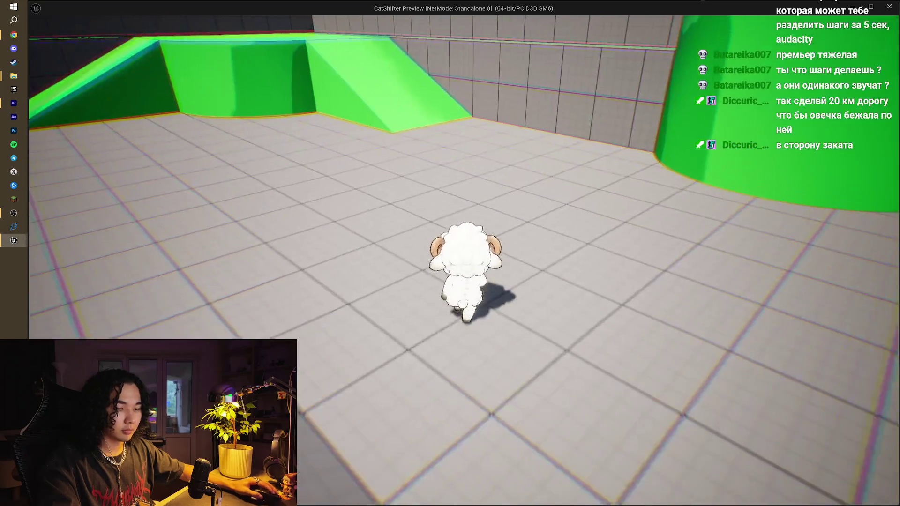
{"action": "key", "text": "e"}
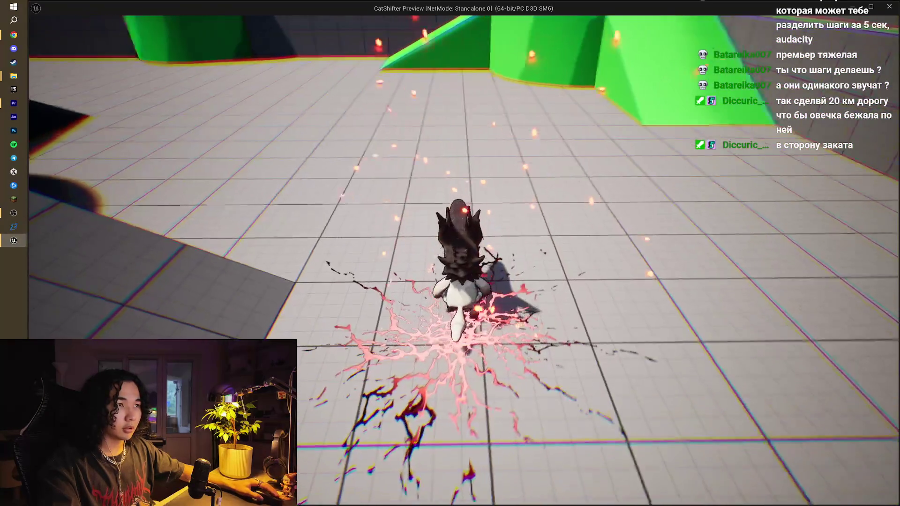
{"action": "key", "text": "w"}
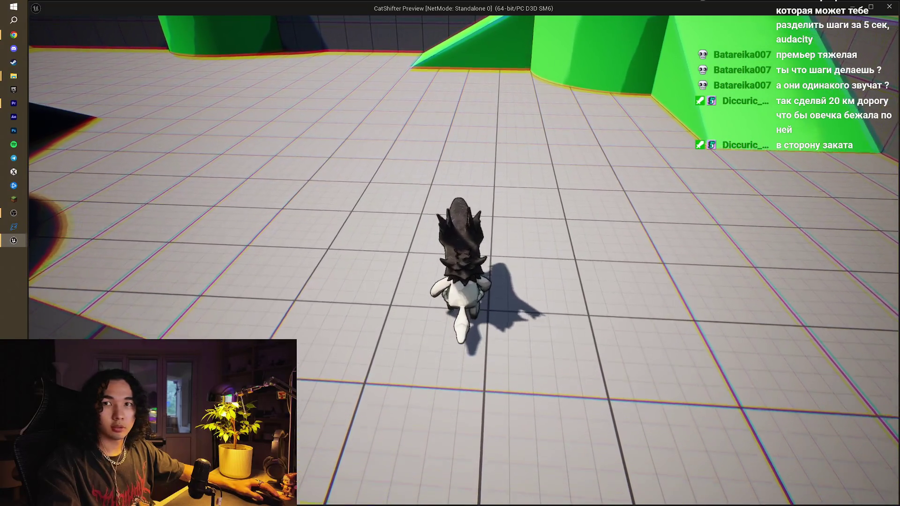
{"action": "key", "text": "w"}
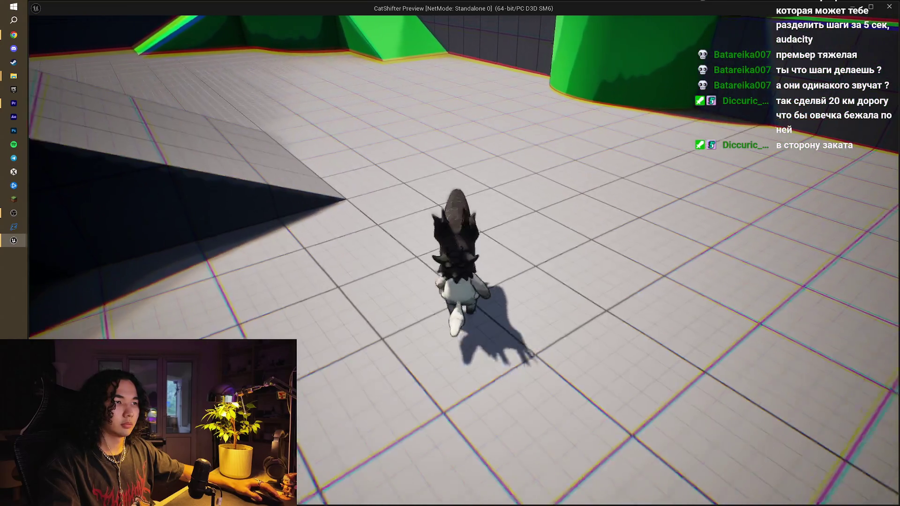
{"action": "key", "text": "Escape"}
{"action": "mouse_move", "coordinate": [231, 311]}
{"action": "left_mouse_down"}
{"action": "mouse_move", "coordinate": [396, 191]}
{"action": "mouse_move", "coordinate": [374, 197]}
{"action": "mouse_move", "coordinate": [472, 187]}
{"action": "left_mouse_up"}
{"action": "mouse_move", "coordinate": [547, 132]}
{"action": "left_mouse_down"}
{"action": "mouse_move", "coordinate": [545, 117]}
{"action": "mouse_move", "coordinate": [551, 192]}
{"action": "left_mouse_up"}
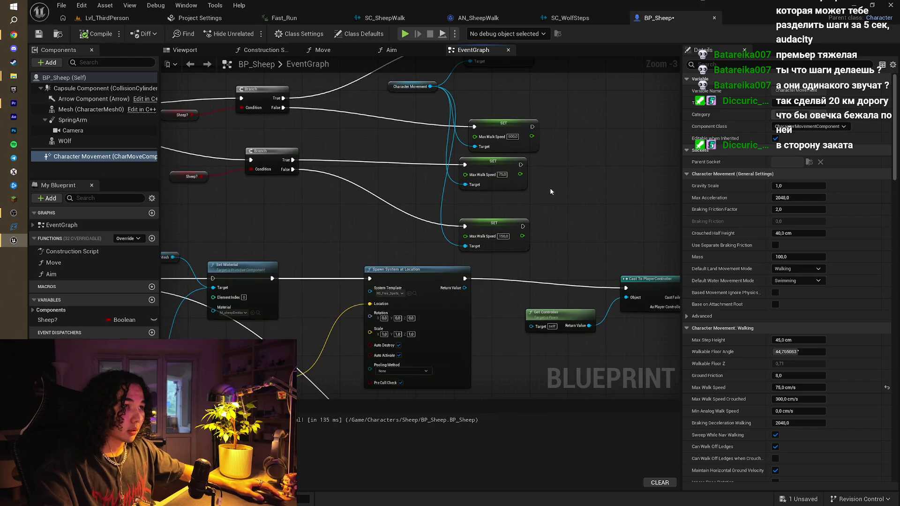
- Paste the Character Movement getter and SET 150 speed node beside SET Sheep?, then play-test
{"action": "left_click_drag", "start_coordinate": [471, 248], "coordinate": [470, 246]}
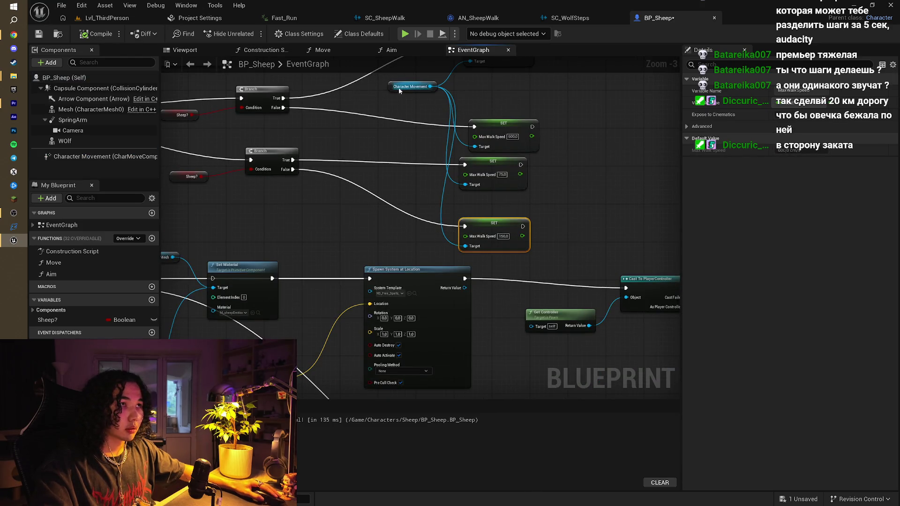
{"action": "scroll", "coordinate": [557, 208], "scroll_direction": "down", "scroll_amount": 3}
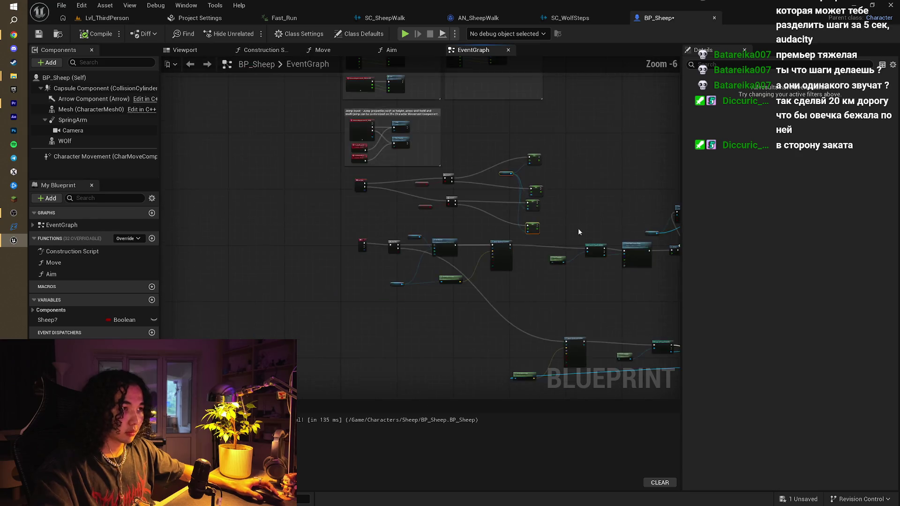
{"action": "scroll", "coordinate": [401, 240], "scroll_direction": "up", "scroll_amount": 3}
{"action": "key", "text": "ctrl+v"}
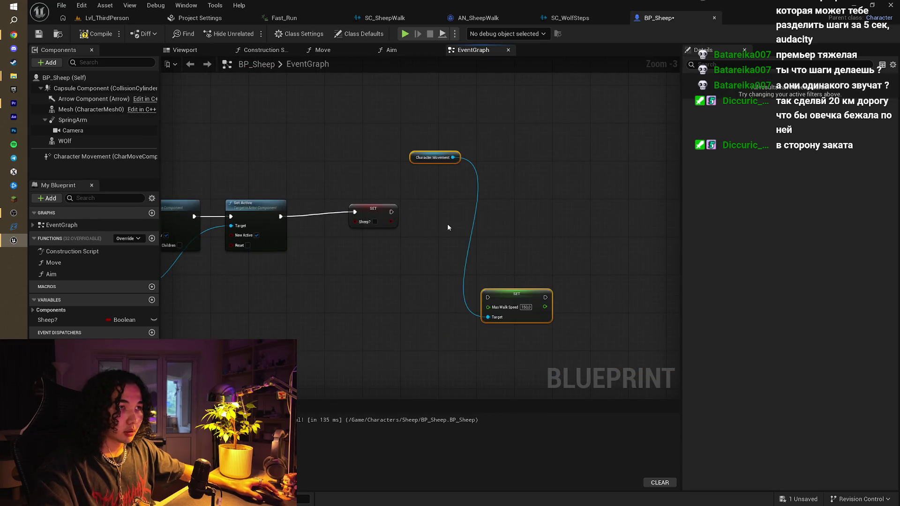
{"action": "left_click_drag", "start_coordinate": [506, 292], "coordinate": [482, 230]}
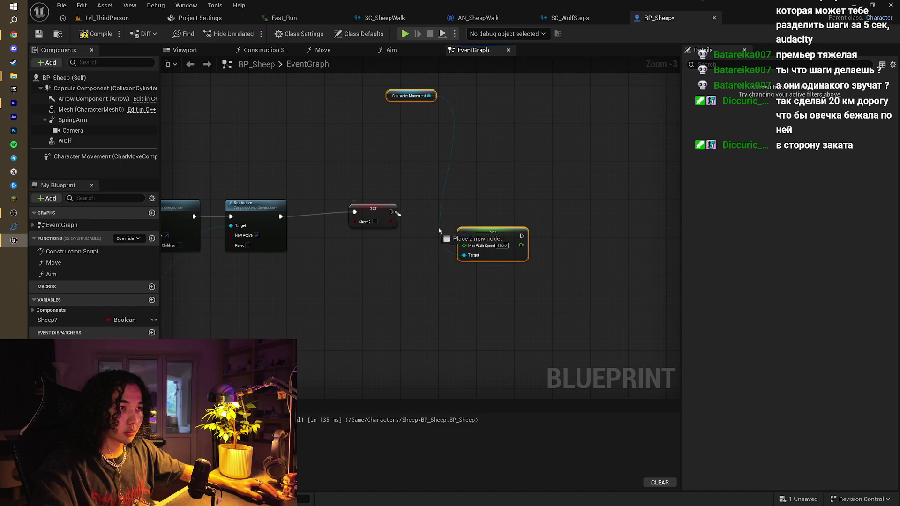
{"action": "left_click", "coordinate": [529, 184]}
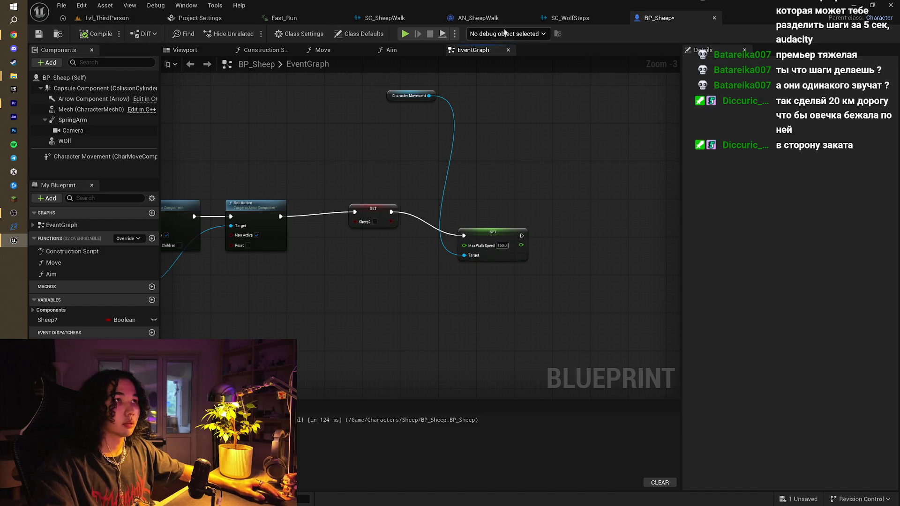
{"action": "left_click", "coordinate": [404, 35]}
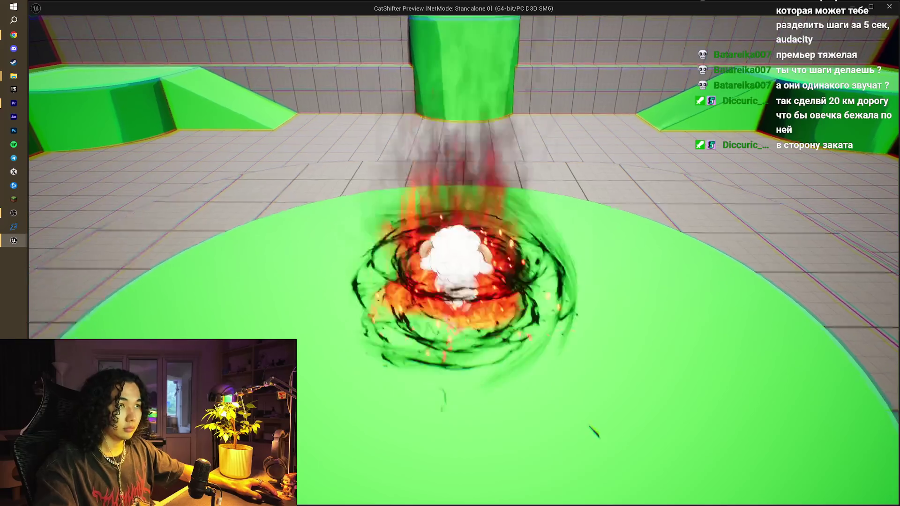
- Play-test the creature by running it up the ramps and across the green platform, then end the preview
{"action": "key", "text": "w"}
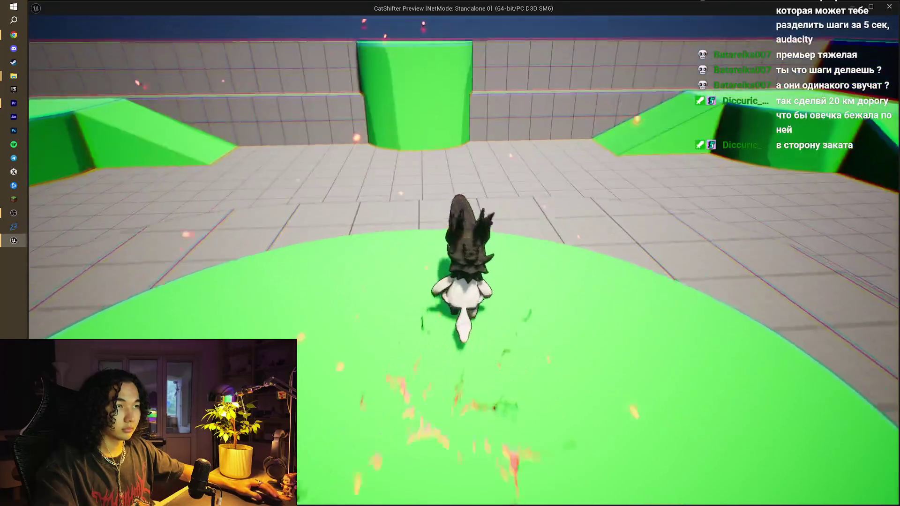
{"action": "key", "text": "a"}
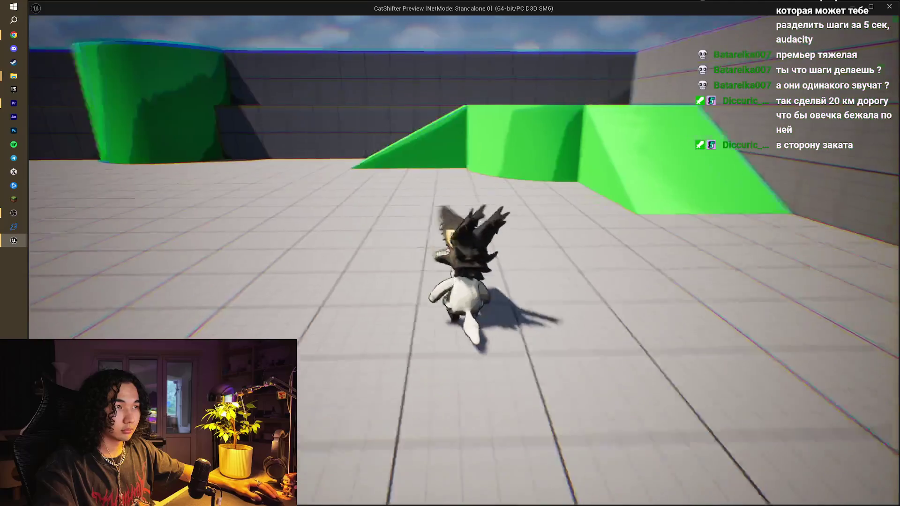
{"action": "key", "text": "w"}
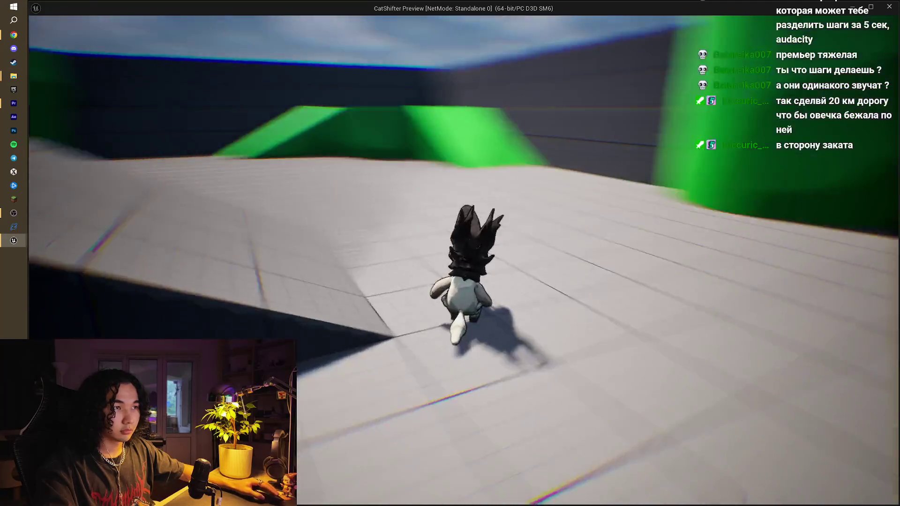
{"action": "key", "text": "w"}
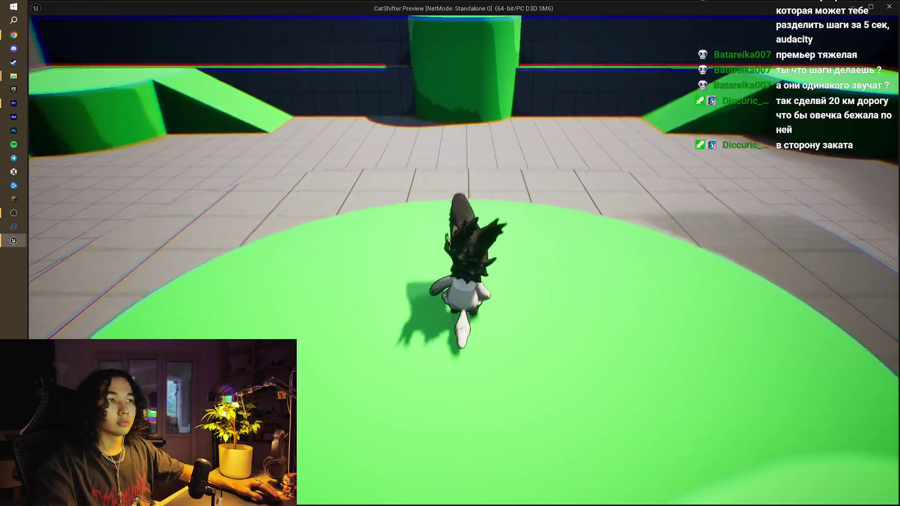
{"action": "key", "text": "w"}
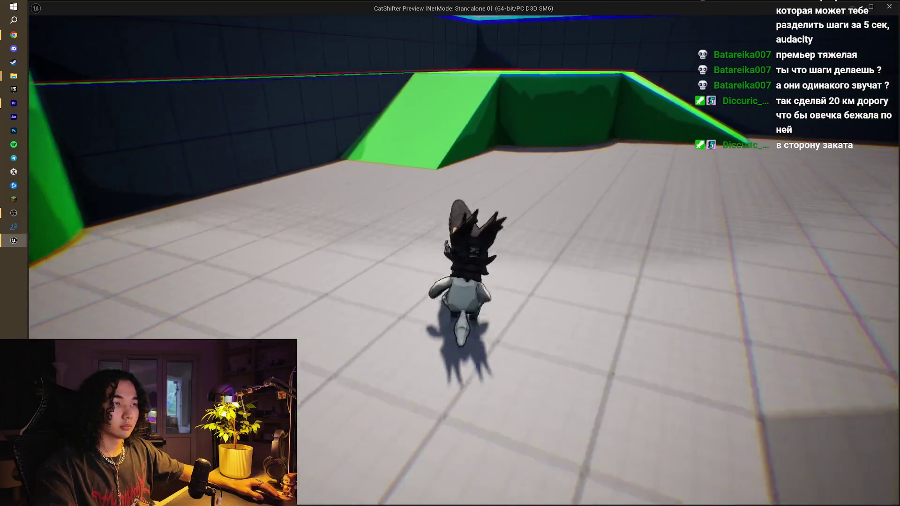
{"action": "key", "text": "w"}
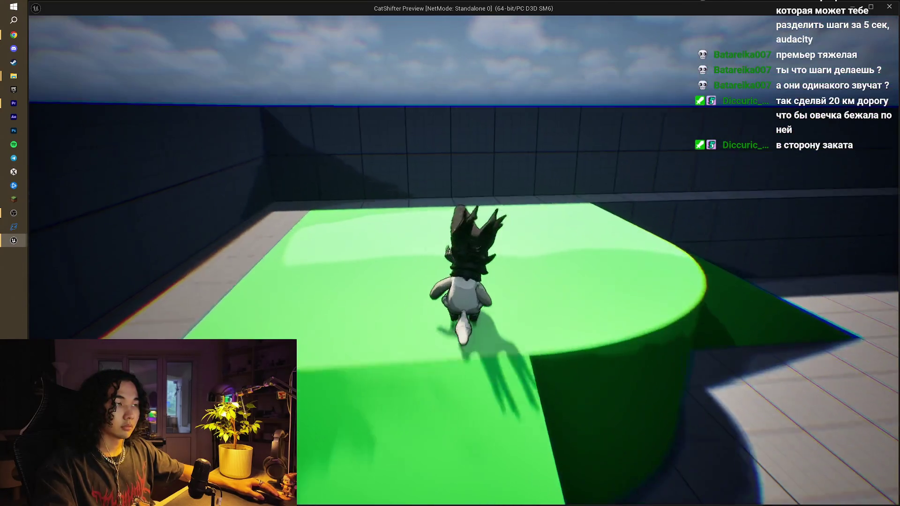
{"action": "key", "text": "w"}
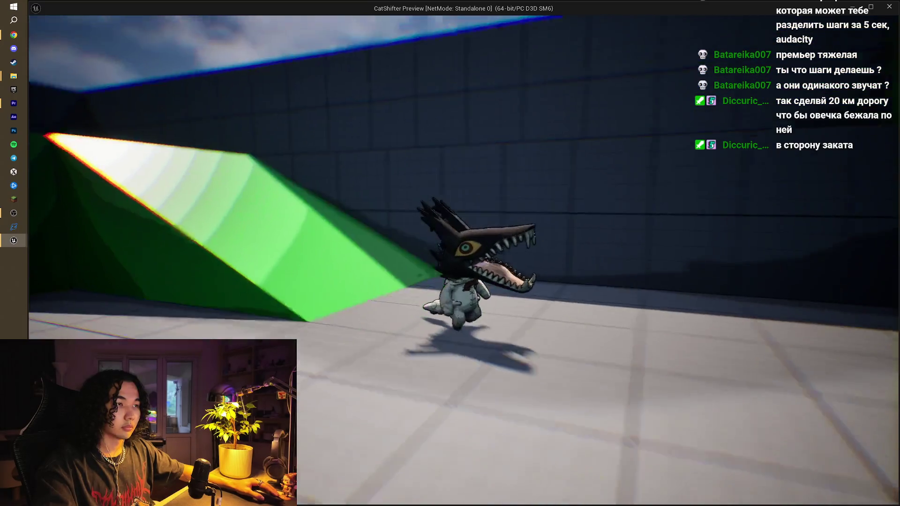
{"action": "key", "text": "w"}
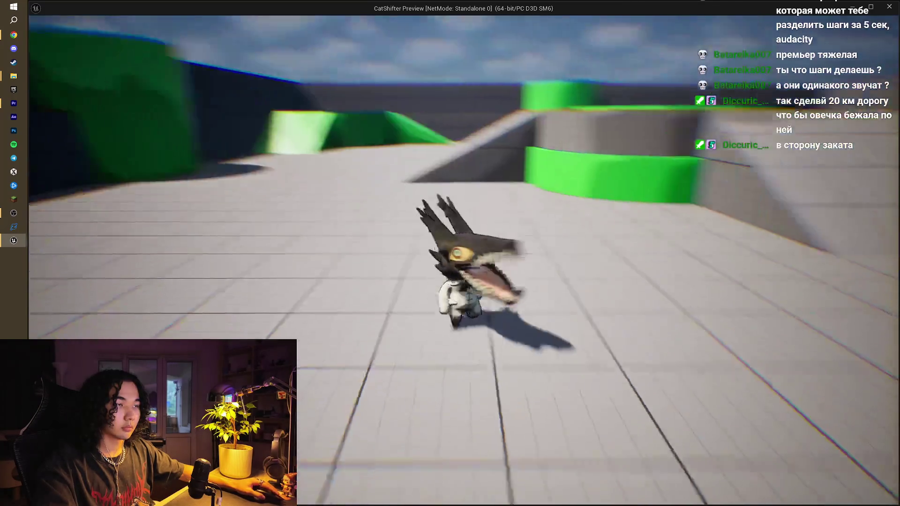
{"action": "key", "text": "w"}
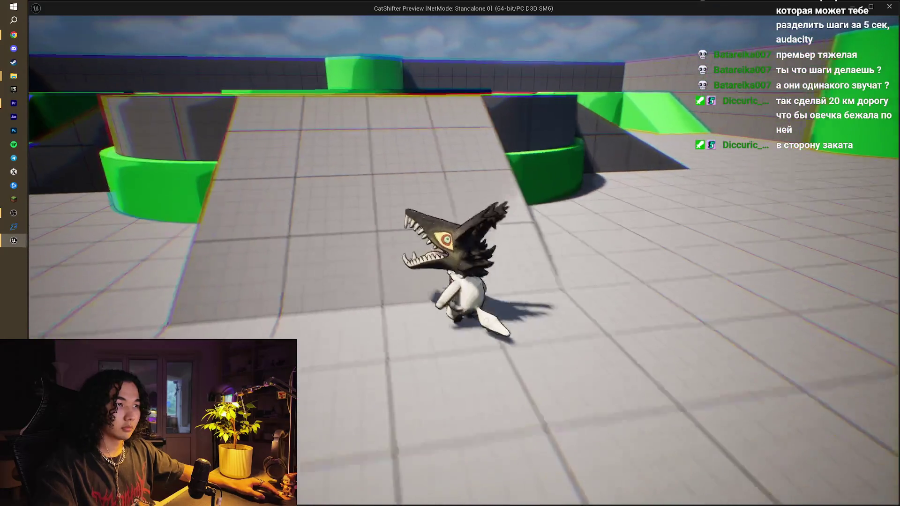
{"action": "key", "text": "w"}
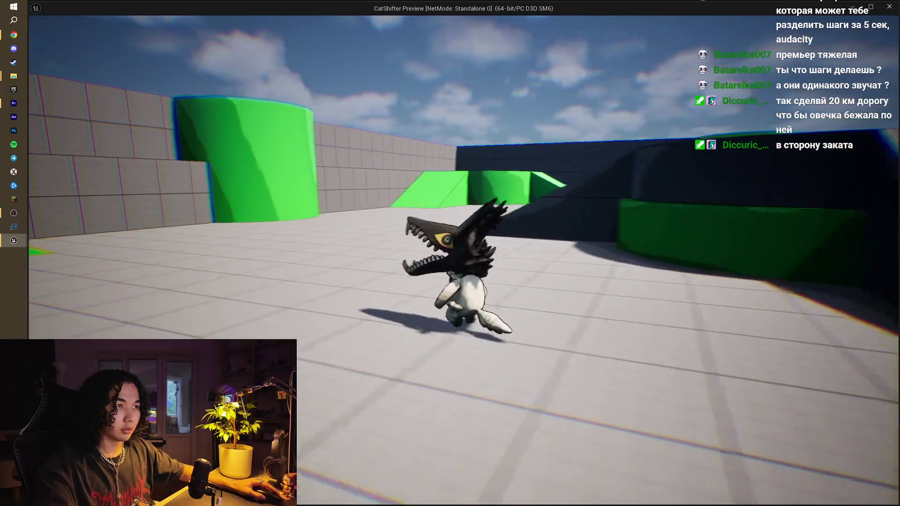
{"action": "key", "text": "Escape"}
- Save BP_Sheep with Ctrl+S and go back to the Lvl_ThirdPerson level editor
{"action": "left_click_drag", "start_coordinate": [375, 234], "coordinate": [522, 251]}
{"action": "key", "text": "ctrl+s"}
{"action": "scroll", "coordinate": [386, 158], "scroll_direction": "down", "scroll_amount": 2}
{"action": "left_click_drag", "start_coordinate": [470, 197], "coordinate": [445, 160]}
{"action": "left_click", "coordinate": [118, 17]}
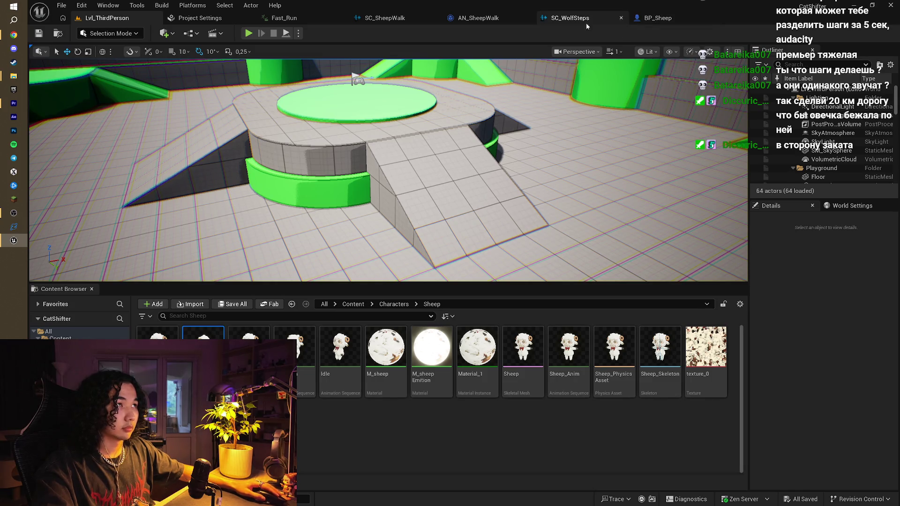
- Open Content/Characters/Wolf in the Content Browser and the Wolf folder in Explorer side by side
{"action": "left_click", "coordinate": [14, 35]}
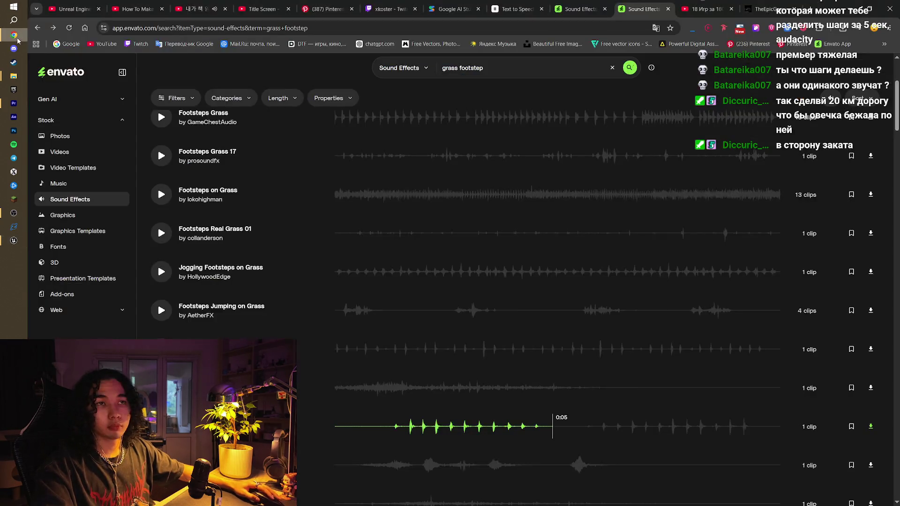
{"action": "key", "text": "alt+Tab"}
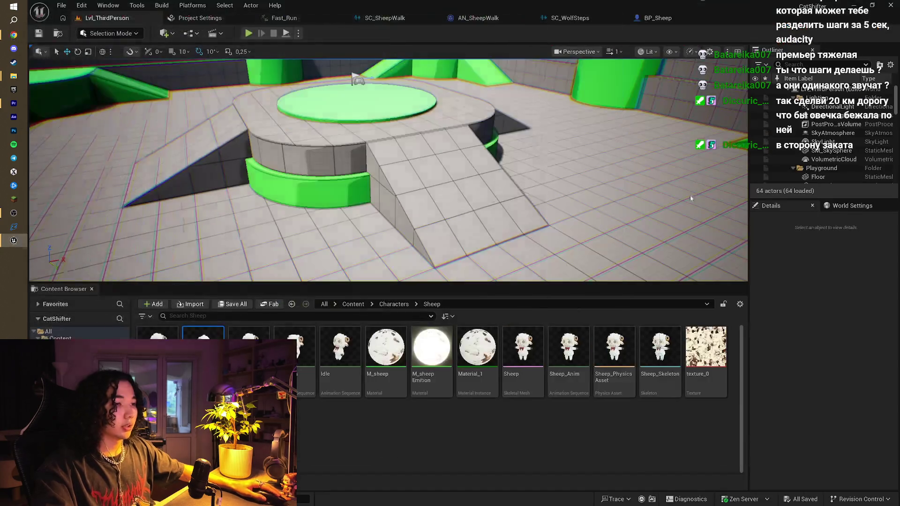
{"action": "left_click", "coordinate": [395, 305]}
{"action": "double_click", "coordinate": [295, 347]}
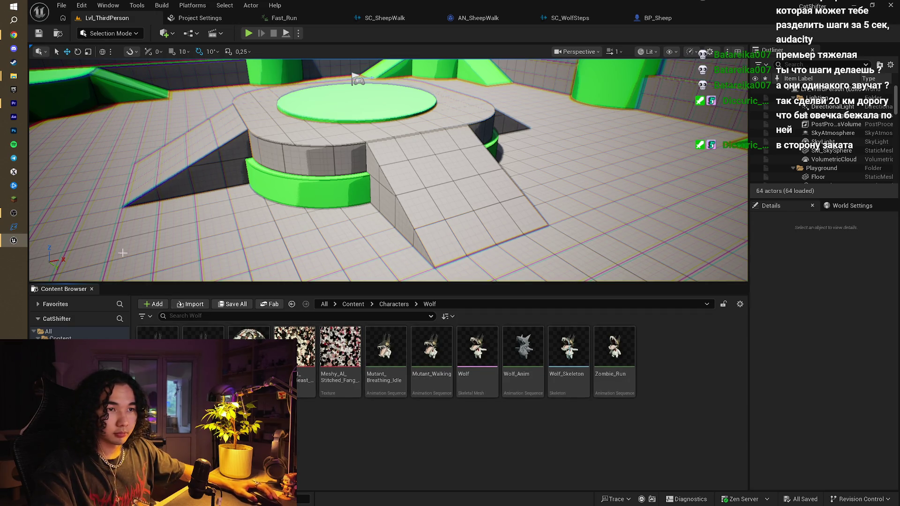
{"action": "mouse_move", "coordinate": [14, 81]}
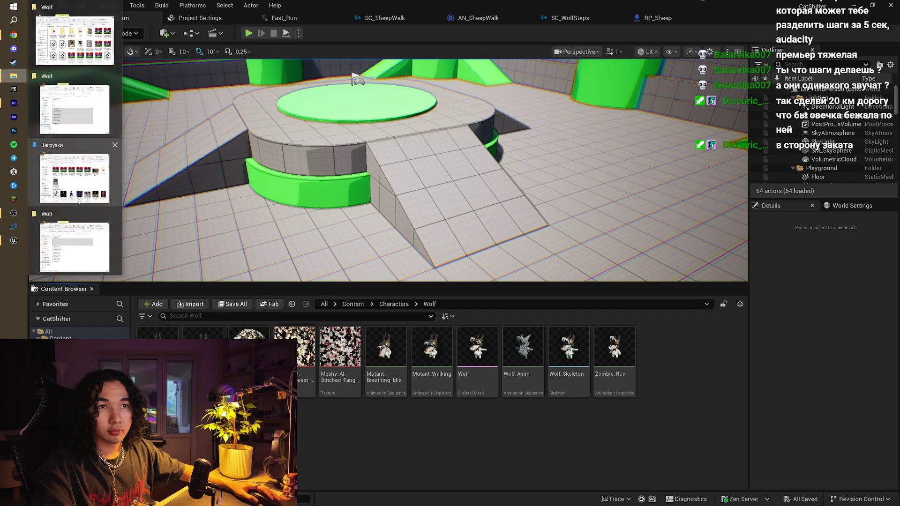
{"action": "left_click", "coordinate": [78, 234]}
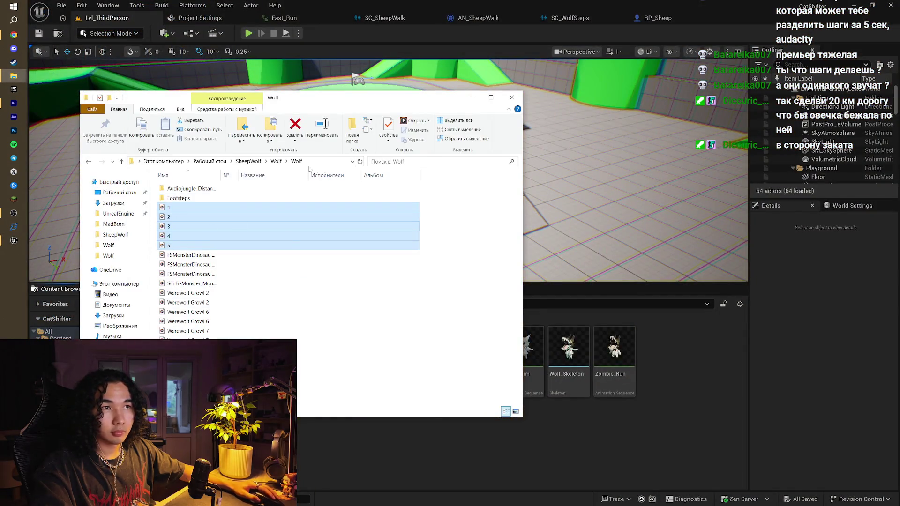
{"action": "left_click", "coordinate": [276, 161]}
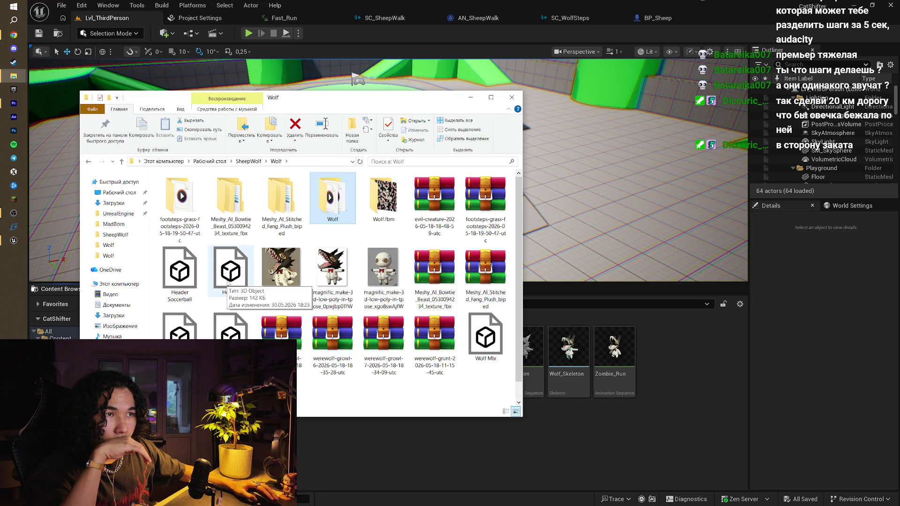
- Import Header and Header Soccerball into the Wolf folder, then open Header_Soccerball for preview
{"action": "left_click", "coordinate": [161, 270]}
{"action": "left_click", "coordinate": [233, 280], "text": "ctrl"}
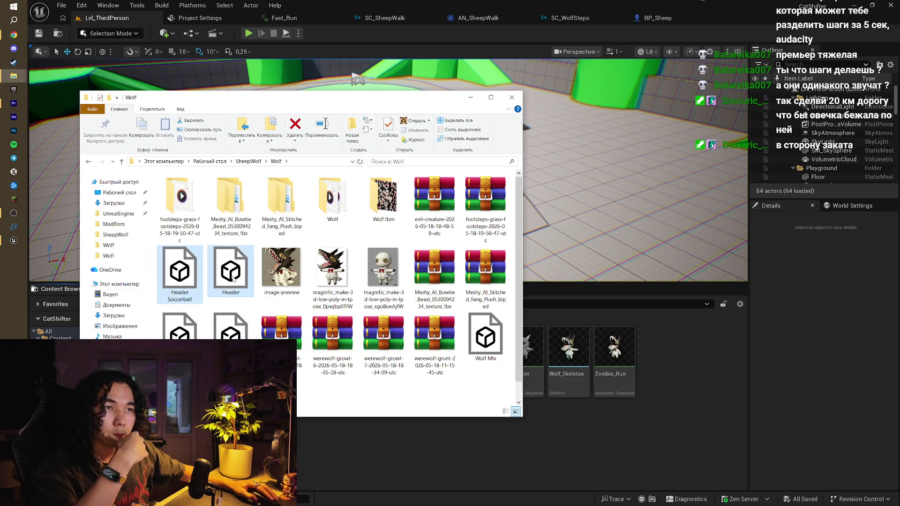
{"action": "left_click_drag", "start_coordinate": [702, 403], "coordinate": [693, 378]}
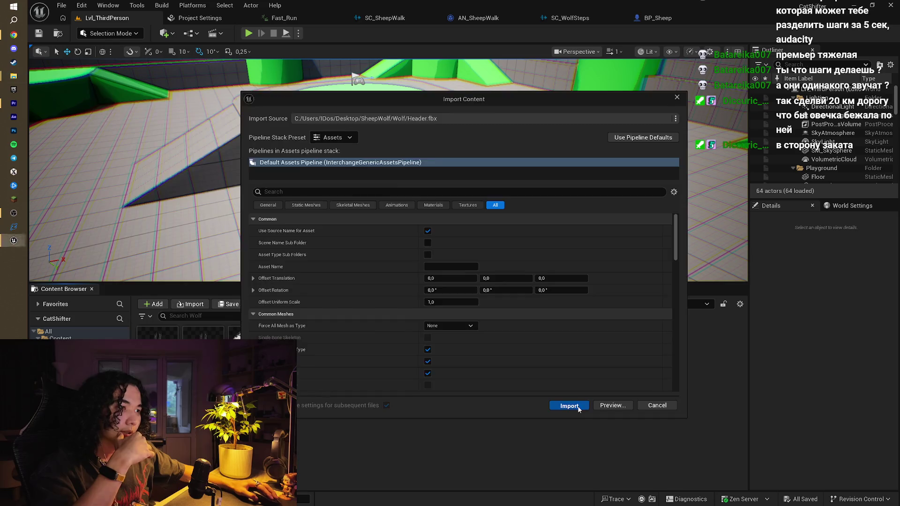
{"action": "left_click", "coordinate": [577, 406]}
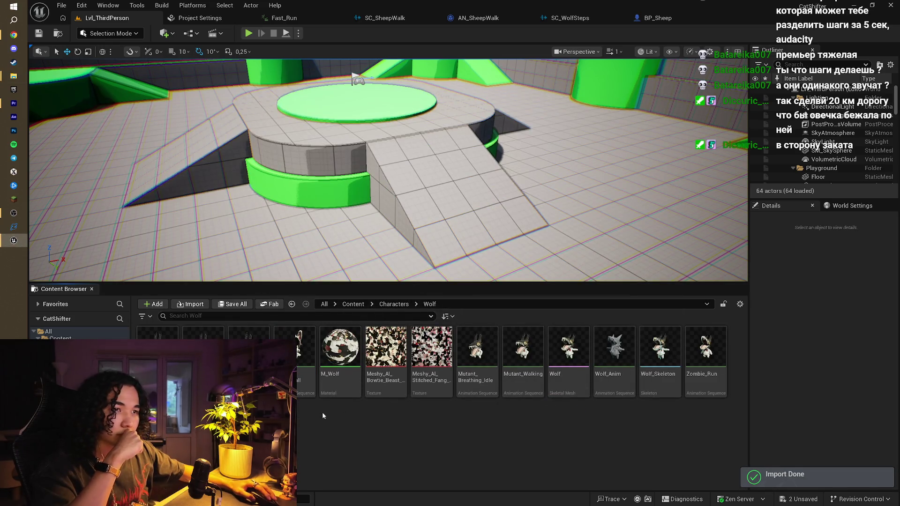
{"action": "double_click", "coordinate": [312, 373]}
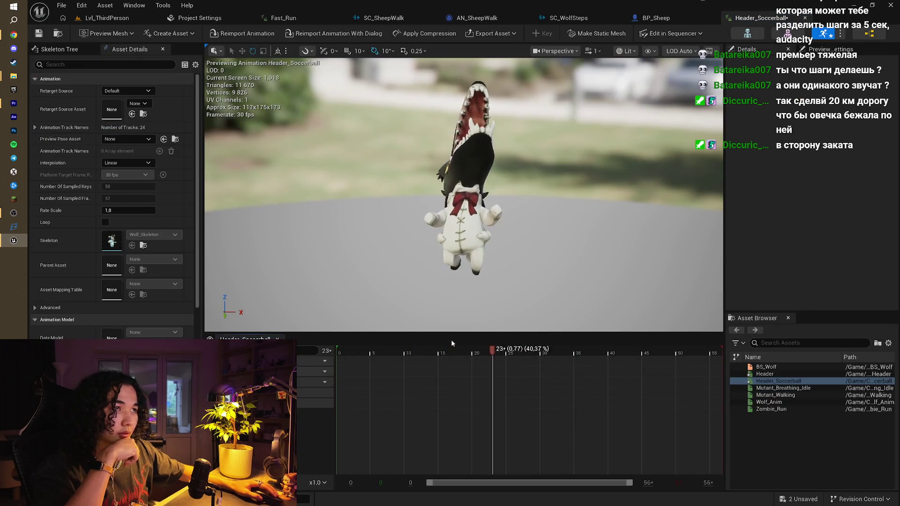
- Save all assets, then create an AnimMontage named 'Attack' from the third wolf animation
{"action": "left_click", "coordinate": [87, 20]}
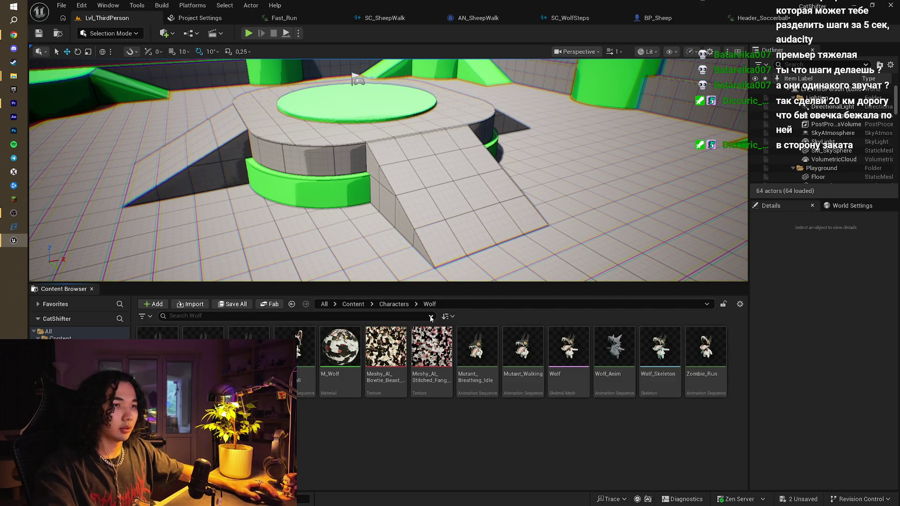
{"action": "key", "text": "ctrl+shift+s"}
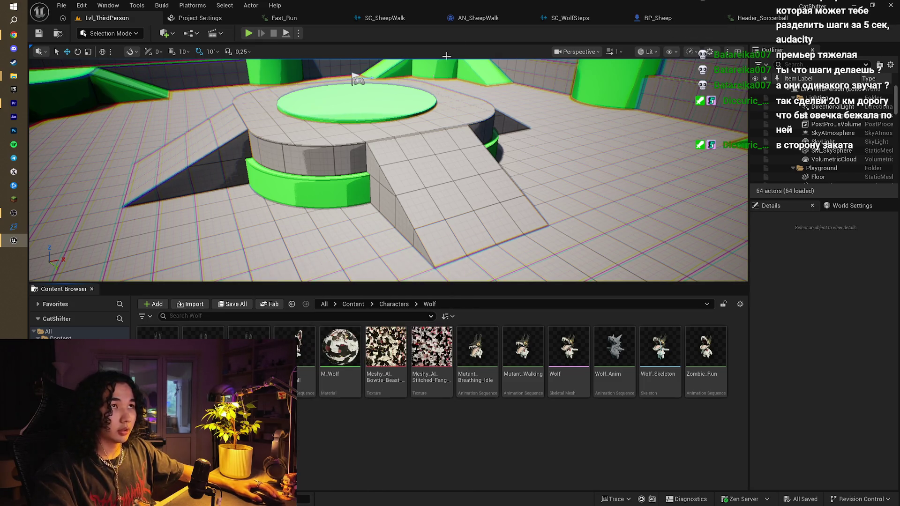
{"action": "right_click", "coordinate": [256, 352]}
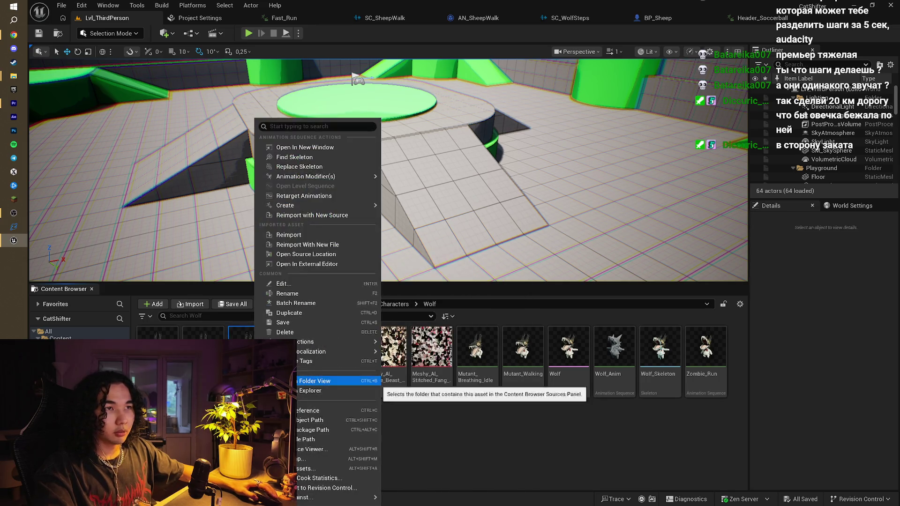
{"action": "mouse_move", "coordinate": [337, 176]}
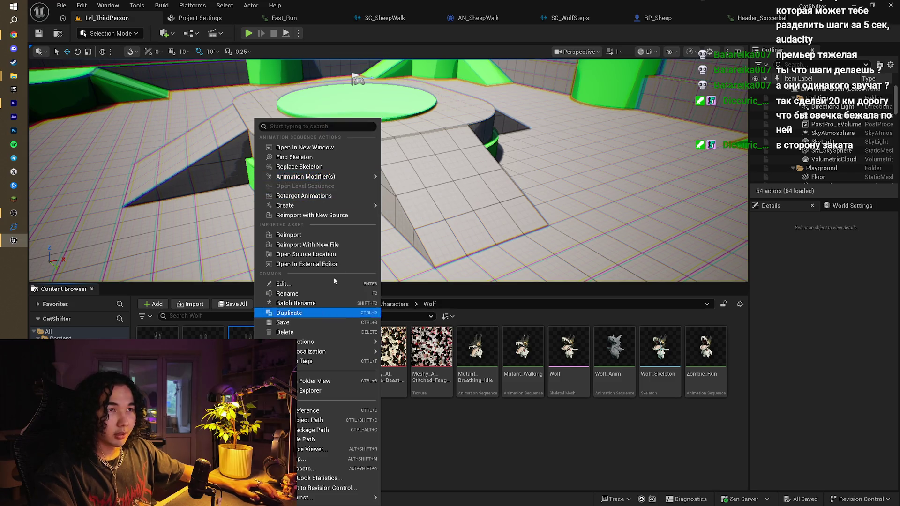
{"action": "mouse_move", "coordinate": [362, 207]}
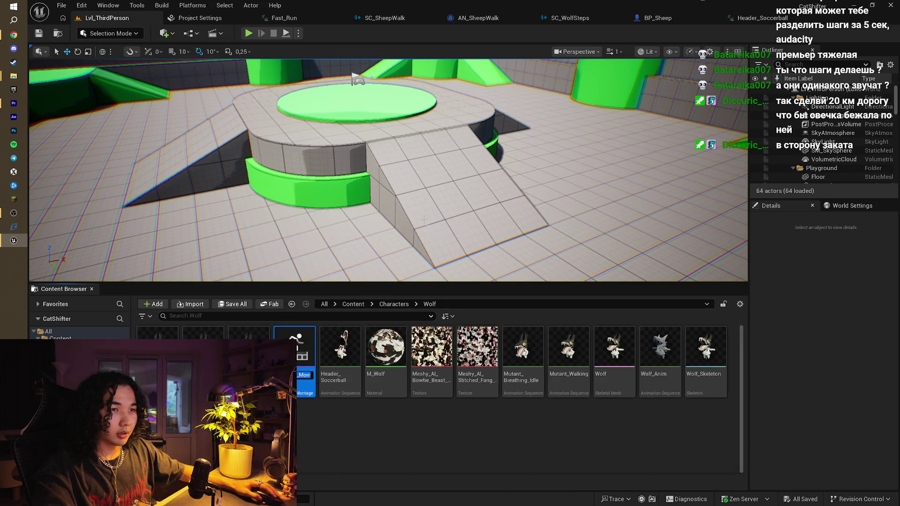
{"action": "left_click", "coordinate": [425, 221]}
{"action": "key", "text": "BackSpace"}
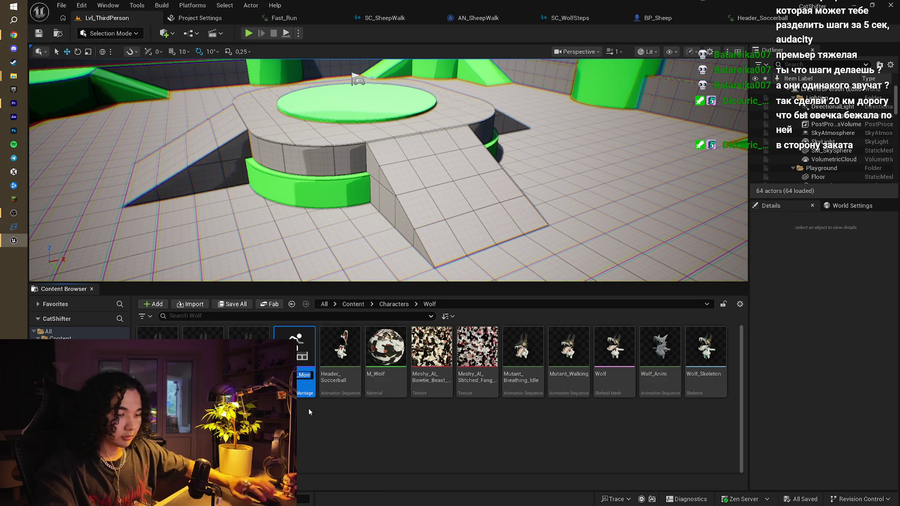
{"action": "type", "text": "Attack"}
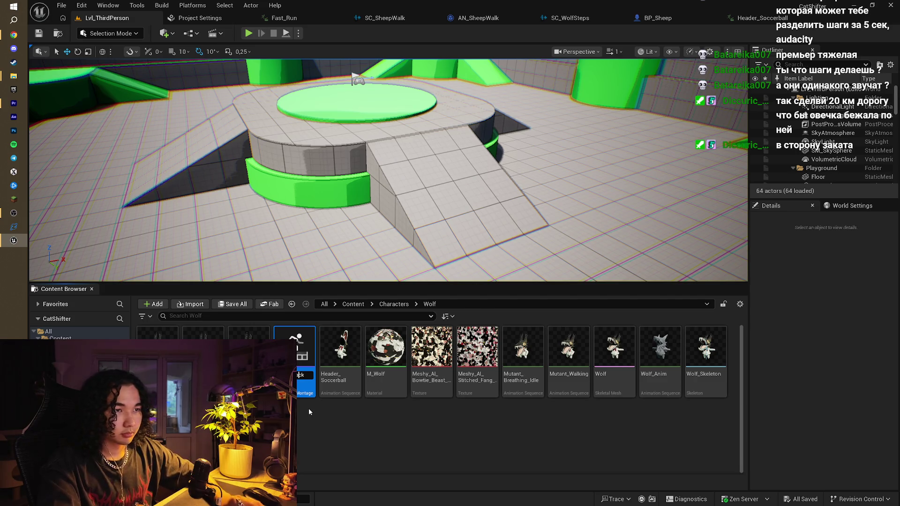
{"action": "left_click", "coordinate": [309, 409]}
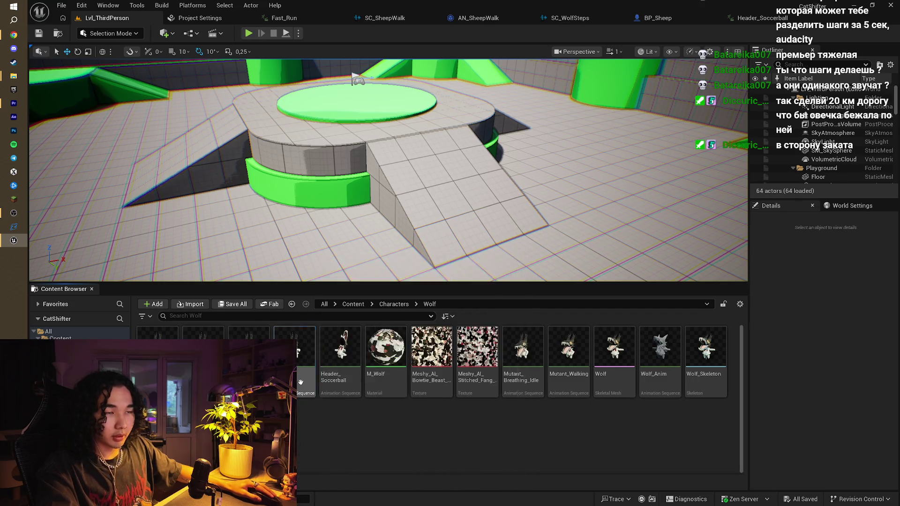
- Create an AnimMontage from Header_Soccerball, keeping its default name
{"action": "left_click", "coordinate": [307, 358]}
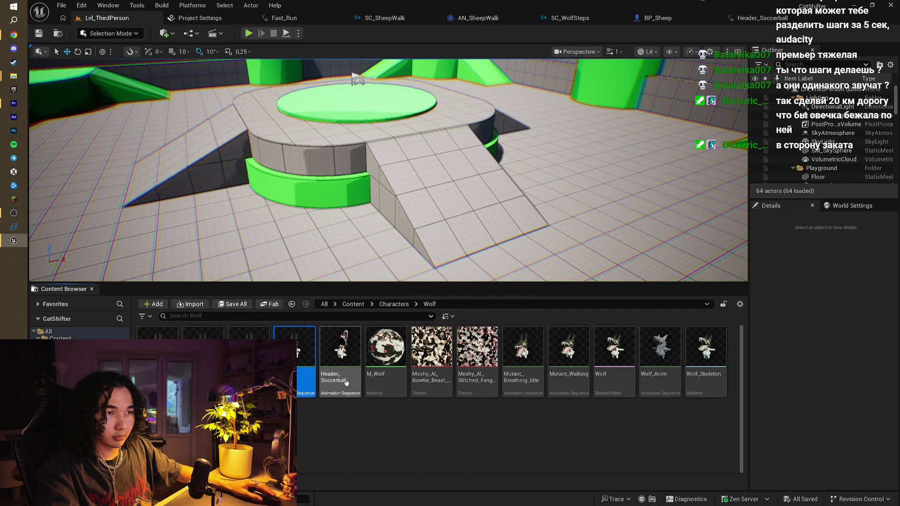
{"action": "mouse_move", "coordinate": [360, 380]}
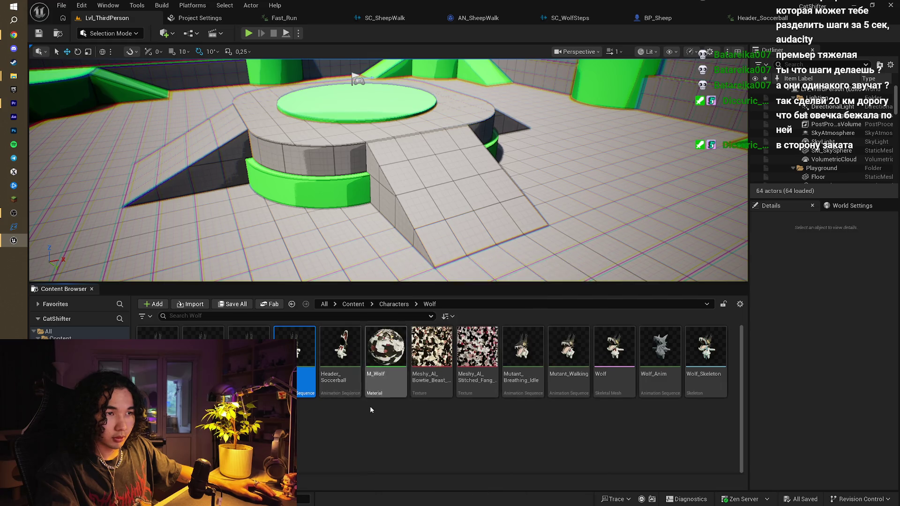
{"action": "right_click", "coordinate": [326, 379]}
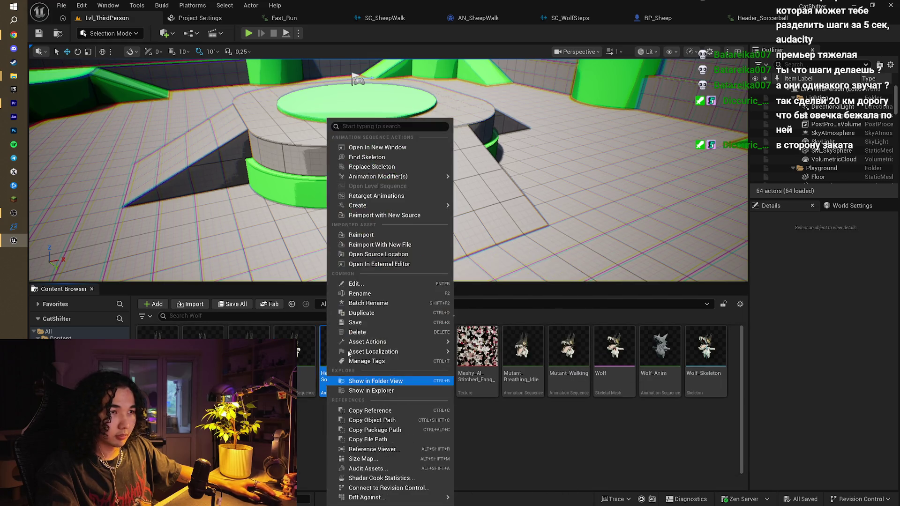
{"action": "mouse_move", "coordinate": [406, 206]}
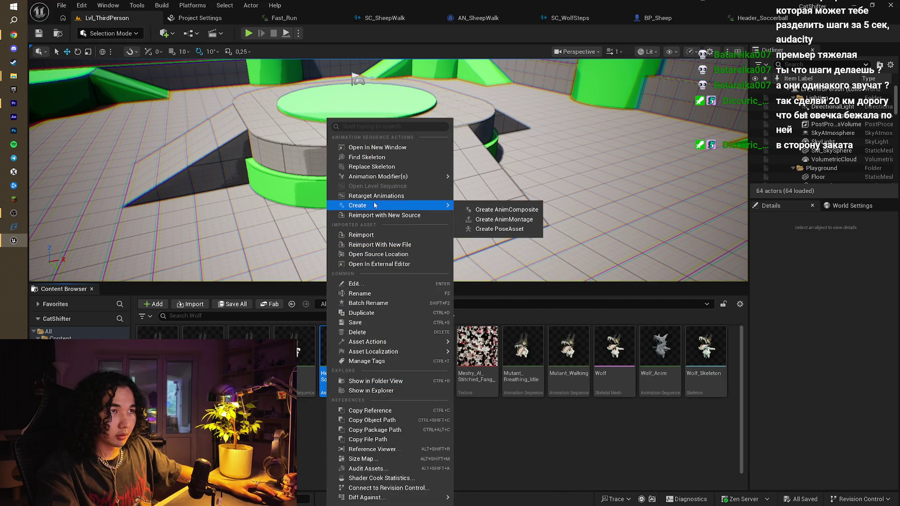
{"action": "left_click", "coordinate": [504, 220]}
{"action": "type", "text": "AM_AU"}
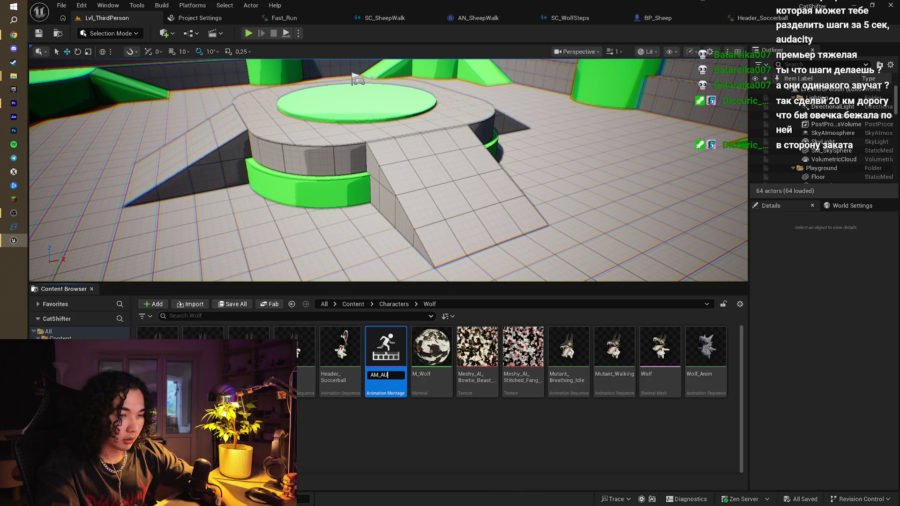
{"action": "key", "text": "Return"}
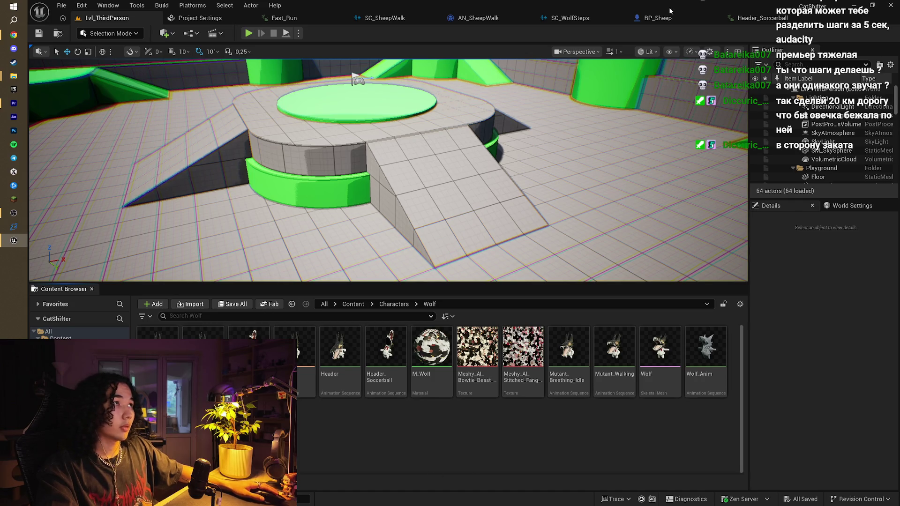
- Open AB_Wolf's AnimGraph and start a connection from Locomoution, then cancel the node menu
{"action": "double_click", "coordinate": [157, 333]}
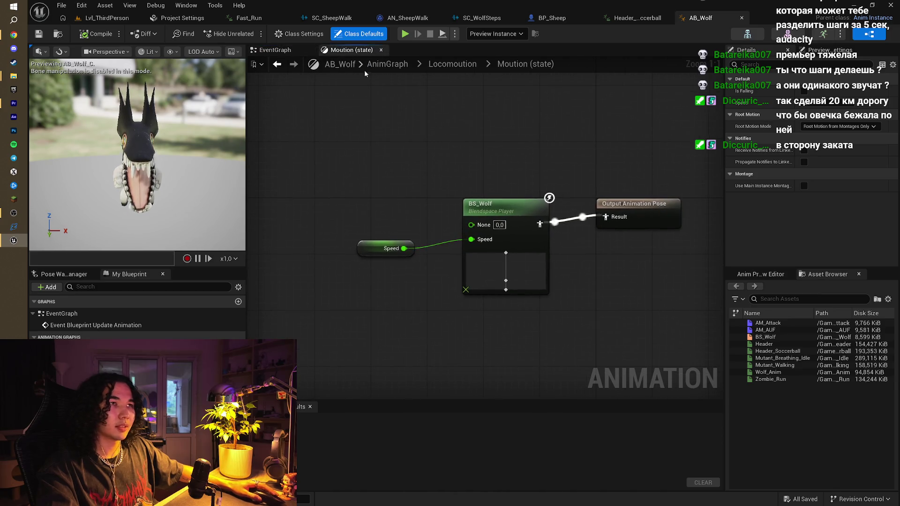
{"action": "left_click", "coordinate": [377, 67]}
{"action": "left_click", "coordinate": [363, 225]}
{"action": "left_click_drag", "start_coordinate": [380, 234], "coordinate": [408, 234]}
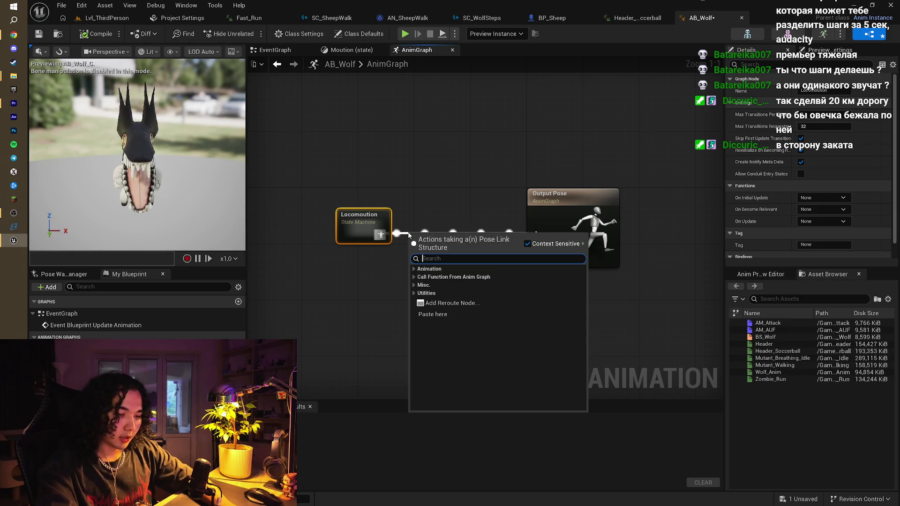
{"action": "type", "text": "s"}
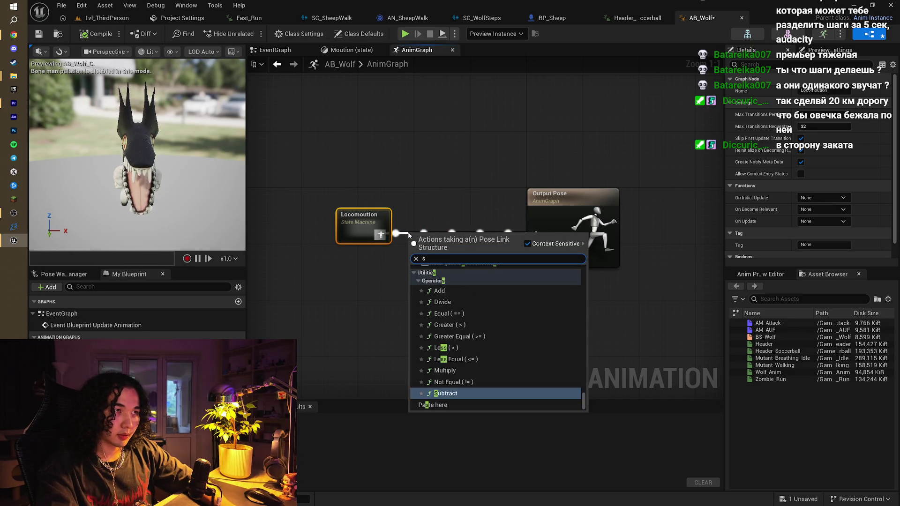
{"action": "key", "text": "BackSpace"}
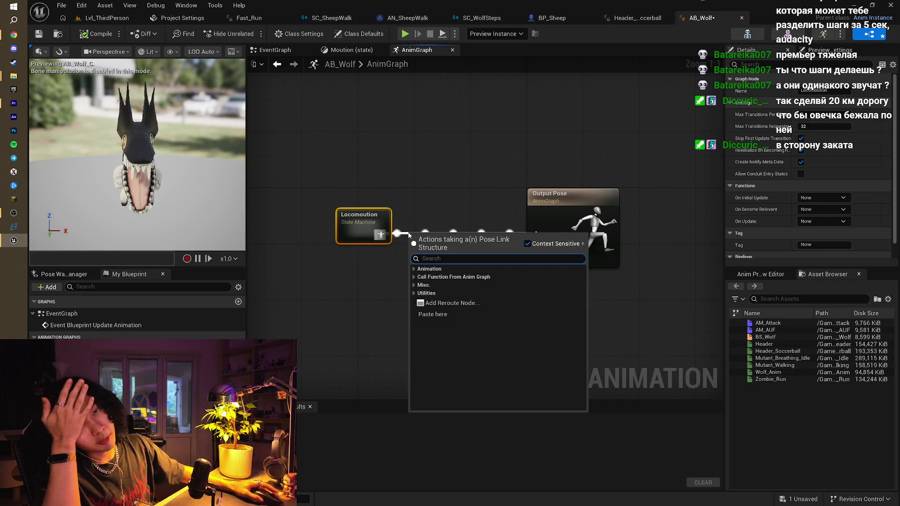
{"action": "left_click", "coordinate": [415, 220]}
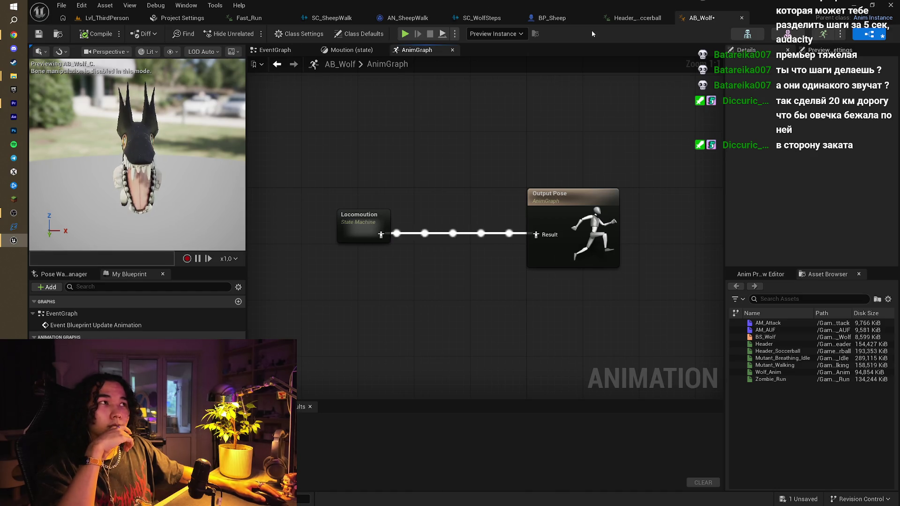
- Browse the level editor's Content Browser to the Characters folder, then return to AB_Wolf
{"action": "left_click", "coordinate": [111, 18]}
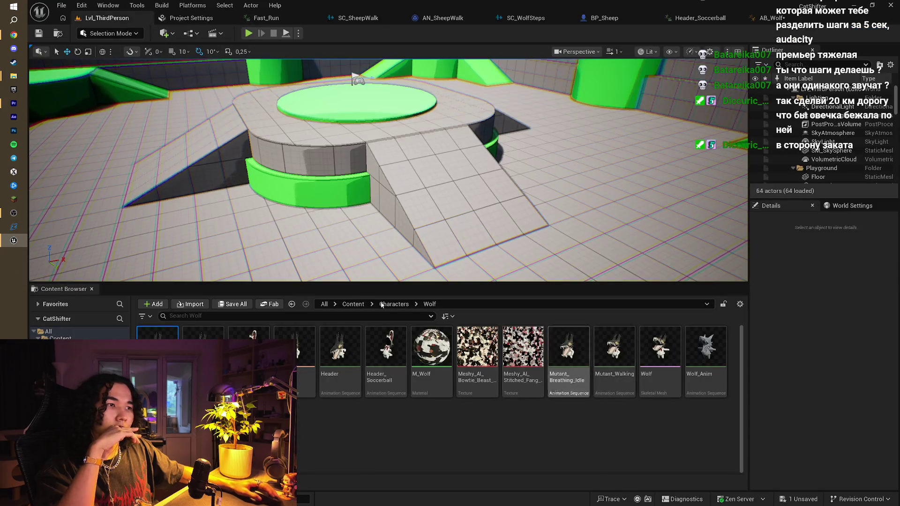
{"action": "double_click", "coordinate": [531, 373]}
{"action": "double_click", "coordinate": [157, 349]}
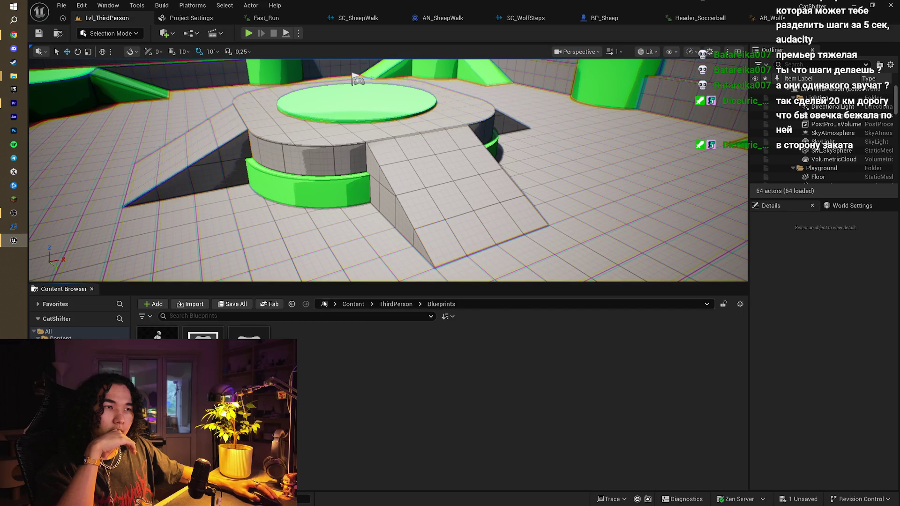
{"action": "left_click", "coordinate": [350, 305]}
{"action": "double_click", "coordinate": [203, 347]}
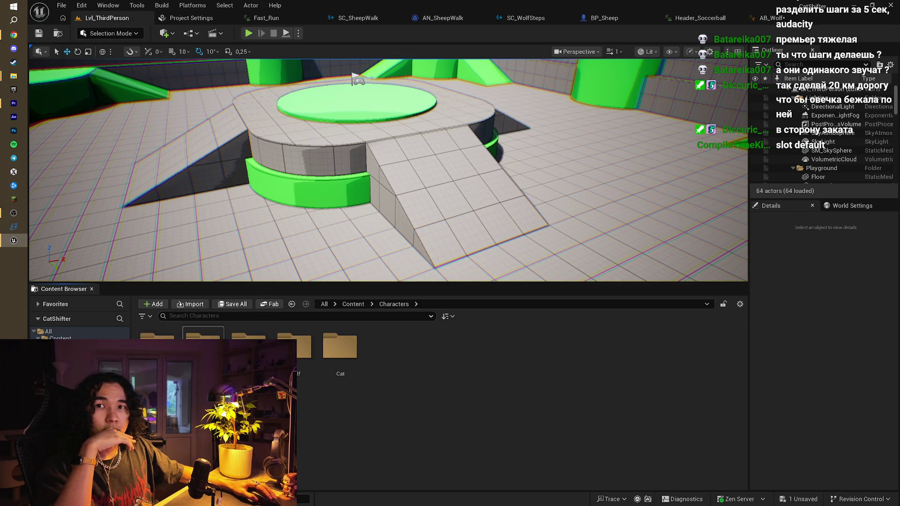
{"action": "left_click", "coordinate": [771, 18]}
- Insert a Slot 'DefaultSlot' node after Locomoution's pose output and save AB_Wolf
{"action": "left_click_drag", "start_coordinate": [380, 235], "coordinate": [428, 234]}
{"action": "type", "text": "slot"}
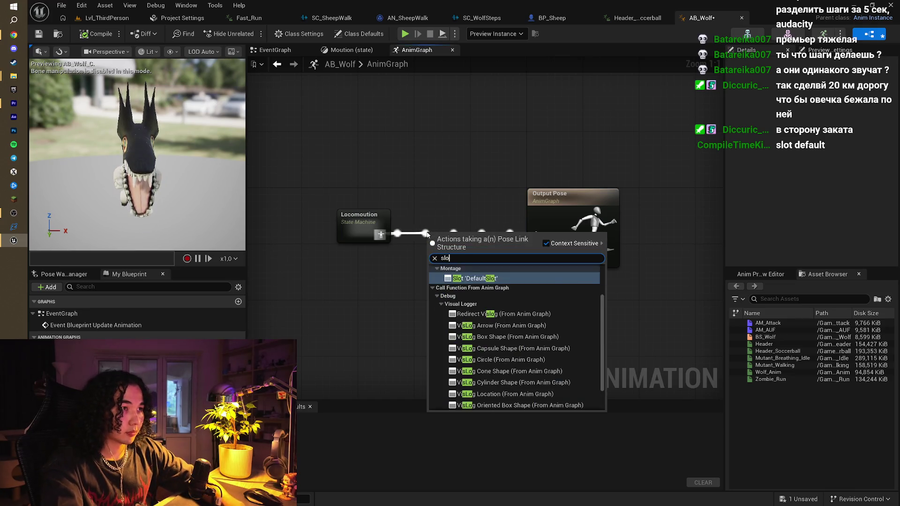
{"action": "key", "text": "Return"}
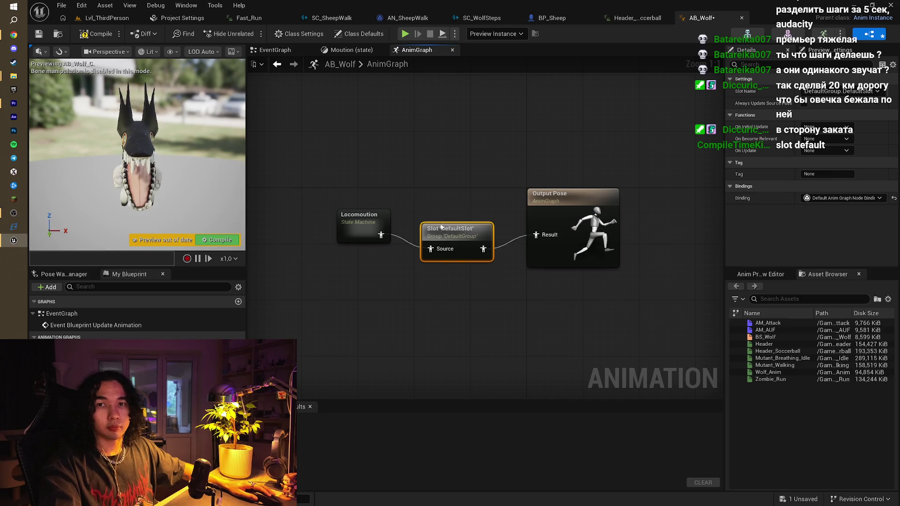
{"action": "key", "text": "ctrl+s"}
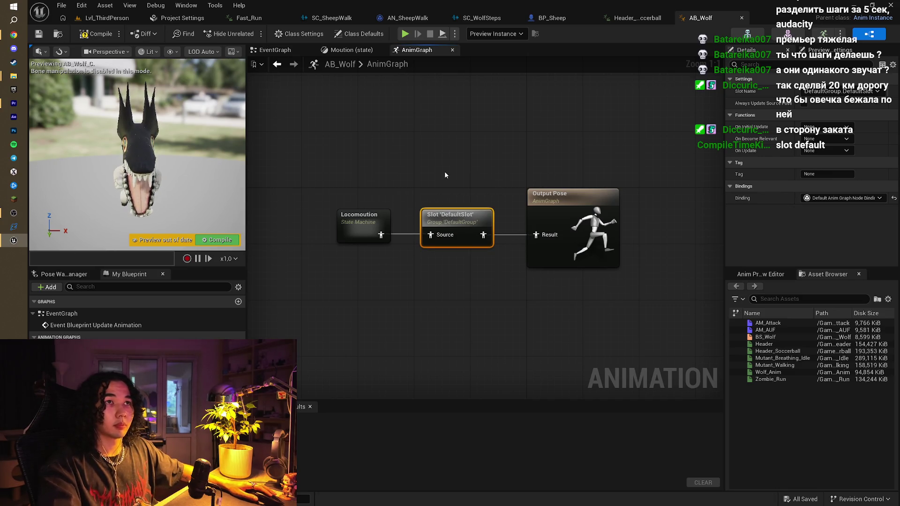
- Switch to BP_Sheep's Event Graph and pan to empty space for a new node
{"action": "left_click", "coordinate": [559, 18]}
{"action": "mouse_move", "coordinate": [487, 291]}
{"action": "left_mouse_down"}
{"action": "mouse_move", "coordinate": [487, 253]}
{"action": "mouse_move", "coordinate": [526, 166]}
{"action": "mouse_move", "coordinate": [632, 154]}
{"action": "mouse_move", "coordinate": [532, 167]}
{"action": "mouse_move", "coordinate": [639, 212]}
{"action": "mouse_move", "coordinate": [410, 195]}
{"action": "left_mouse_up"}
{"action": "left_click_drag", "start_coordinate": [330, 297], "coordinate": [345, 241]}
{"action": "right_click", "coordinate": [289, 225]}
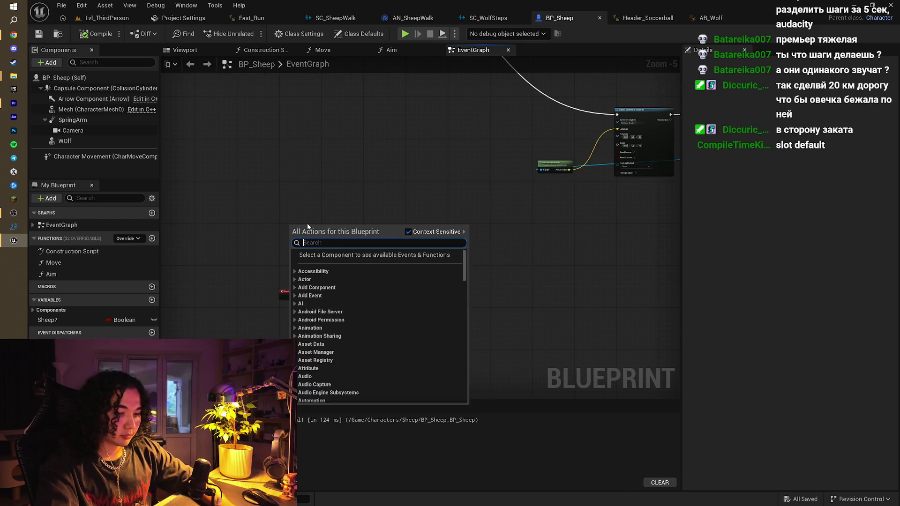
- Add a Left Mouse Button event whose Pressed output feeds a new Branch
{"action": "type", "text": "mouse"}
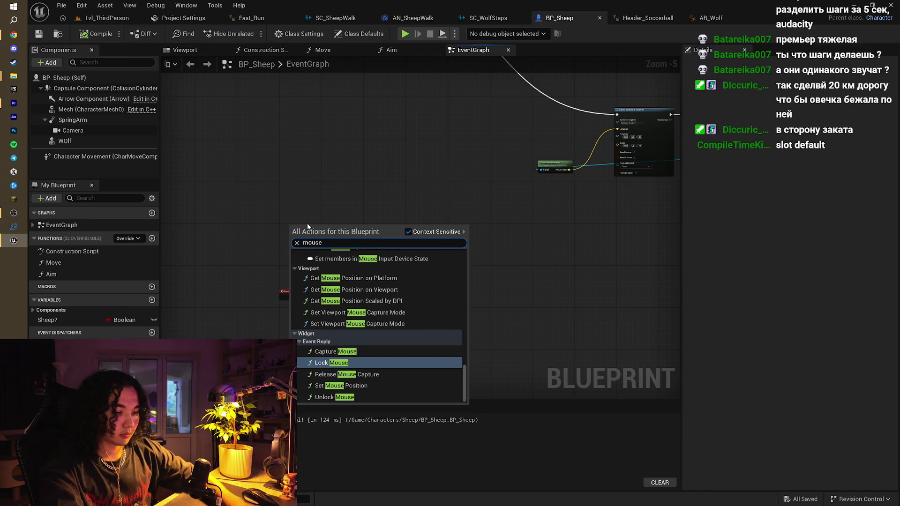
{"action": "type", "text": " les"}
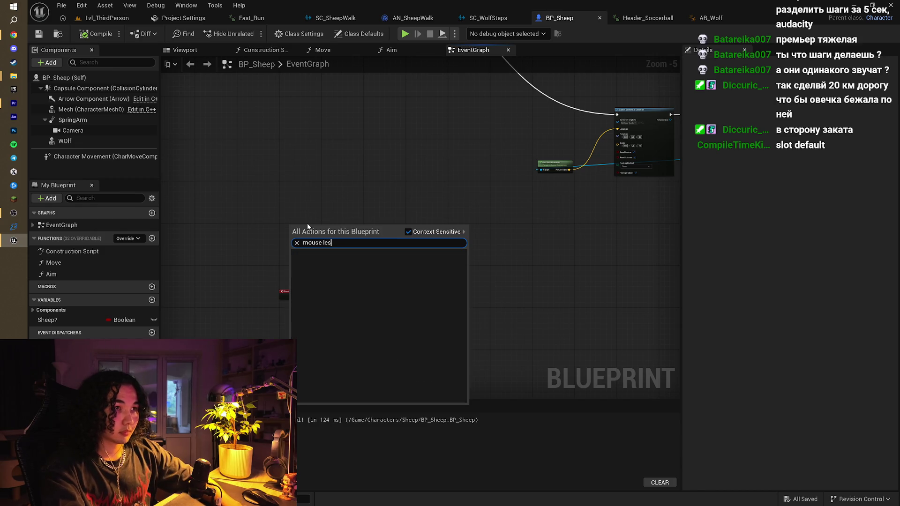
{"action": "key", "text": "BackSpace"}
{"action": "key", "text": "BackSpace"}
{"action": "left_click", "coordinate": [309, 253]}
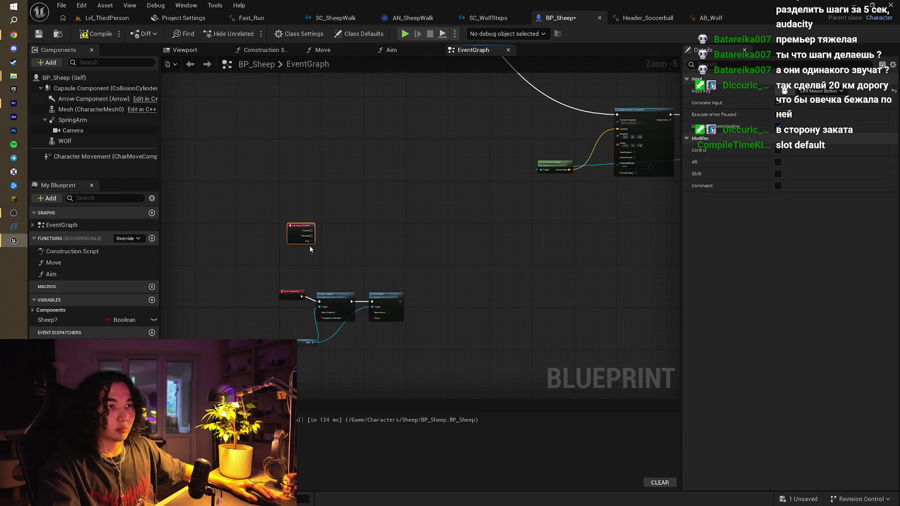
{"action": "scroll", "coordinate": [309, 245], "scroll_direction": "up", "scroll_amount": 4}
{"action": "left_click_drag", "start_coordinate": [314, 229], "coordinate": [464, 224]}
- Add a Sheep? getter and wire it into the Branch condition
{"action": "left_click_drag", "start_coordinate": [84, 320], "coordinate": [422, 280]}
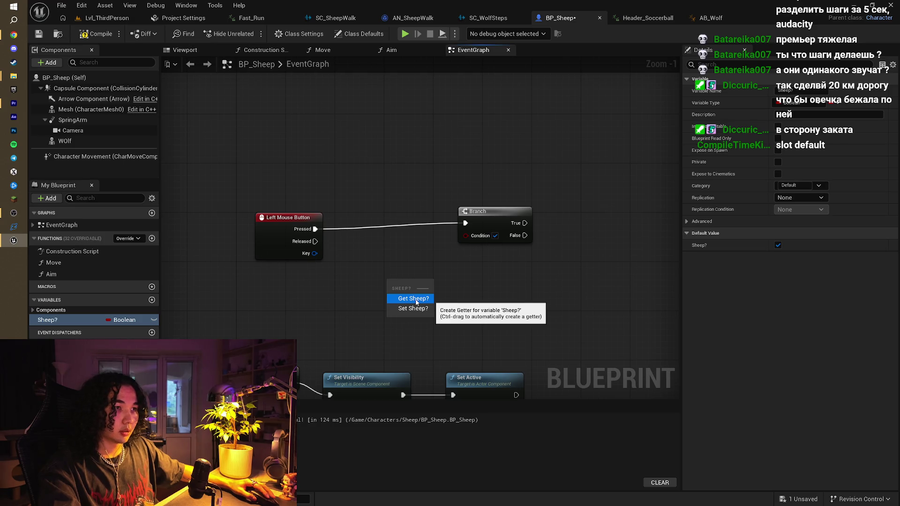
{"action": "left_click", "coordinate": [415, 302]}
{"action": "left_click_drag", "start_coordinate": [425, 281], "coordinate": [465, 235]}
{"action": "left_click_drag", "start_coordinate": [390, 284], "coordinate": [377, 278]}
- Try a Play Anim Montage node on the False branch with Wolf as target, then delete it
{"action": "left_click_drag", "start_coordinate": [393, 233], "coordinate": [435, 242]}
{"action": "type", "text": "pla"}
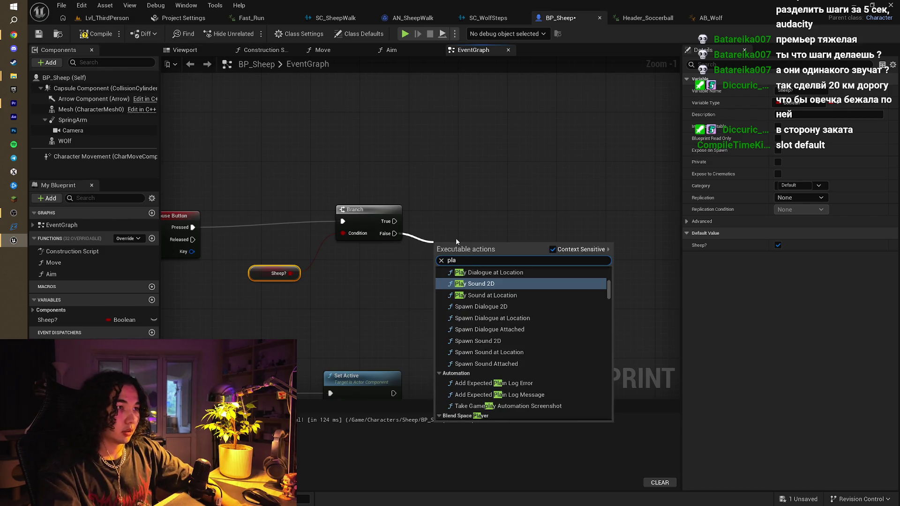
{"action": "type", "text": "y anim"}
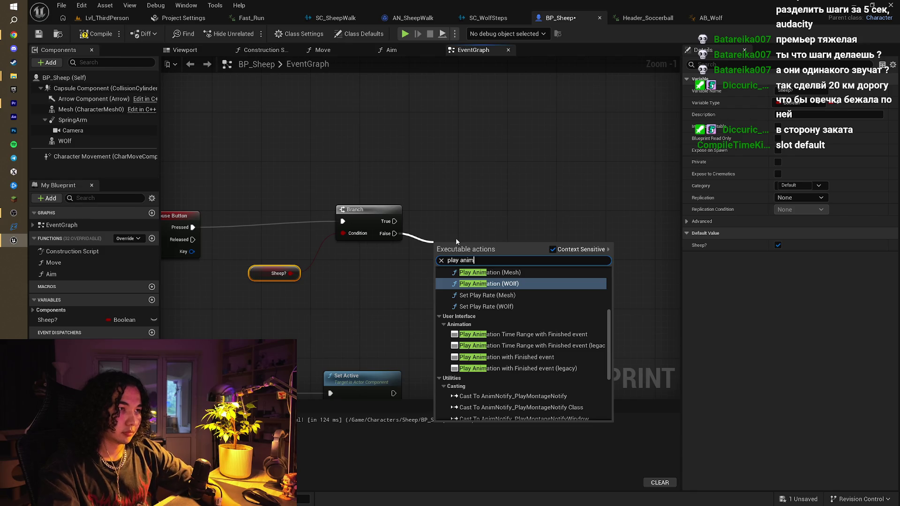
{"action": "key", "text": "BackSpace"}
{"action": "key", "text": "BackSpace"}
{"action": "key", "text": "BackSpace"}
{"action": "key", "text": "BackSpace"}
{"action": "type", "text": "mo"}
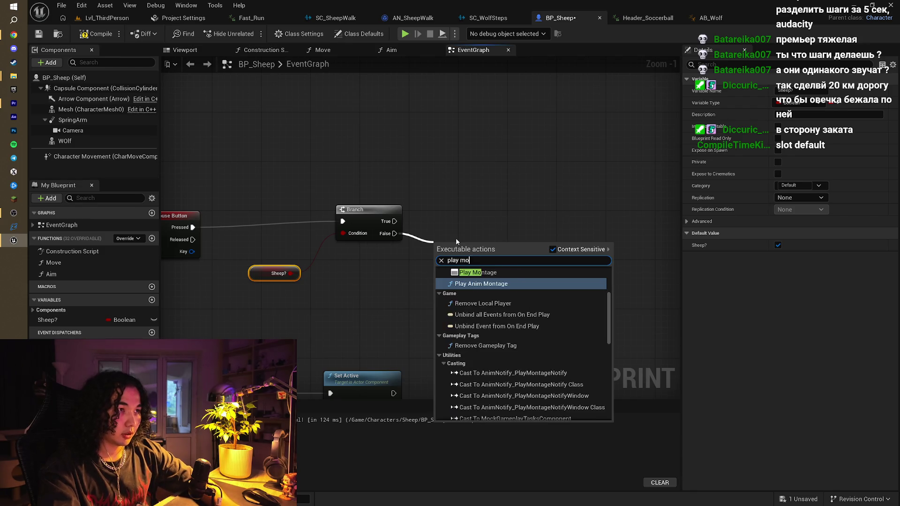
{"action": "type", "text": "n"}
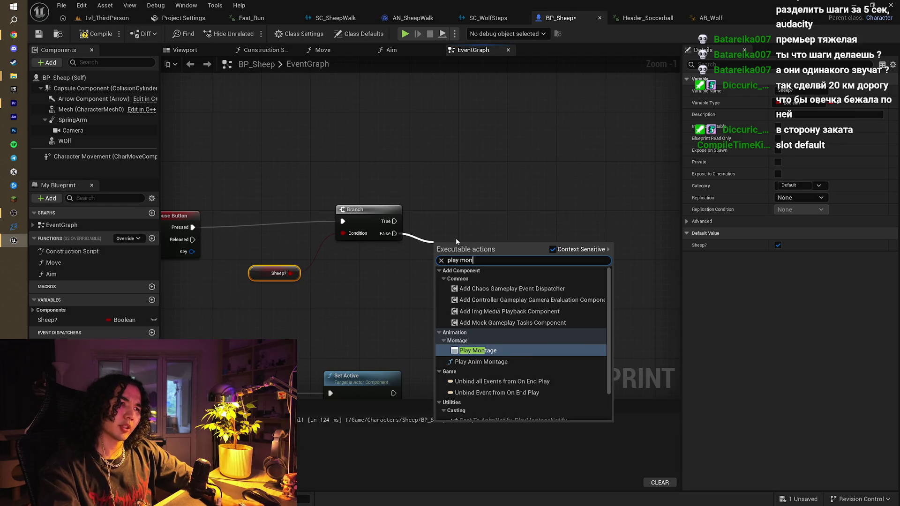
{"action": "key", "text": "Return"}
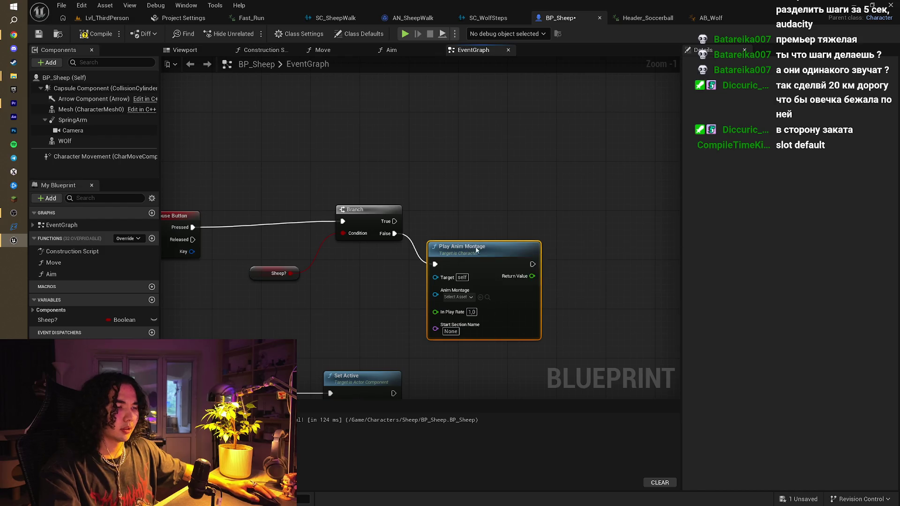
{"action": "left_click_drag", "start_coordinate": [476, 249], "coordinate": [494, 214]}
{"action": "mouse_move", "coordinate": [65, 141]}
{"action": "left_mouse_down"}
{"action": "mouse_move", "coordinate": [332, 290]}
{"action": "mouse_move", "coordinate": [375, 292]}
{"action": "mouse_move", "coordinate": [460, 249]}
{"action": "left_mouse_up"}
{"action": "left_click", "coordinate": [466, 223]}
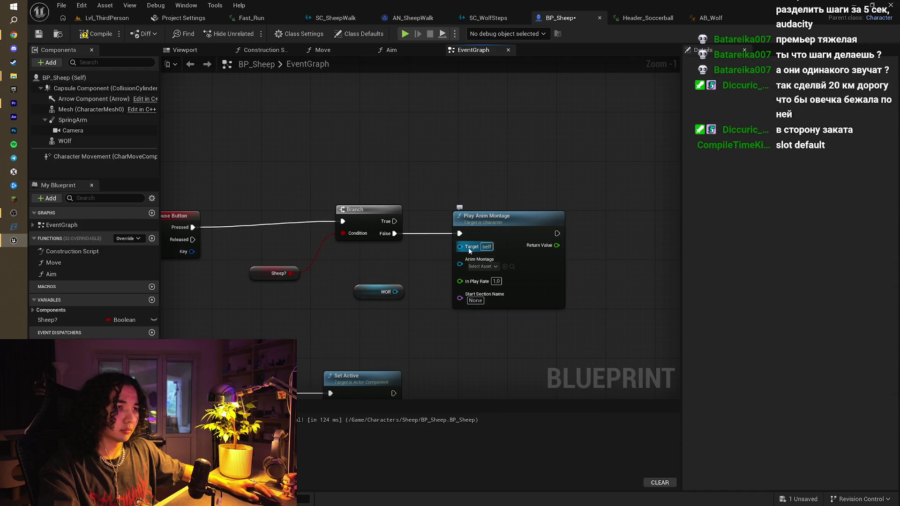
{"action": "mouse_move", "coordinate": [395, 291]}
{"action": "left_mouse_down"}
{"action": "mouse_move", "coordinate": [456, 243]}
{"action": "mouse_move", "coordinate": [465, 248]}
{"action": "left_mouse_up"}
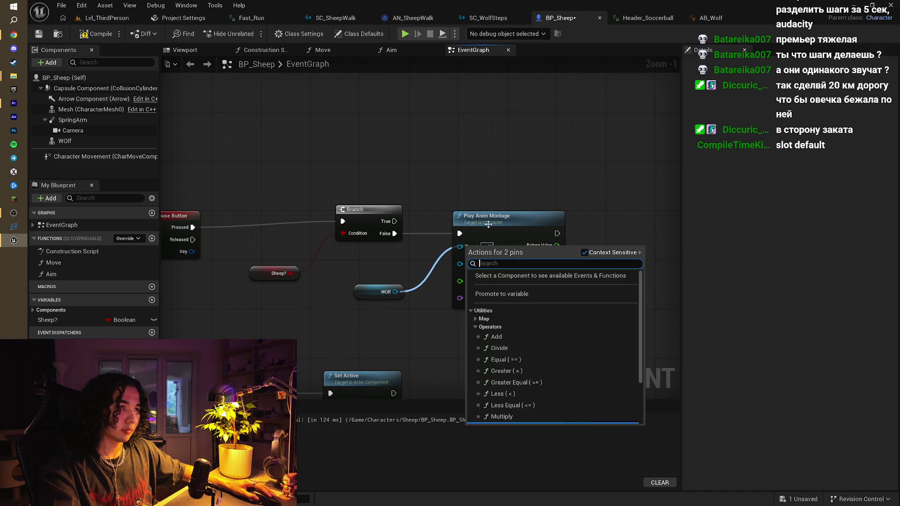
{"action": "left_click", "coordinate": [487, 220]}
{"action": "key", "text": "Delete"}
- Add a Play Montage node after False, using the Wolf mesh and AM_Attack as montage
{"action": "left_click_drag", "start_coordinate": [413, 237], "coordinate": [444, 233]}
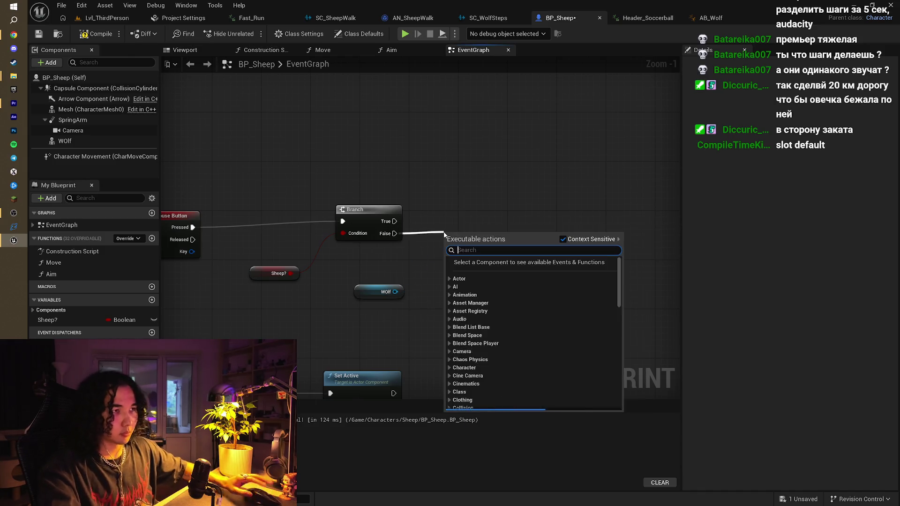
{"action": "type", "text": "play"}
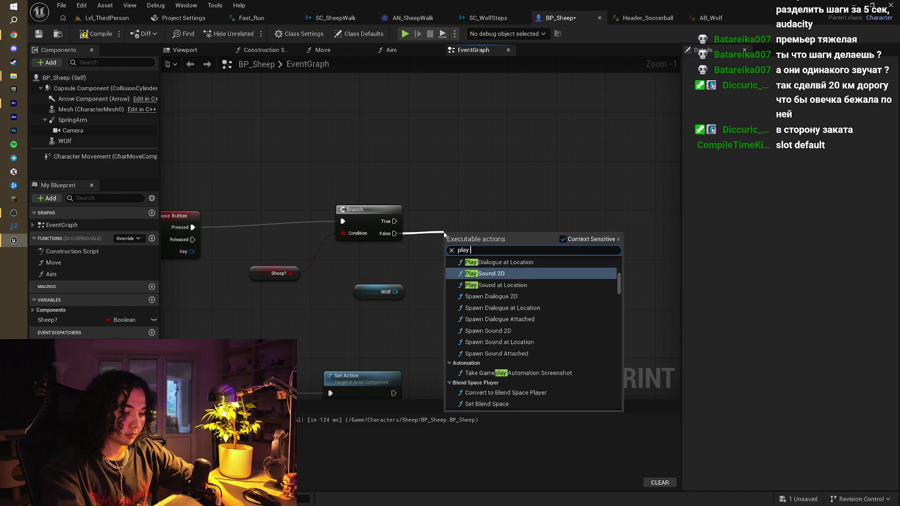
{"action": "type", "text": "montage"}
{"action": "left_click", "coordinate": [476, 296]}
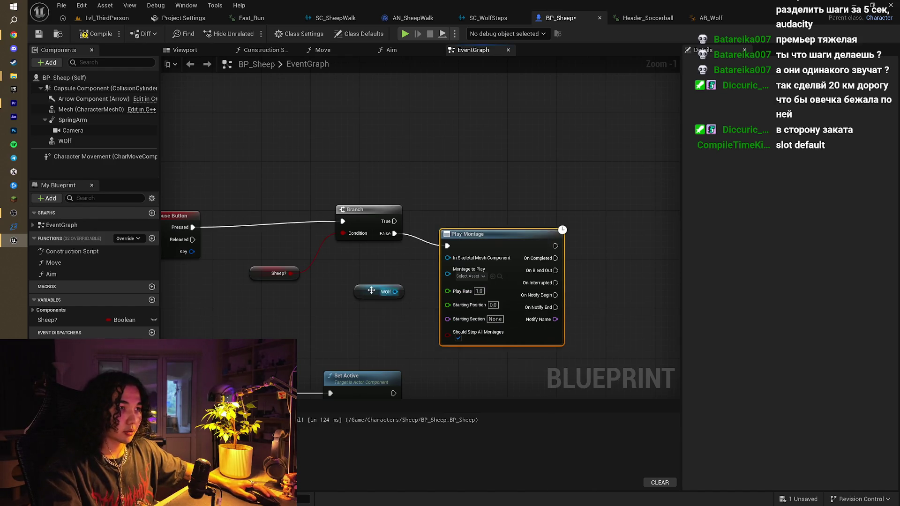
{"action": "left_click_drag", "start_coordinate": [395, 292], "coordinate": [447, 257]}
{"action": "left_click_drag", "start_coordinate": [507, 245], "coordinate": [507, 229]}
{"action": "left_click_drag", "start_coordinate": [476, 269], "coordinate": [417, 257]}
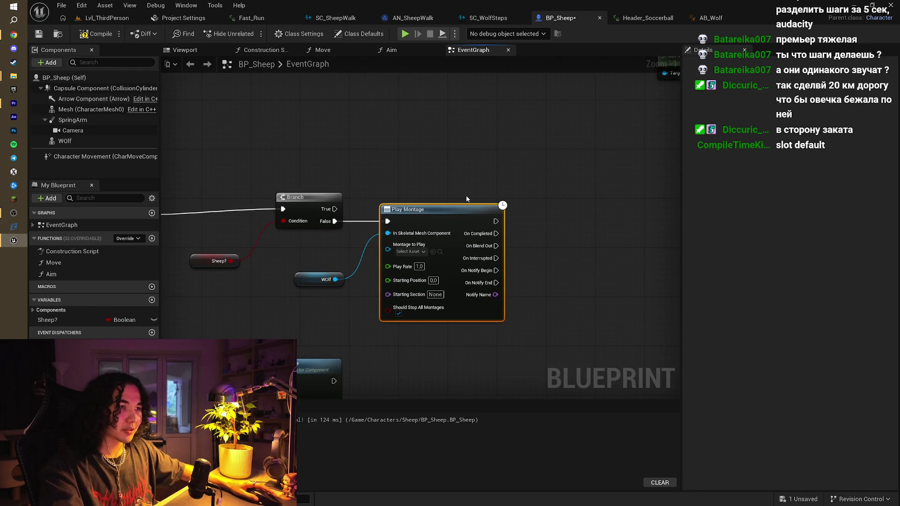
{"action": "left_click", "coordinate": [416, 256]}
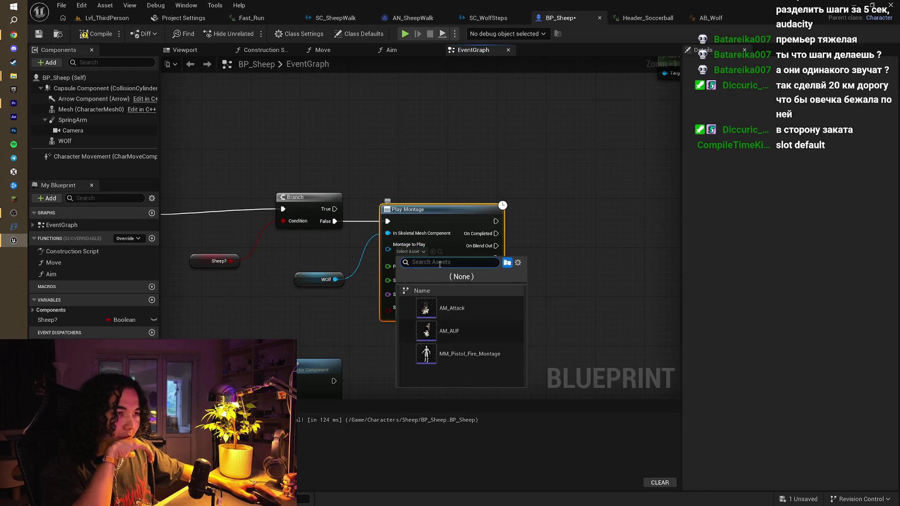
{"action": "left_click", "coordinate": [480, 308]}
- Compile BP_Sheep and start a play session to test the attack
{"action": "left_click_drag", "start_coordinate": [500, 163], "coordinate": [583, 150]}
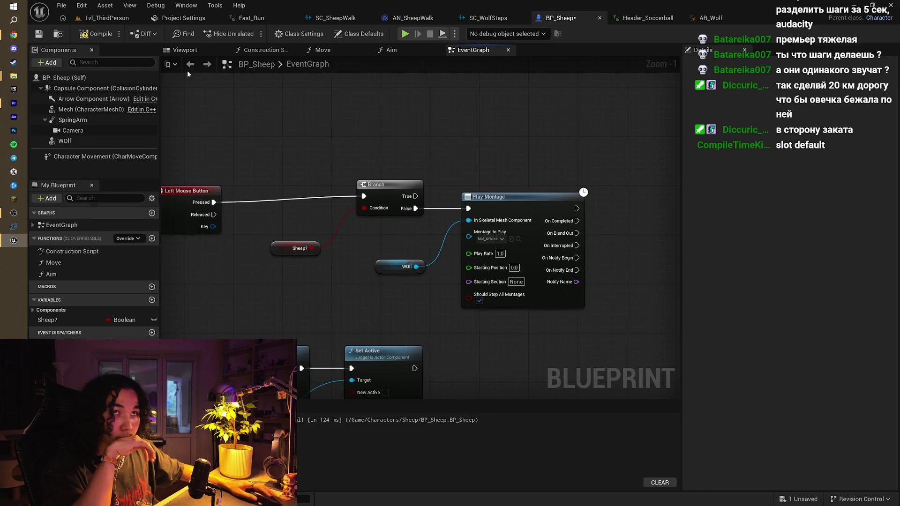
{"action": "left_click", "coordinate": [100, 36]}
{"action": "left_click", "coordinate": [404, 34]}
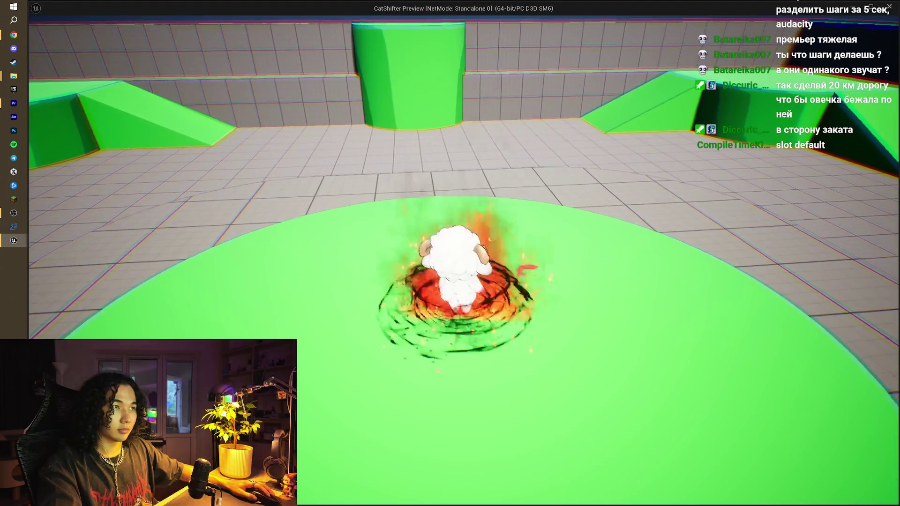
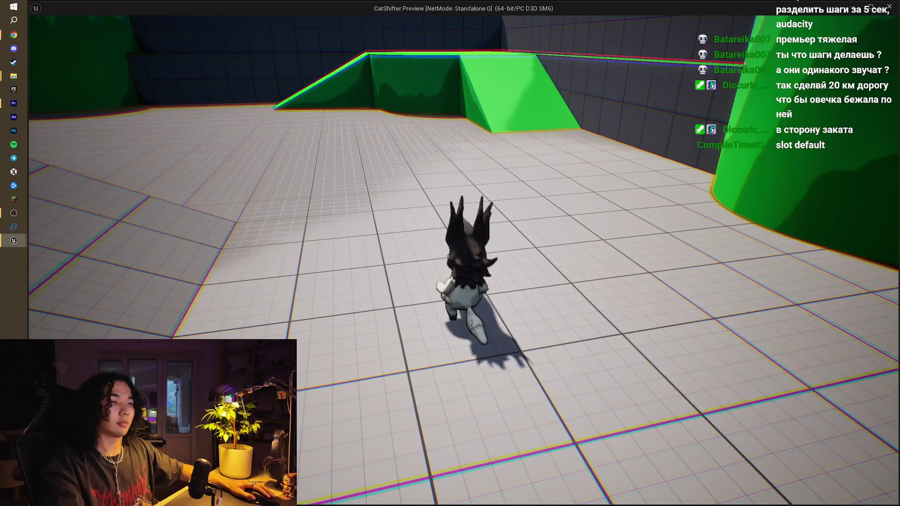
- Stop the play test and inspect BP_Sheep's Move function graph
{"action": "key", "text": "Escape"}
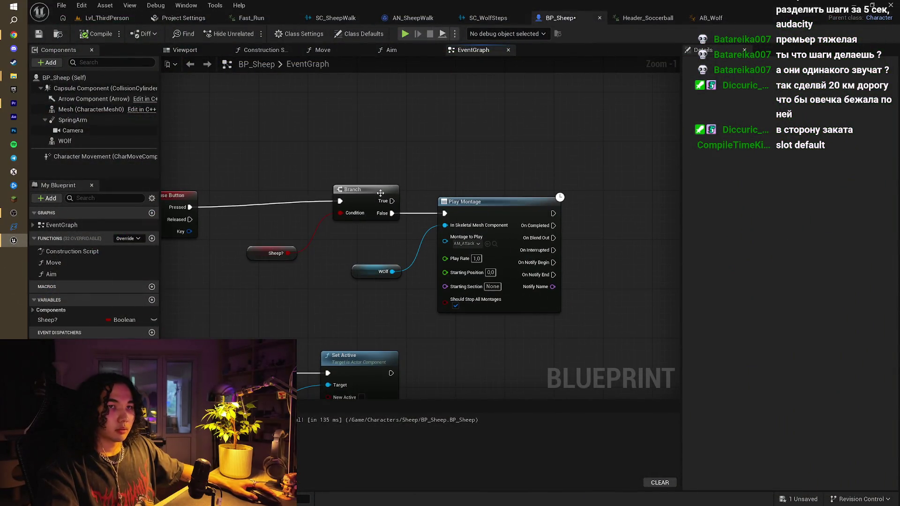
{"action": "scroll", "coordinate": [325, 233], "scroll_direction": "down", "scroll_amount": 4}
{"action": "left_click_drag", "start_coordinate": [325, 233], "coordinate": [306, 483]}
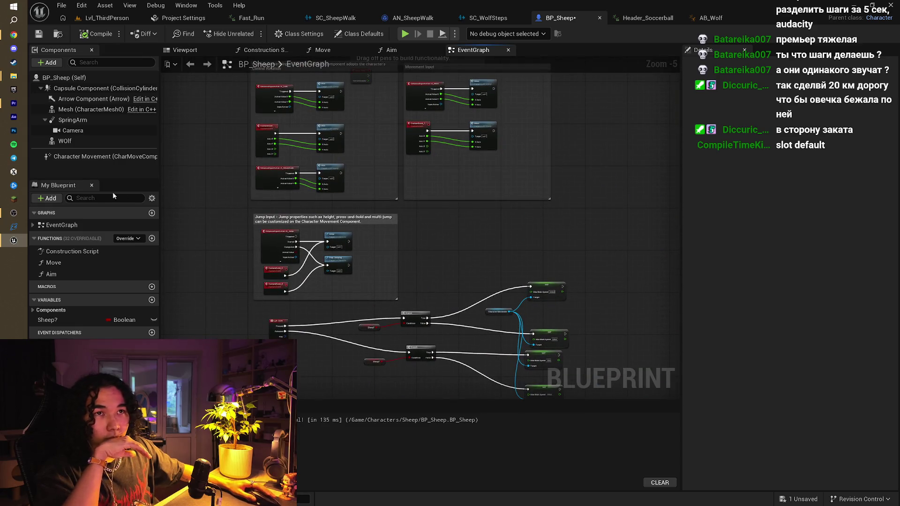
{"action": "left_click", "coordinate": [89, 263]}
{"action": "double_click", "coordinate": [92, 263]}
{"action": "mouse_move", "coordinate": [322, 188]}
{"action": "left_mouse_down"}
{"action": "mouse_move", "coordinate": [416, 154]}
{"action": "mouse_move", "coordinate": [342, 170]}
{"action": "left_mouse_up"}
{"action": "mouse_move", "coordinate": [537, 164]}
{"action": "left_mouse_down"}
{"action": "mouse_move", "coordinate": [314, 172]}
{"action": "mouse_move", "coordinate": [555, 170]}
{"action": "left_mouse_up"}
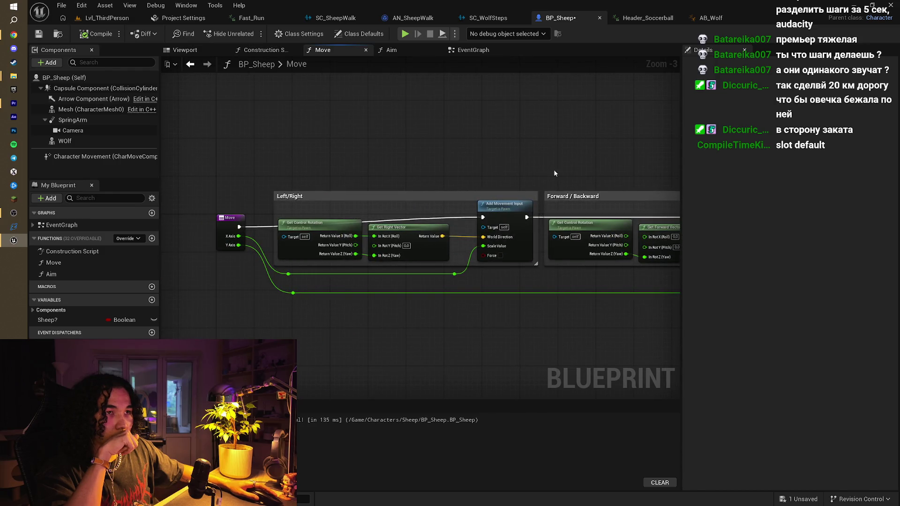
{"action": "left_click_drag", "start_coordinate": [357, 177], "coordinate": [405, 179]}
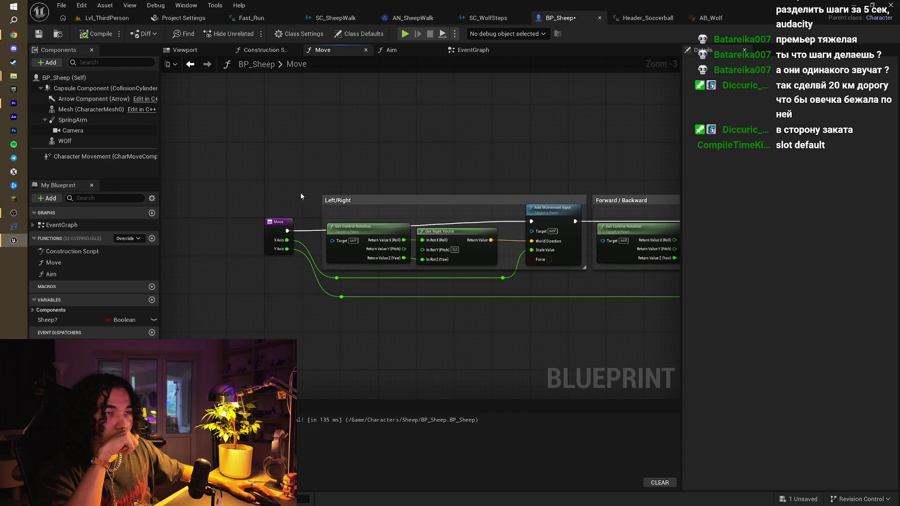
{"action": "left_click_drag", "start_coordinate": [495, 164], "coordinate": [366, 165]}
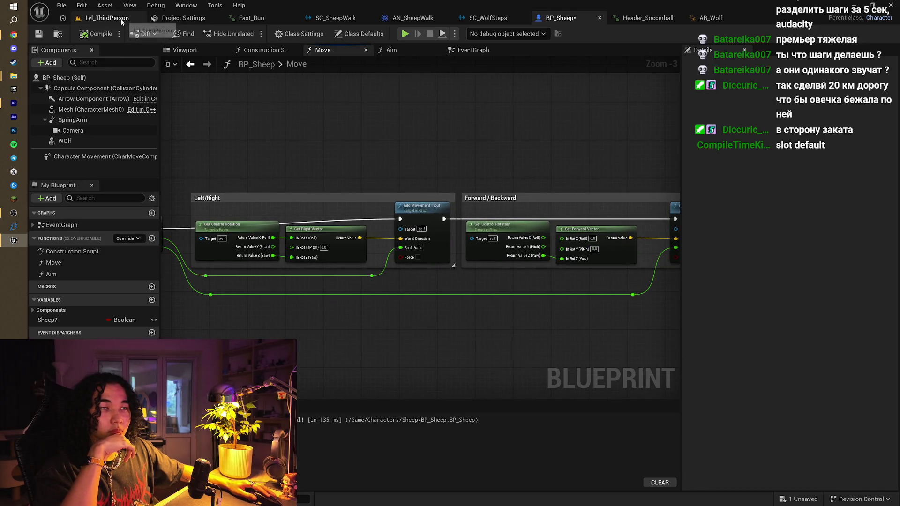
{"action": "left_click_drag", "start_coordinate": [255, 85], "coordinate": [358, 81]}
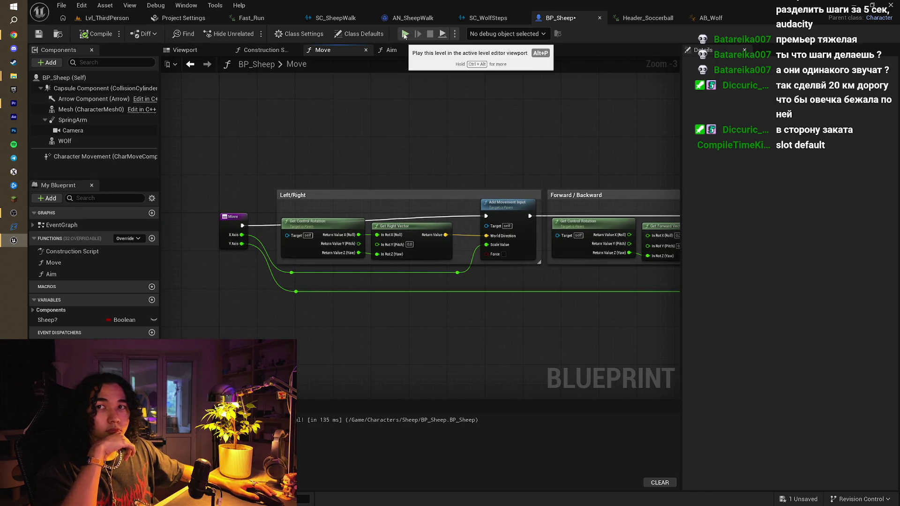
- Return to the level editor and open the Characters/Wolf folder in the Content Browser
{"action": "left_click", "coordinate": [490, 18]}
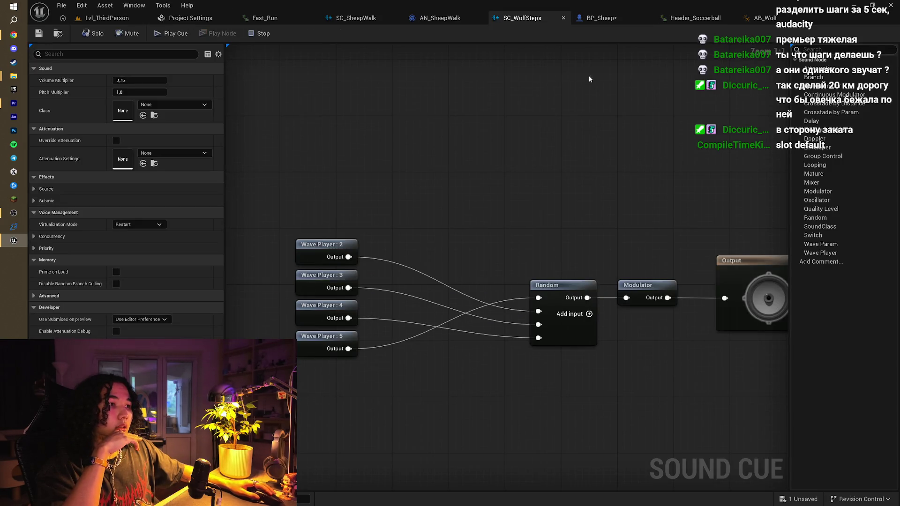
{"action": "left_click", "coordinate": [604, 23]}
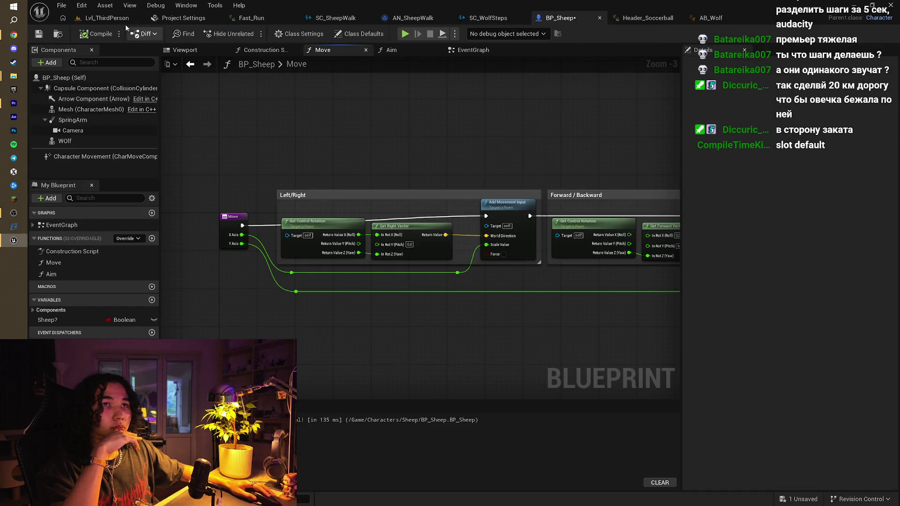
{"action": "left_click", "coordinate": [111, 20]}
{"action": "double_click", "coordinate": [294, 349]}
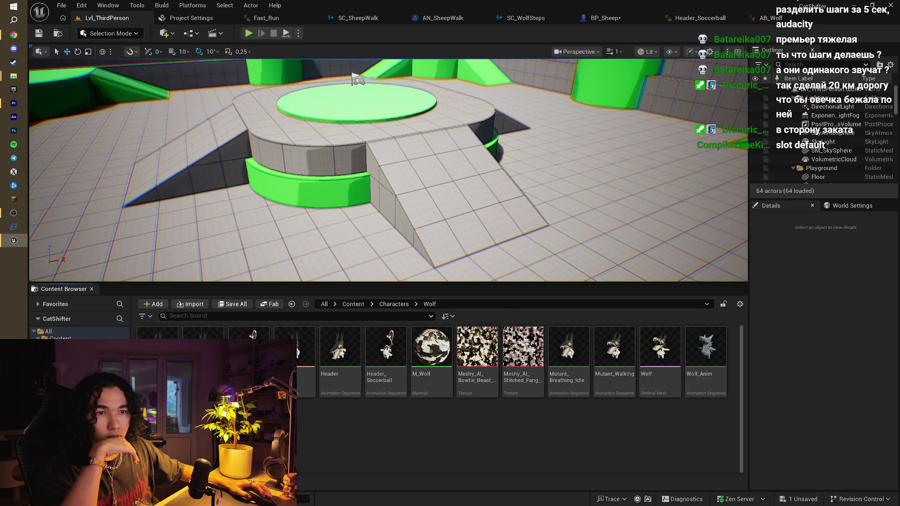
- Create a new folder named 'Atack' under Sound and open it
{"action": "right_click", "coordinate": [338, 382]}
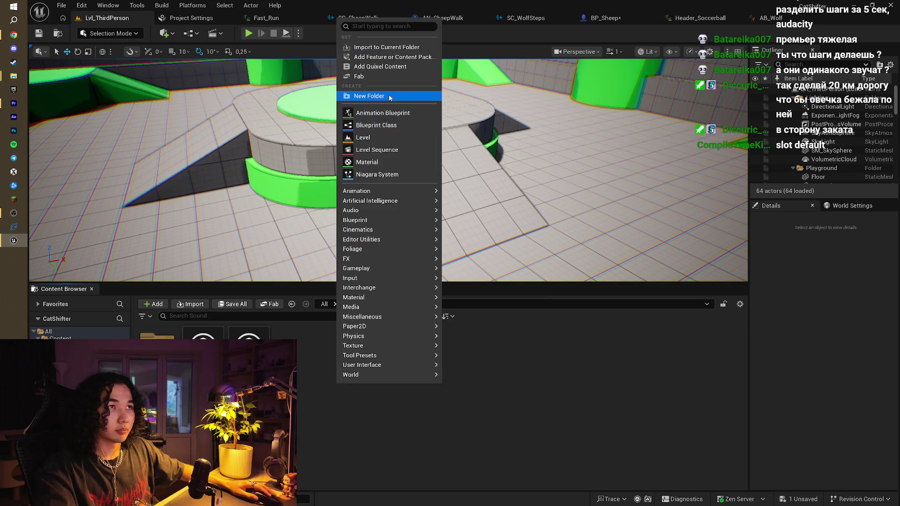
{"action": "left_click", "coordinate": [389, 95]}
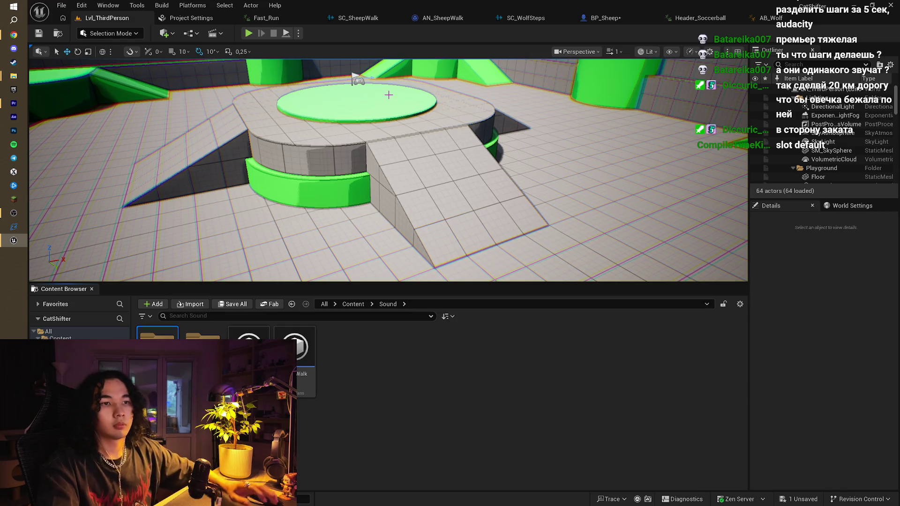
{"action": "double_click", "coordinate": [158, 334]}
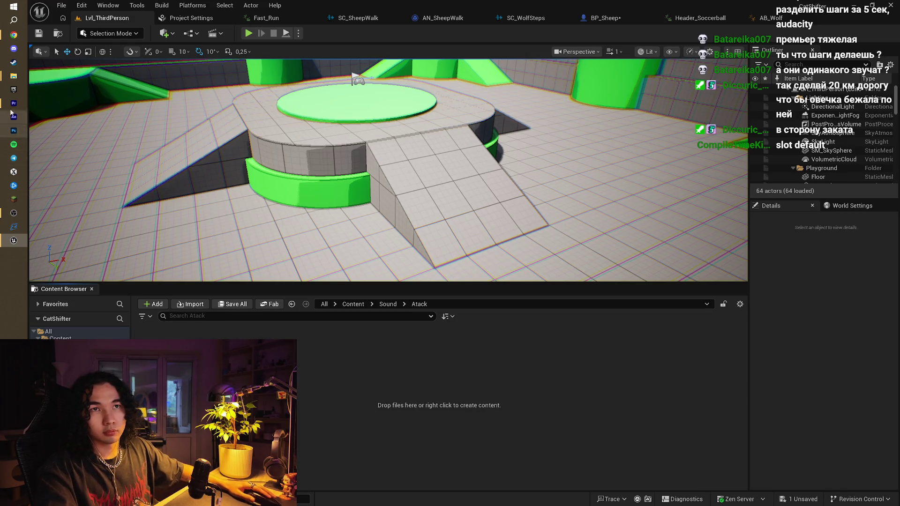
- Import the three Werewolf Growl WAV files from the SheepWolf Wolf folder in File Explorer
{"action": "mouse_move", "coordinate": [12, 79]}
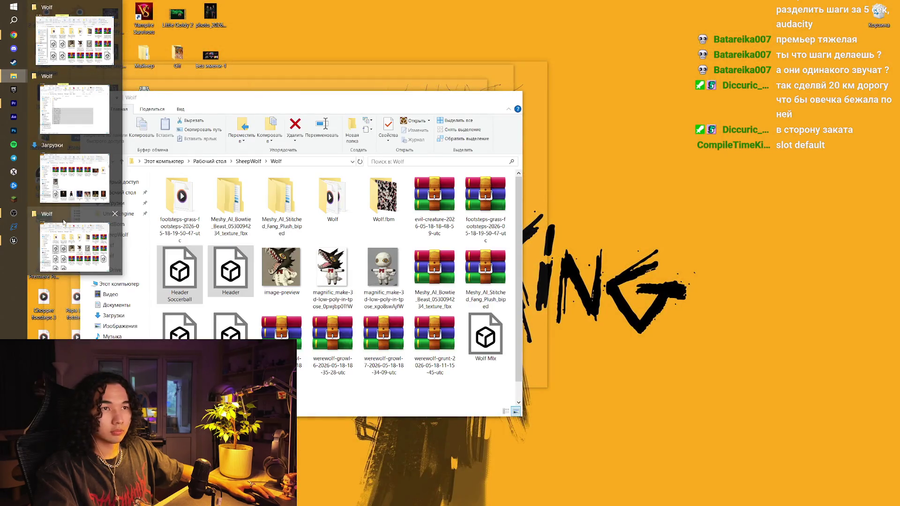
{"action": "left_click", "coordinate": [64, 223]}
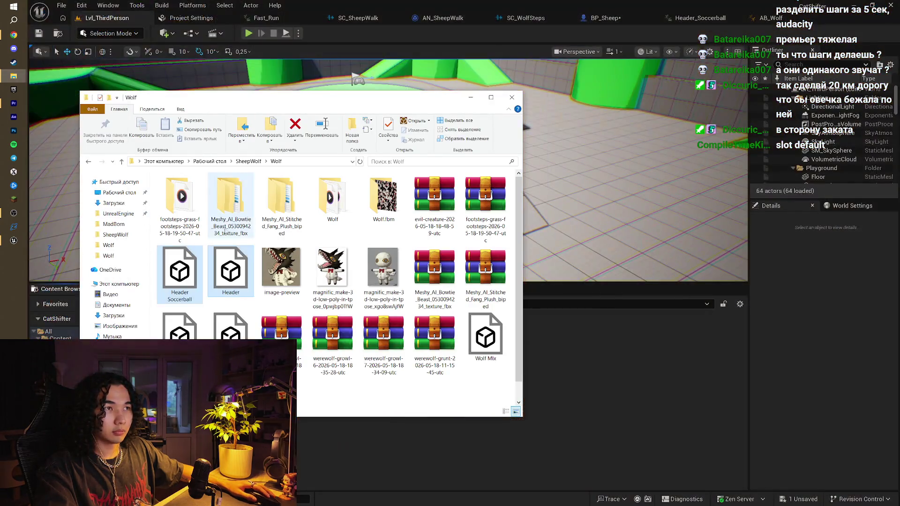
{"action": "left_click", "coordinate": [115, 235]}
{"action": "left_click", "coordinate": [119, 193]}
{"action": "left_click", "coordinate": [124, 207]}
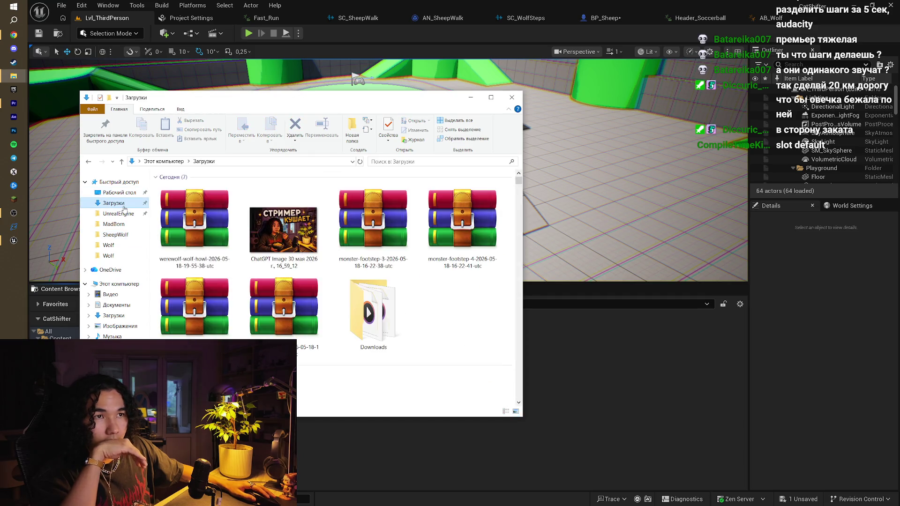
{"action": "left_click", "coordinate": [109, 245]}
{"action": "double_click", "coordinate": [332, 196]}
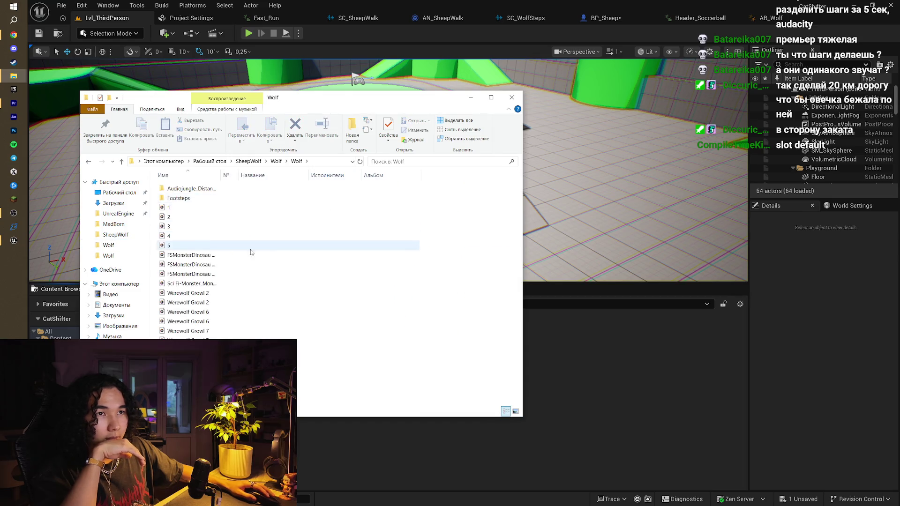
{"action": "mouse_move", "coordinate": [201, 294]}
{"action": "left_mouse_down"}
{"action": "mouse_move", "coordinate": [215, 342]}
{"action": "mouse_move", "coordinate": [281, 375]}
{"action": "mouse_move", "coordinate": [334, 385]}
{"action": "left_mouse_up"}
- Create a new sound cue named SC_Attack in the Atack folder and open it
{"action": "right_click", "coordinate": [315, 355]}
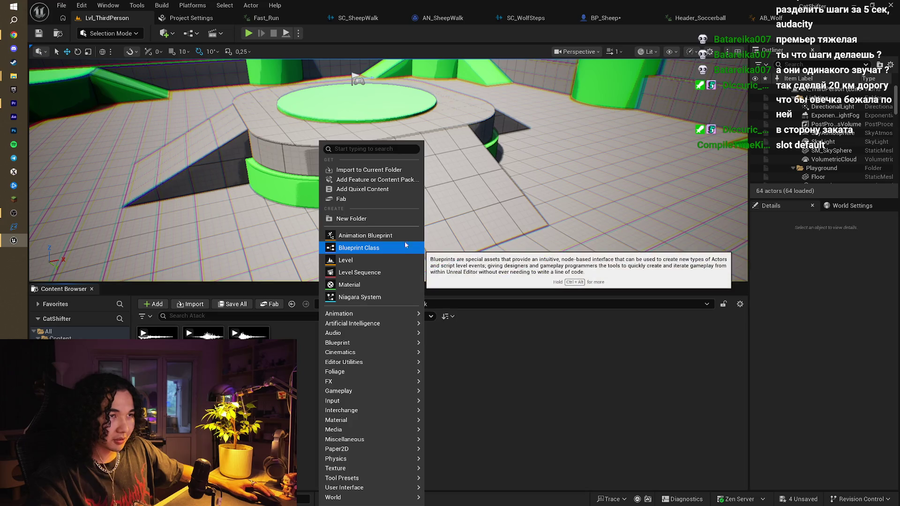
{"action": "mouse_move", "coordinate": [414, 334]}
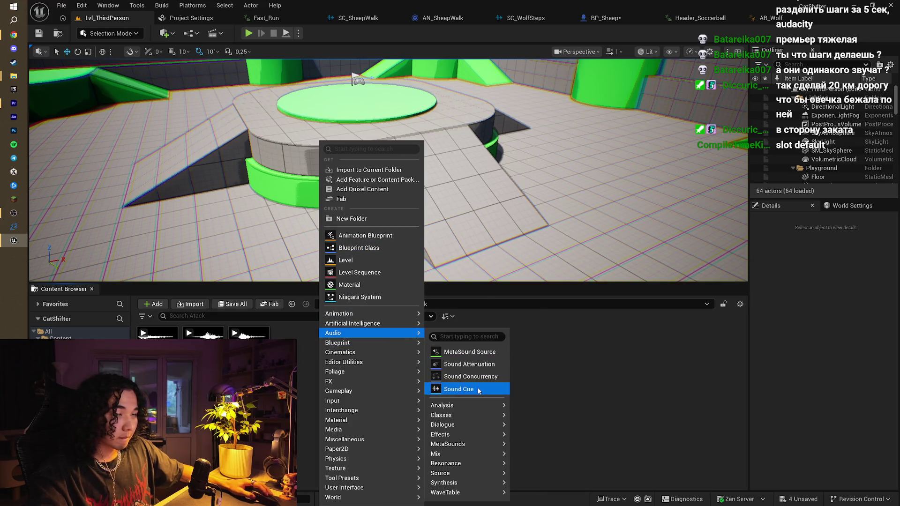
{"action": "left_click", "coordinate": [478, 388]}
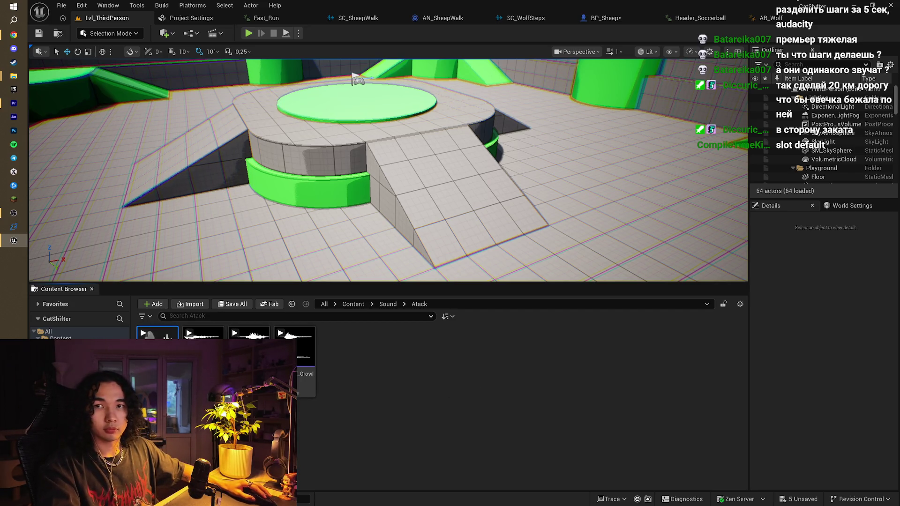
{"action": "key", "text": "ctrl+space"}
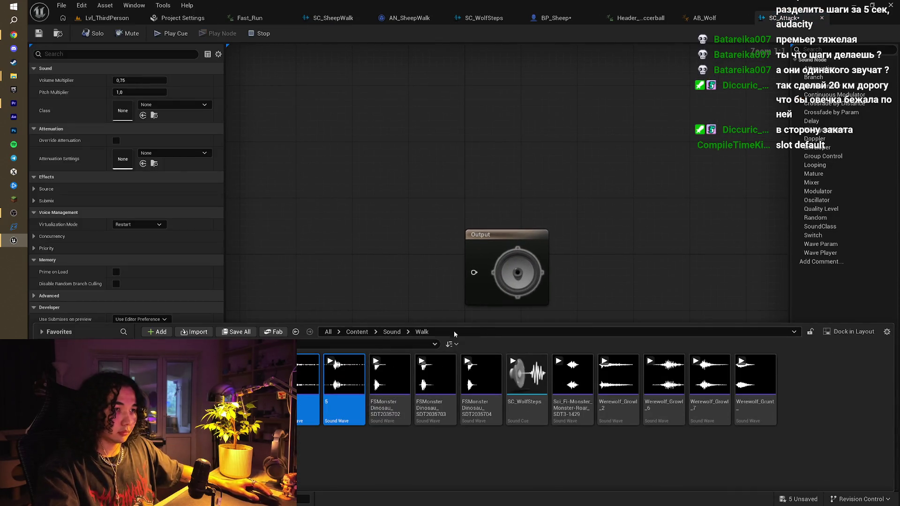
- Add Werewolf_Growl_2, 6 and 7 wave players feeding a Random node
{"action": "left_click", "coordinate": [392, 332]}
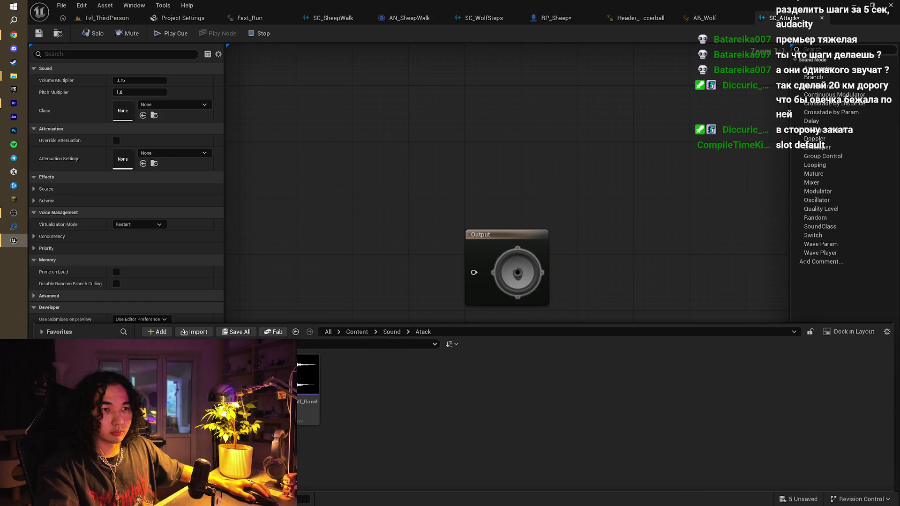
{"action": "mouse_move", "coordinate": [308, 389]}
{"action": "left_mouse_down"}
{"action": "mouse_move", "coordinate": [280, 227]}
{"action": "mouse_move", "coordinate": [338, 229]}
{"action": "left_mouse_up"}
{"action": "type", "text": "random"}
{"action": "left_click", "coordinate": [351, 249]}
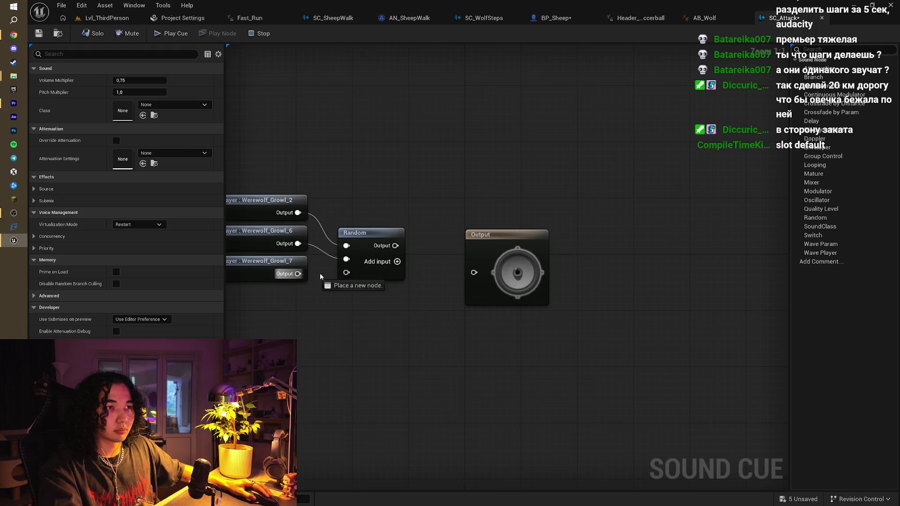
- Chain a Modulator after Random into the Output node and save all assets
{"action": "left_click_drag", "start_coordinate": [394, 245], "coordinate": [420, 259]}
{"action": "type", "text": "mo"}
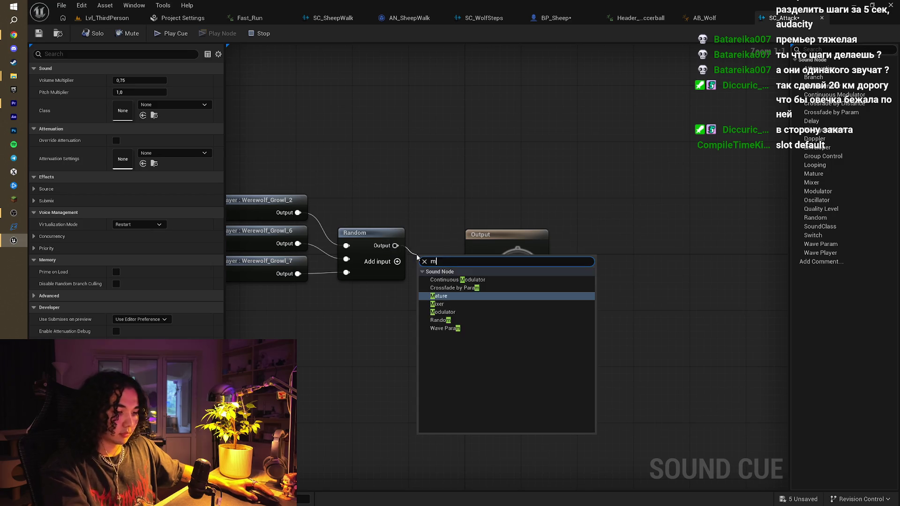
{"action": "left_click", "coordinate": [467, 289]}
{"action": "left_click_drag", "start_coordinate": [495, 244], "coordinate": [543, 241]}
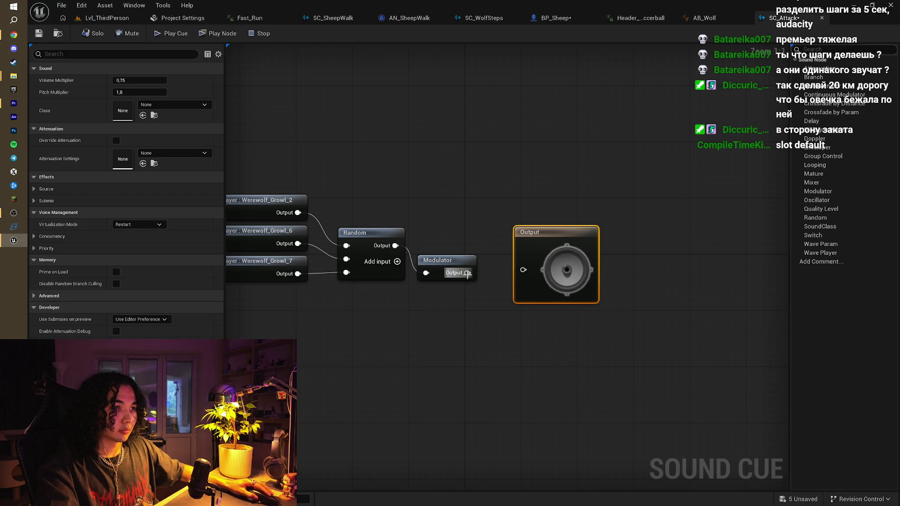
{"action": "key", "text": "ctrl+shift+s"}
{"action": "left_click_drag", "start_coordinate": [380, 122], "coordinate": [428, 136]}
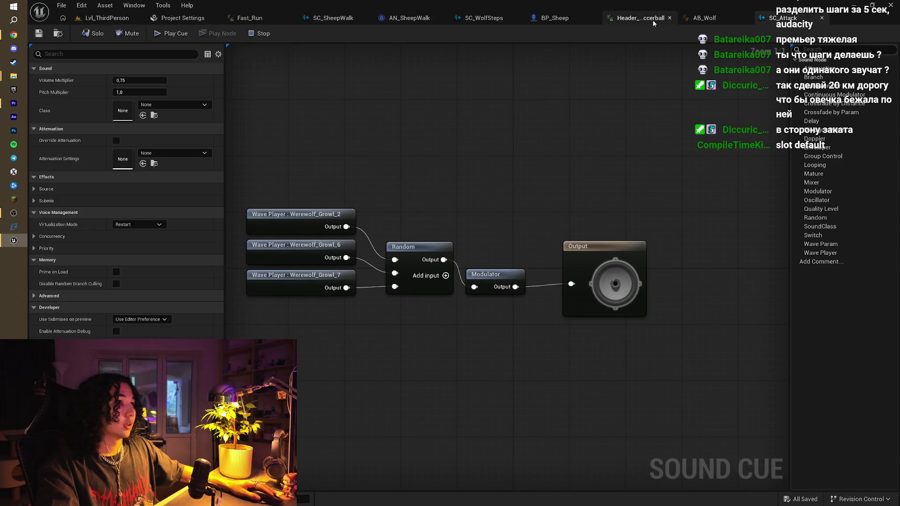
- Add a Play Sound 2D node after Play Montage in BP_Sheep's event graph
{"action": "left_click", "coordinate": [553, 18]}
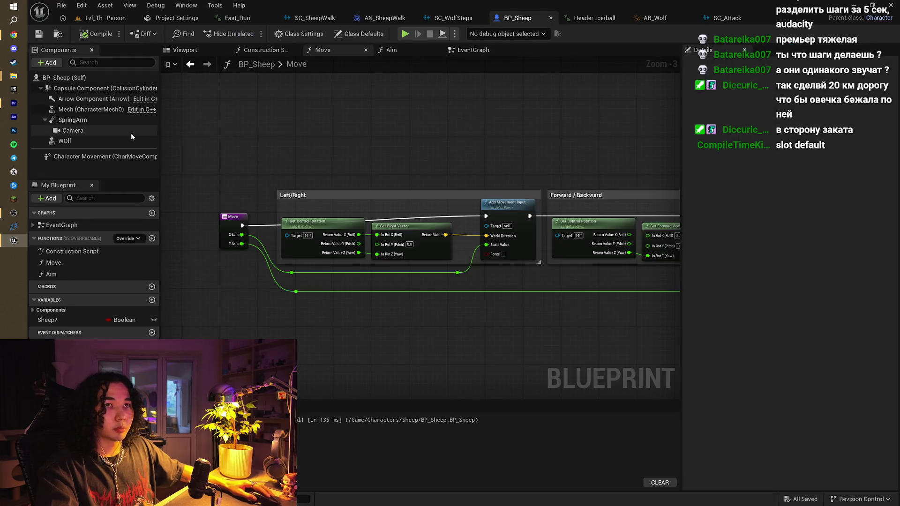
{"action": "left_click", "coordinate": [473, 50]}
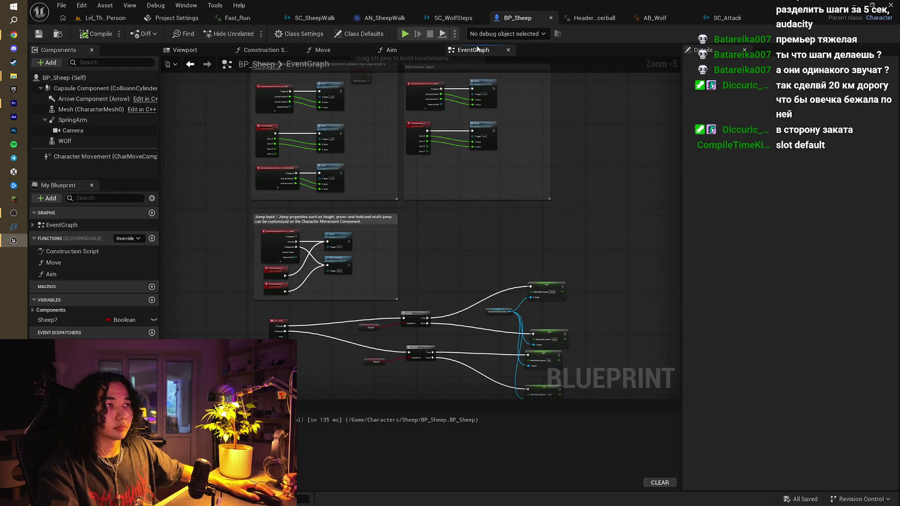
{"action": "scroll", "coordinate": [352, 193], "scroll_direction": "up", "scroll_amount": 3}
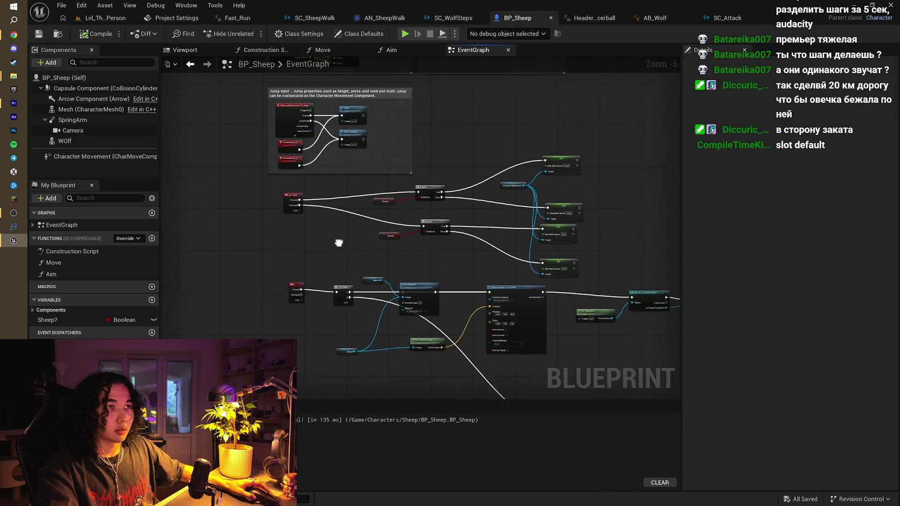
{"action": "mouse_move", "coordinate": [337, 251]}
{"action": "left_mouse_down"}
{"action": "mouse_move", "coordinate": [340, 72]}
{"action": "mouse_move", "coordinate": [397, 138]}
{"action": "left_mouse_up"}
{"action": "scroll", "coordinate": [421, 209], "scroll_direction": "up", "scroll_amount": 2}
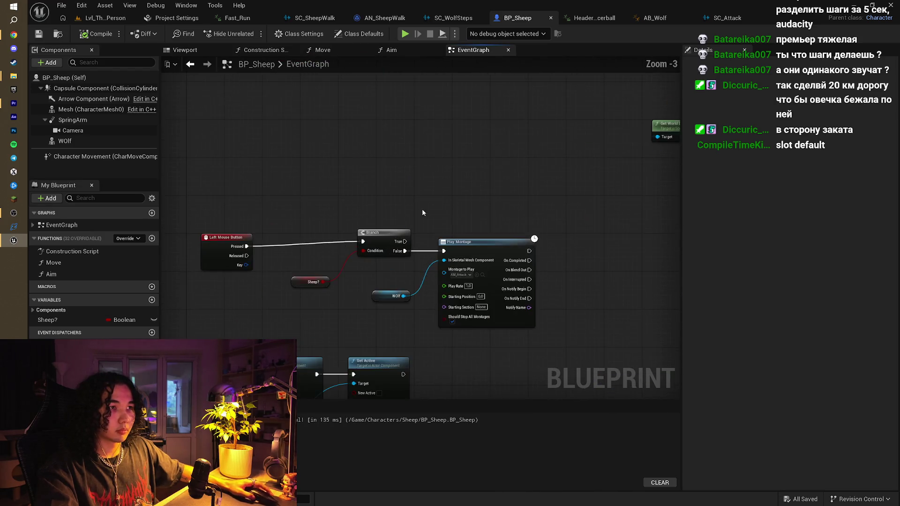
{"action": "left_click_drag", "start_coordinate": [467, 214], "coordinate": [490, 212]}
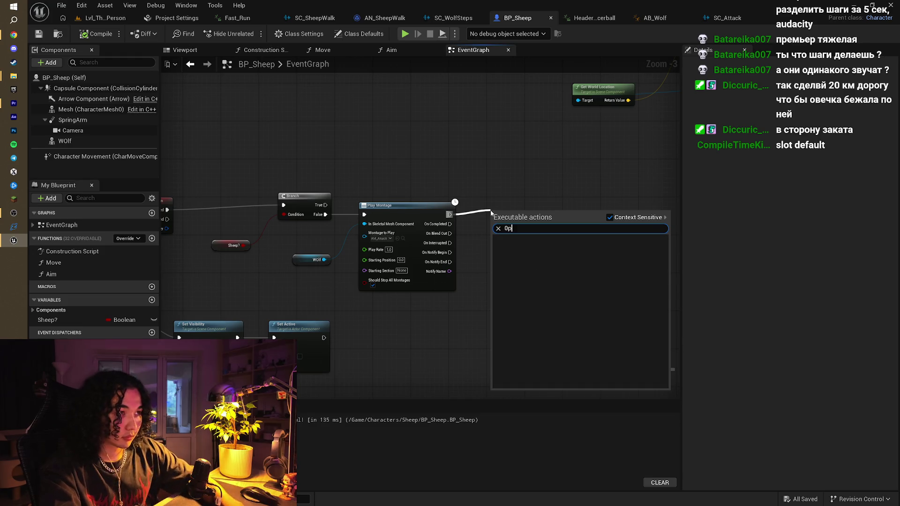
{"action": "type", "text": "pla"}
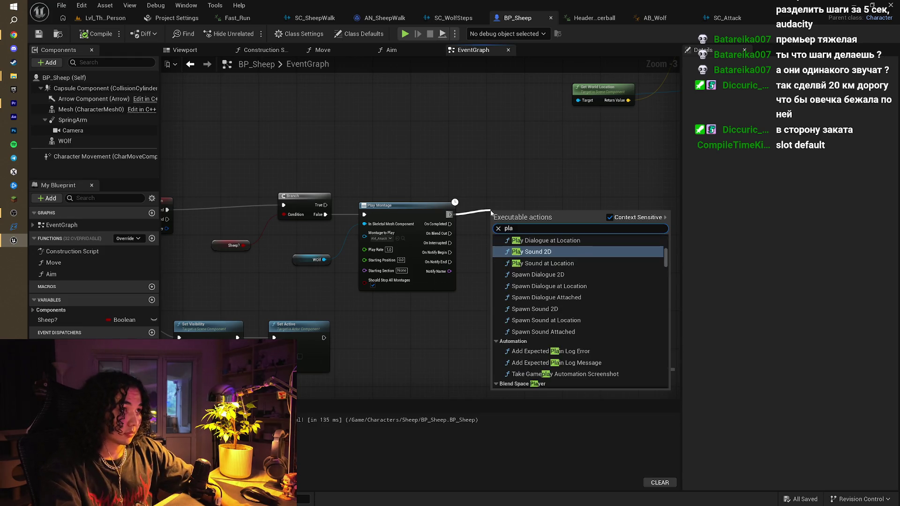
{"action": "key", "text": "Return"}
- Set Play Sound 2D's sound to SC_Attack and start a play test
{"action": "scroll", "coordinate": [478, 225], "scroll_direction": "up", "scroll_amount": 3}
{"action": "left_click", "coordinate": [518, 237]}
{"action": "scroll", "coordinate": [597, 287], "scroll_direction": "down", "scroll_amount": 3}
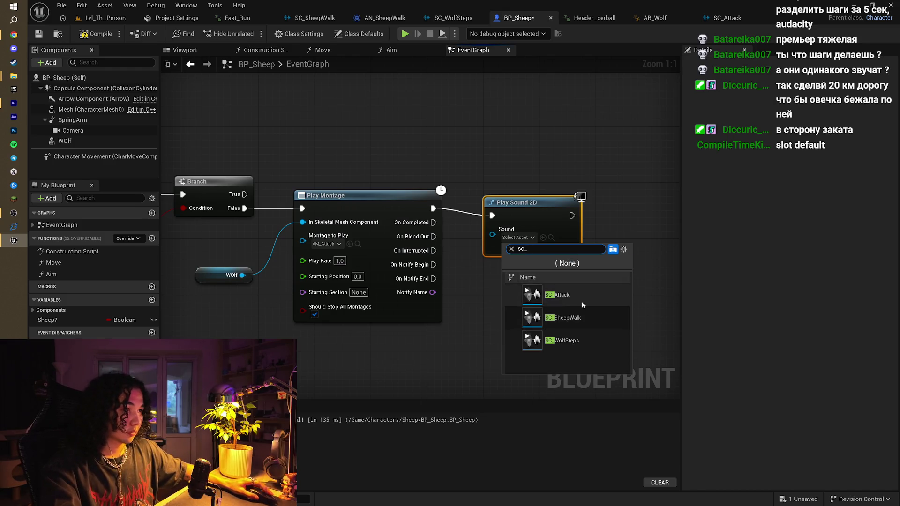
{"action": "left_click", "coordinate": [581, 300]}
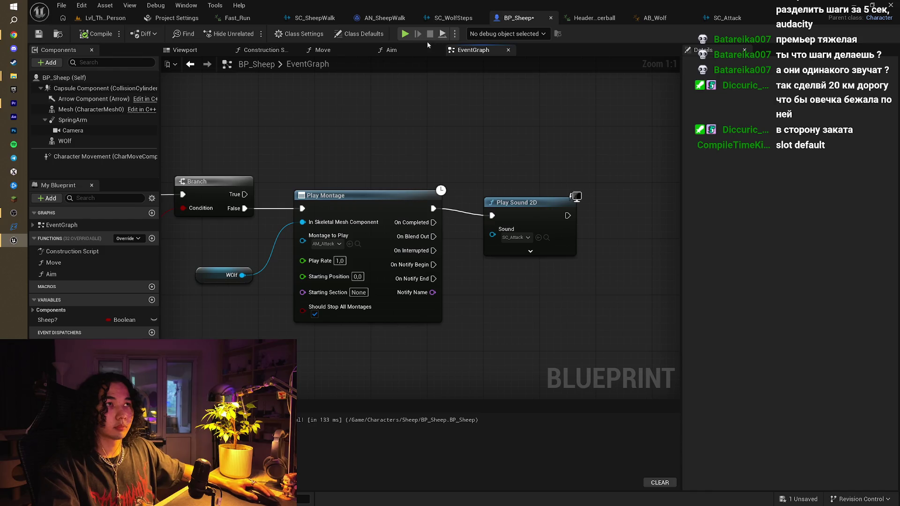
{"action": "left_click", "coordinate": [405, 34]}
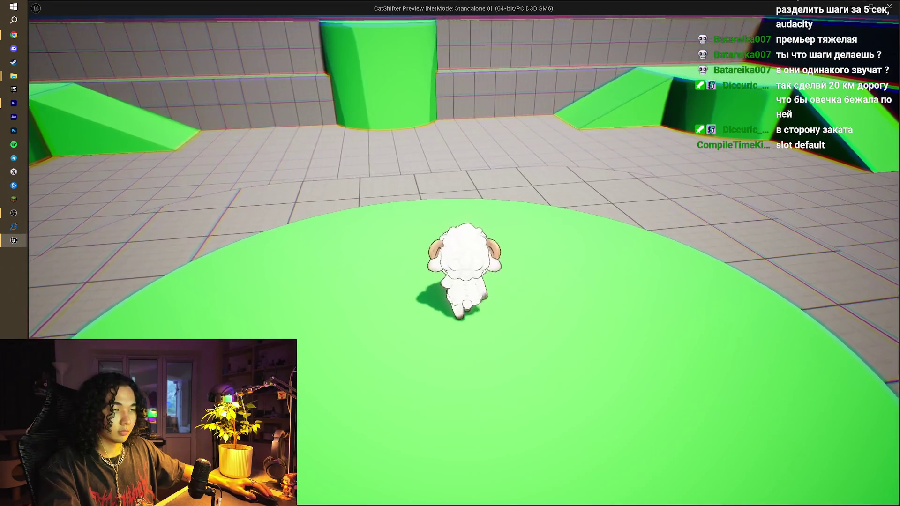
- Transform into the wolf creature, move around, try the bite attack, then stop the play test
{"action": "key", "text": "e"}
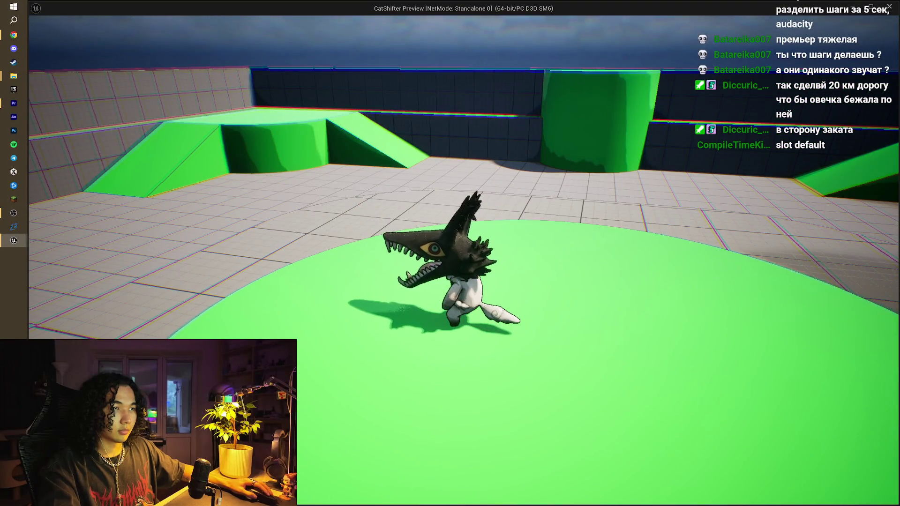
{"action": "key", "text": "w"}
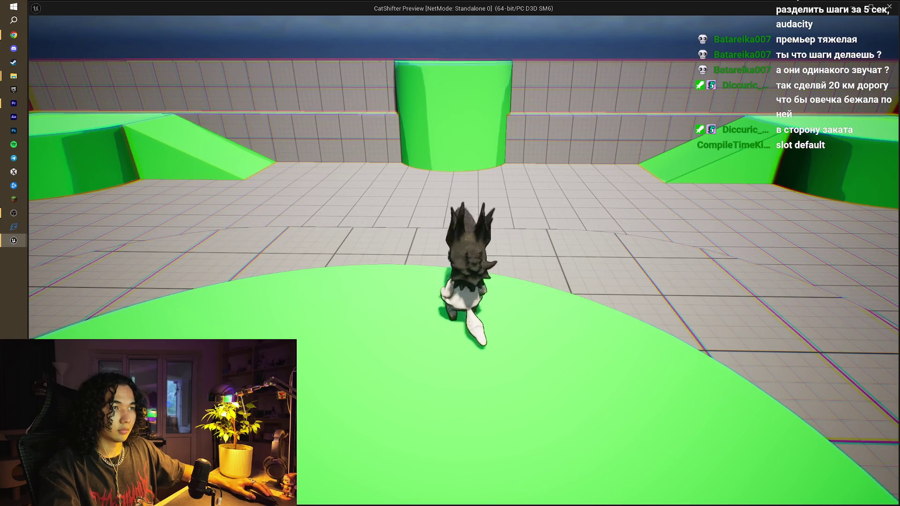
{"action": "key", "text": "2"}
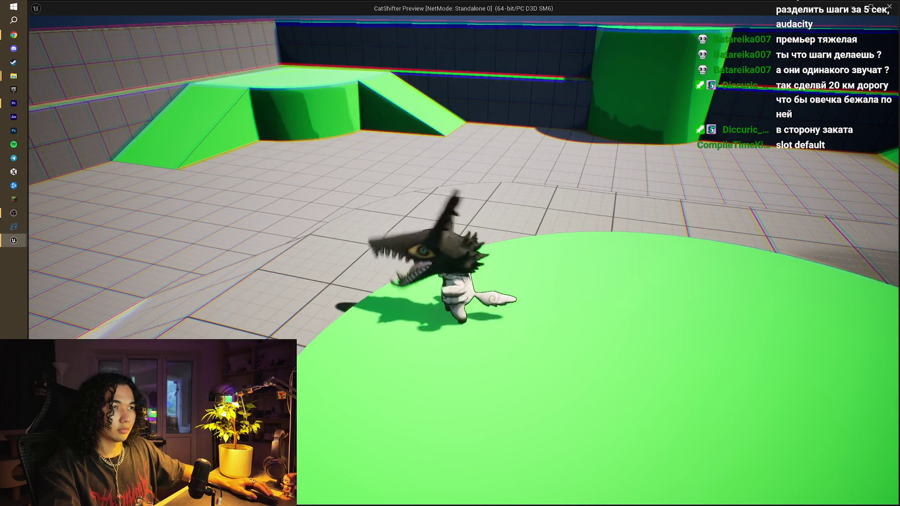
{"action": "key", "text": "1"}
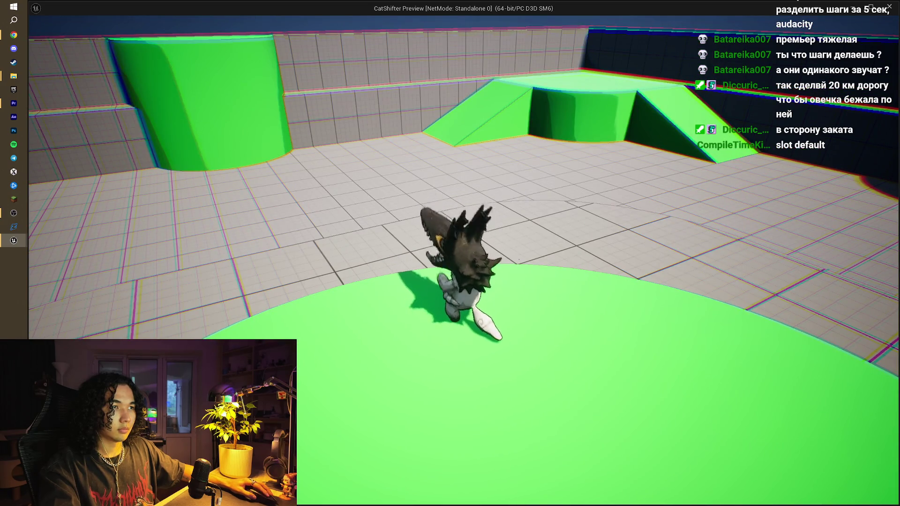
{"action": "key", "text": "Escape"}
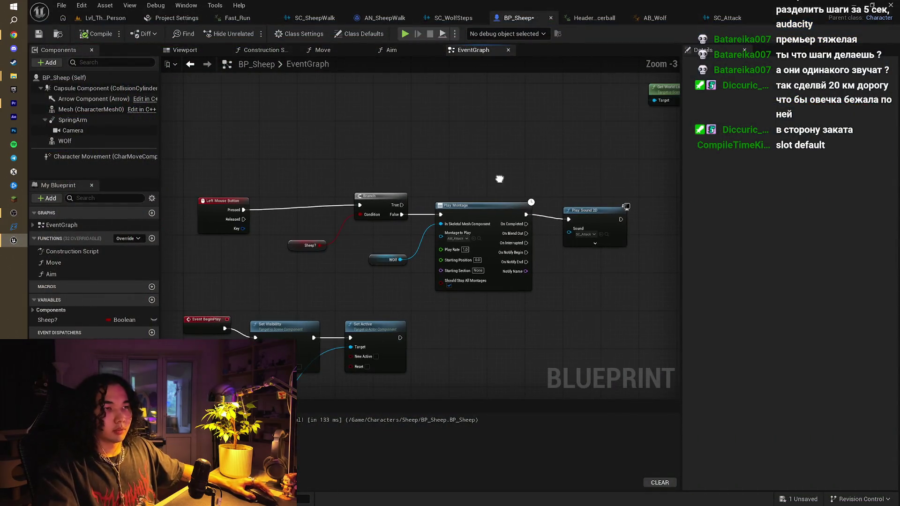
- Make room and insert a Do Once node between Branch False and Play Montage
{"action": "left_click_drag", "start_coordinate": [499, 179], "coordinate": [409, 164]}
{"action": "mouse_move", "coordinate": [312, 289]}
{"action": "left_mouse_down"}
{"action": "mouse_move", "coordinate": [482, 185]}
{"action": "mouse_move", "coordinate": [542, 185]}
{"action": "left_mouse_up"}
{"action": "left_click_drag", "start_coordinate": [438, 197], "coordinate": [544, 196]}
{"action": "left_click_drag", "start_coordinate": [312, 199], "coordinate": [356, 203]}
{"action": "type", "text": "d"}
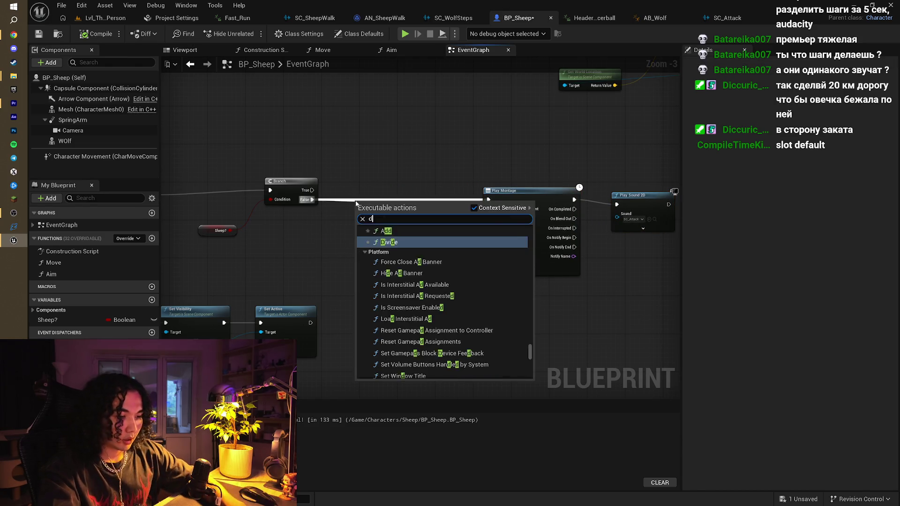
{"action": "type", "text": "o once"}
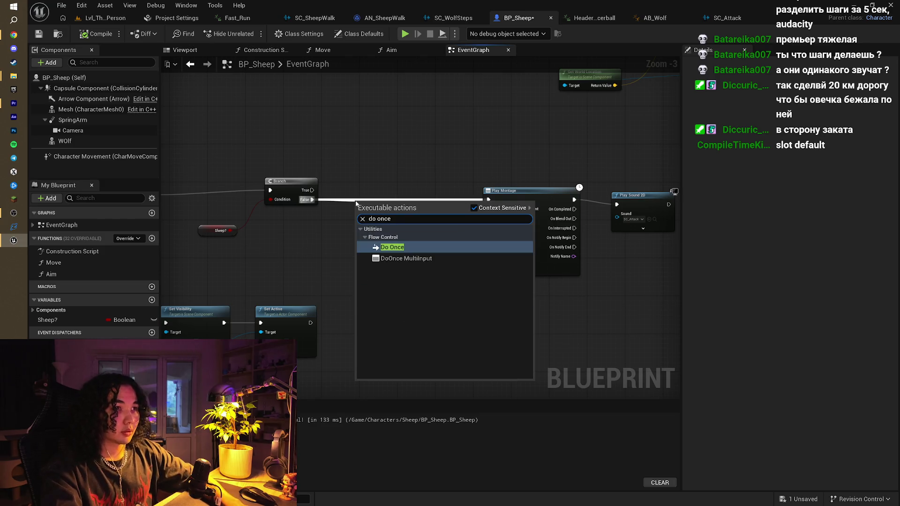
{"action": "key", "text": "Return"}
- Add a Delay after Play Sound 2D that resets Do Once, then compile, save and play
{"action": "mouse_move", "coordinate": [631, 202]}
{"action": "left_mouse_down"}
{"action": "mouse_move", "coordinate": [529, 201]}
{"action": "mouse_move", "coordinate": [597, 201]}
{"action": "left_mouse_up"}
{"action": "type", "text": "delay"}
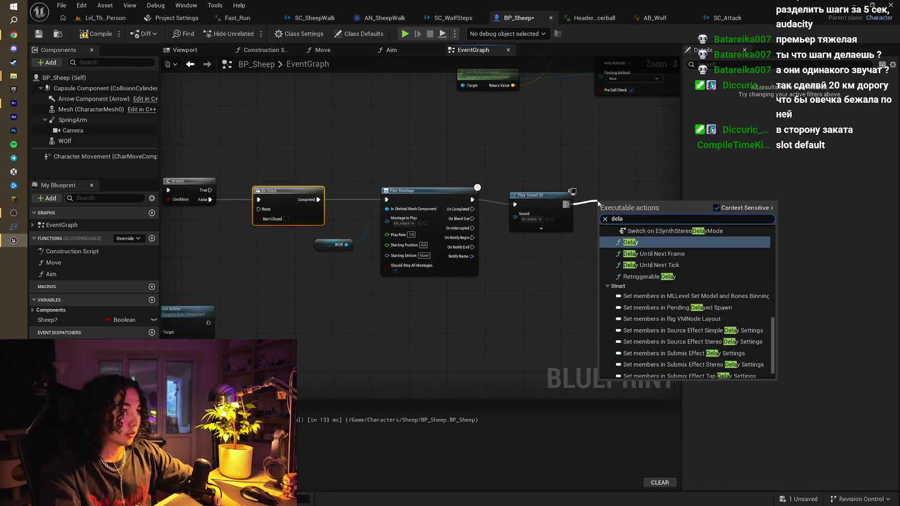
{"action": "key", "text": "Return"}
{"action": "left_click_drag", "start_coordinate": [657, 210], "coordinate": [259, 209]}
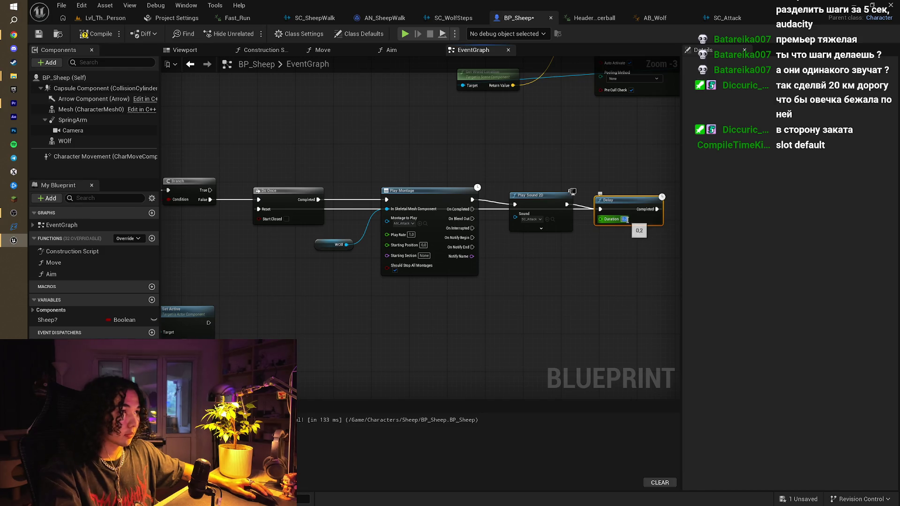
{"action": "key", "text": "Return"}
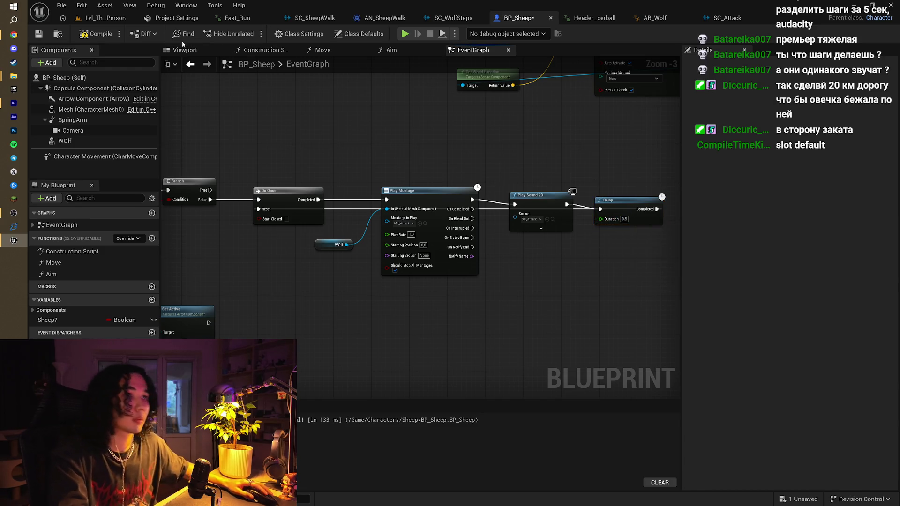
{"action": "left_click", "coordinate": [91, 36]}
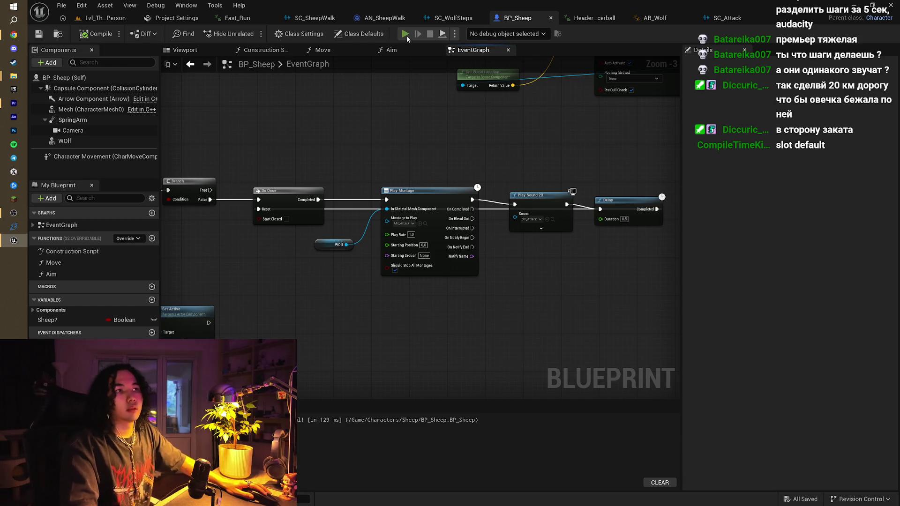
{"action": "left_click", "coordinate": [405, 34]}
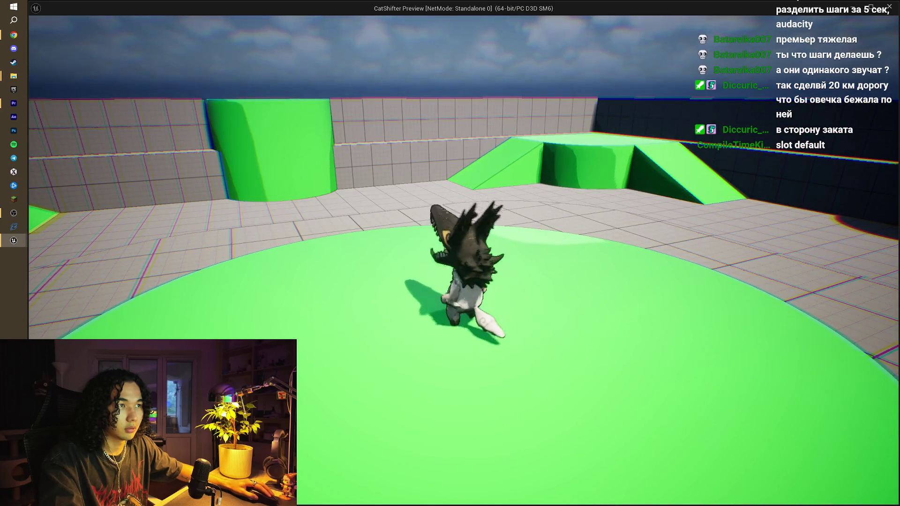
- Stop the play test and set the Delay duration to 2.0
{"action": "key", "text": "Escape"}
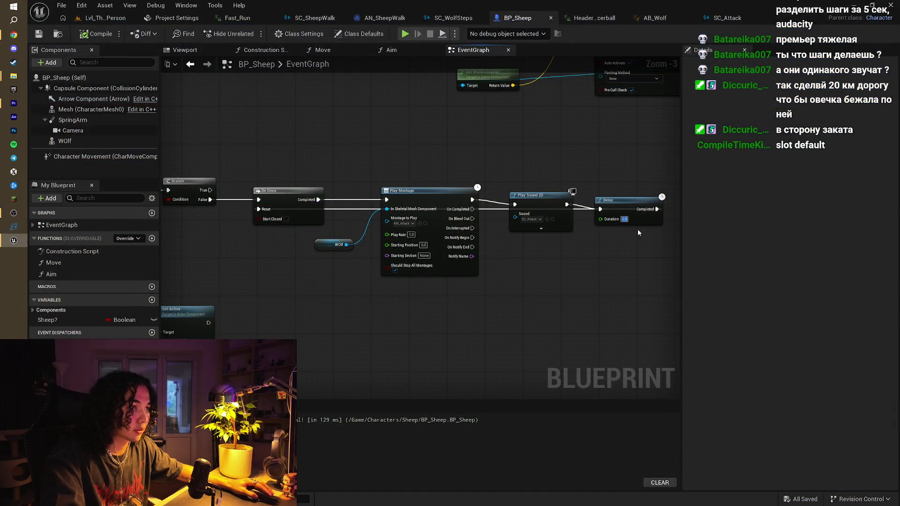
{"action": "type", "text": "2"}
{"action": "key", "text": "Return"}
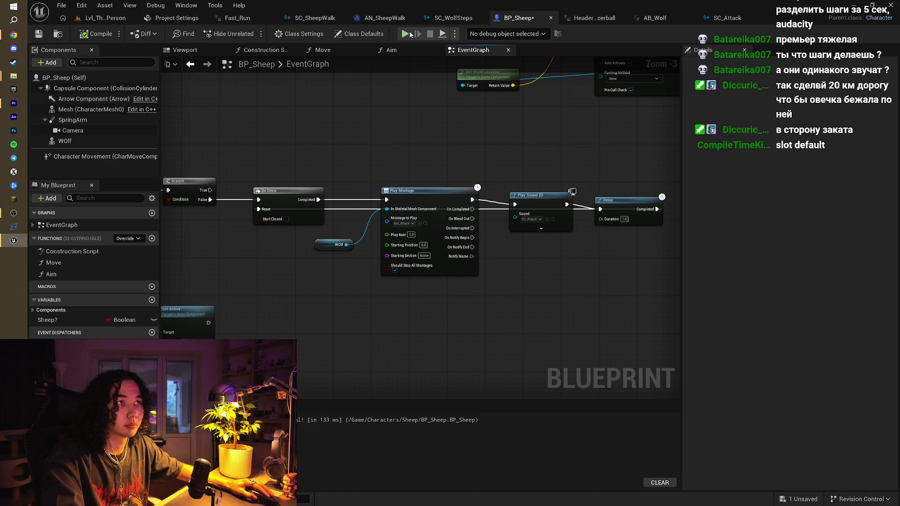
- Play-test again, attacking repeatedly to check the longer delay, then open SC_WolfSteps
{"action": "left_click", "coordinate": [410, 35]}
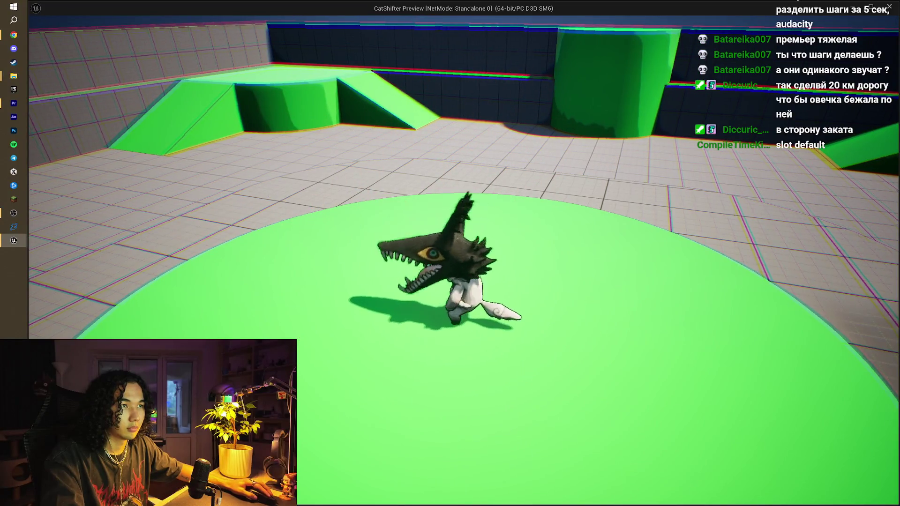
{"action": "key", "text": "w"}
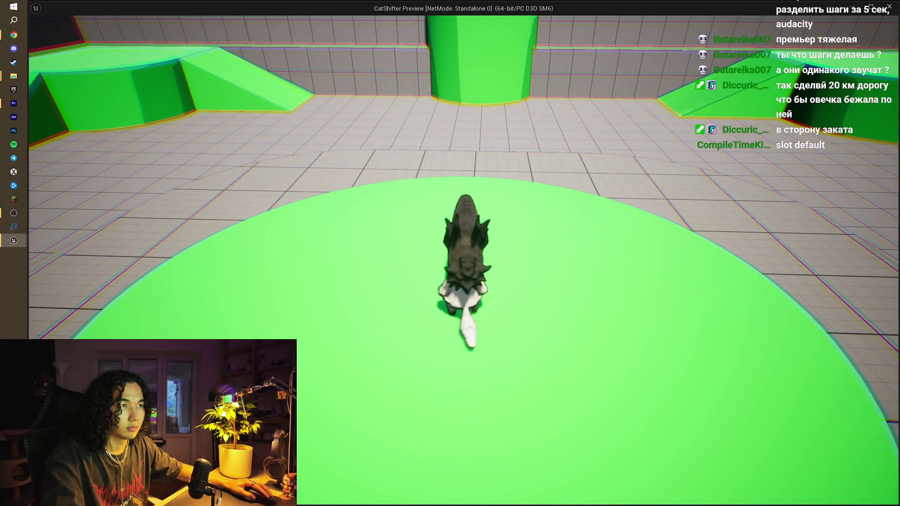
{"action": "key", "text": "a"}
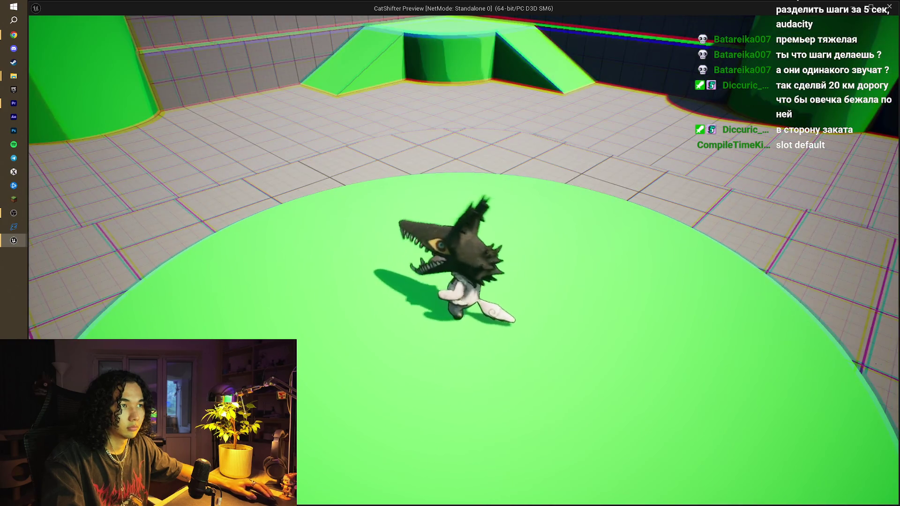
{"action": "key", "text": "w"}
{"action": "key", "text": "a"}
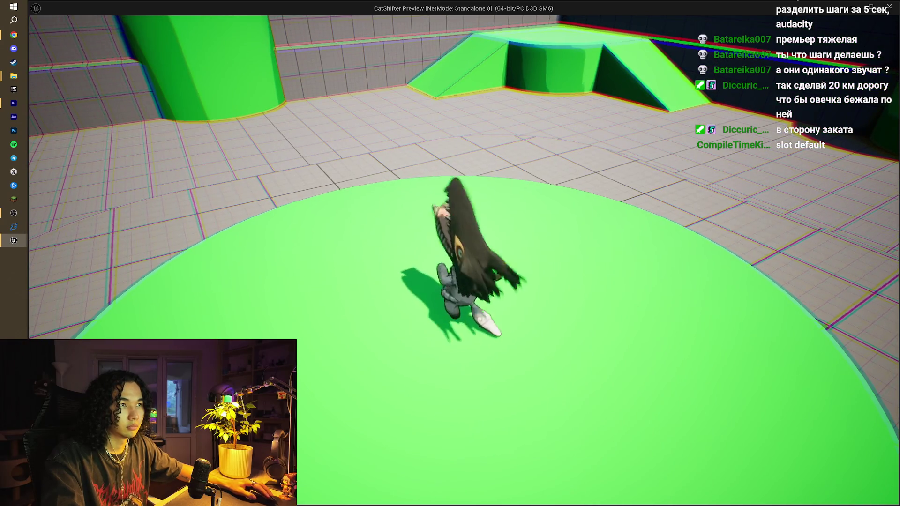
{"action": "key", "text": "a"}
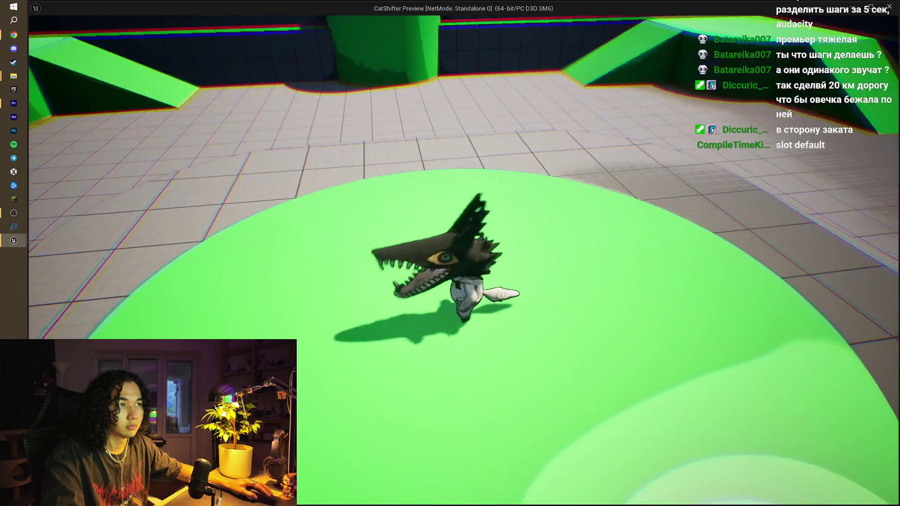
{"action": "key", "text": "w"}
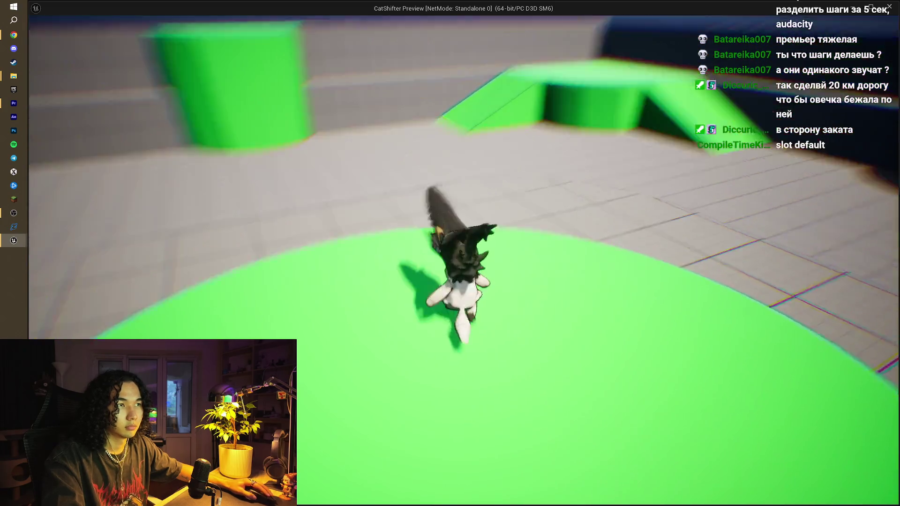
{"action": "key", "text": "d"}
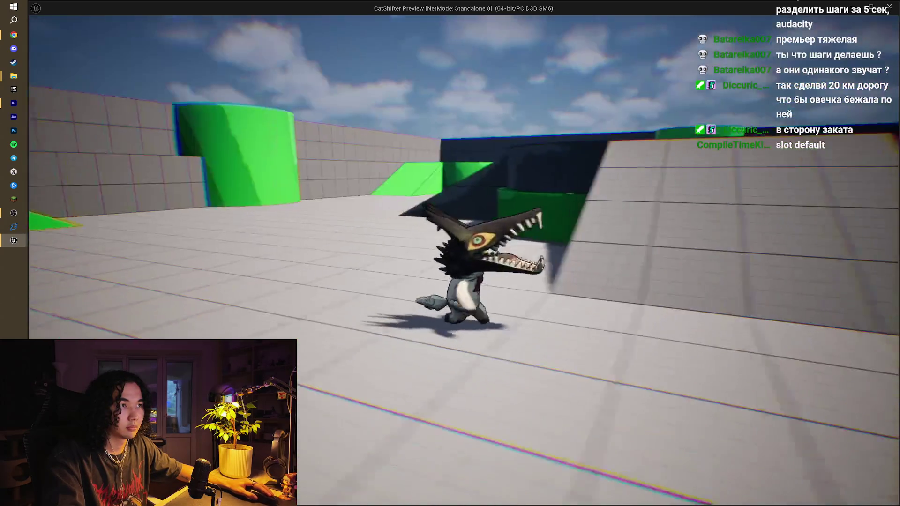
{"action": "key", "text": "w"}
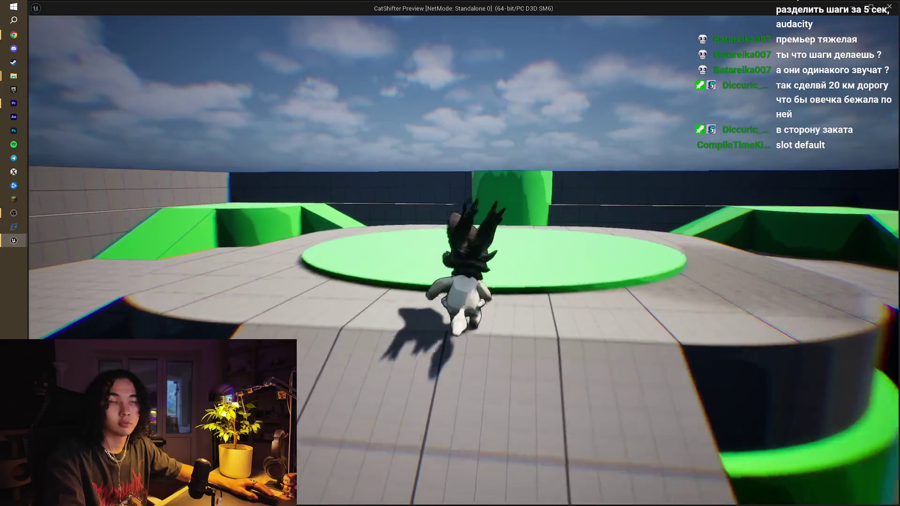
{"action": "key", "text": "Escape"}
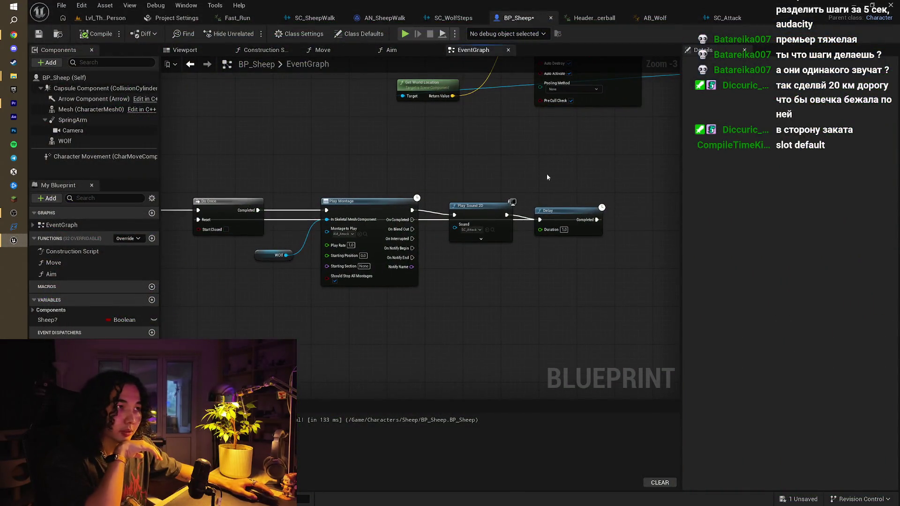
{"action": "scroll", "coordinate": [547, 177], "scroll_direction": "down", "scroll_amount": 2}
{"action": "left_click", "coordinate": [448, 20]}
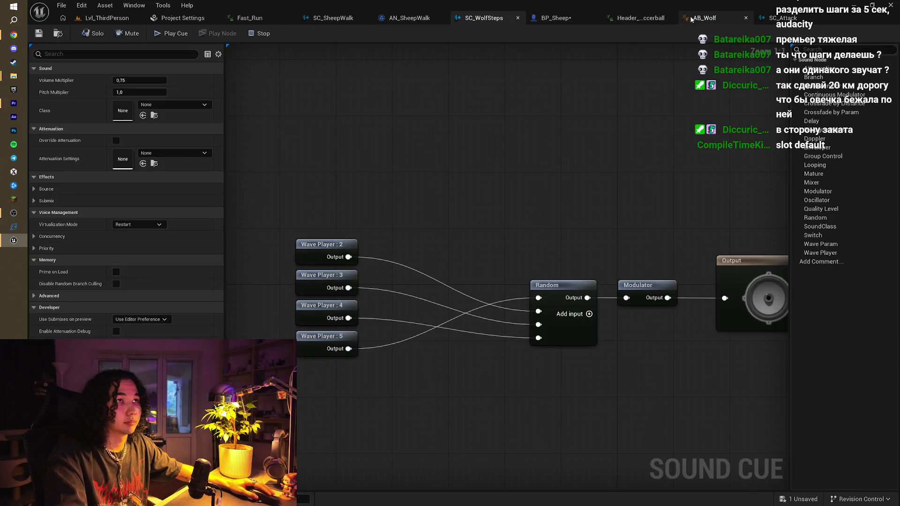
{"action": "left_click", "coordinate": [555, 19]}
{"action": "mouse_move", "coordinate": [405, 155]}
{"action": "left_mouse_down"}
{"action": "mouse_move", "coordinate": [412, 255]}
{"action": "mouse_move", "coordinate": [480, 245]}
{"action": "mouse_move", "coordinate": [368, 281]}
{"action": "mouse_move", "coordinate": [430, 261]}
{"action": "left_mouse_up"}
{"action": "scroll", "coordinate": [454, 237], "scroll_direction": "up", "scroll_amount": 2}
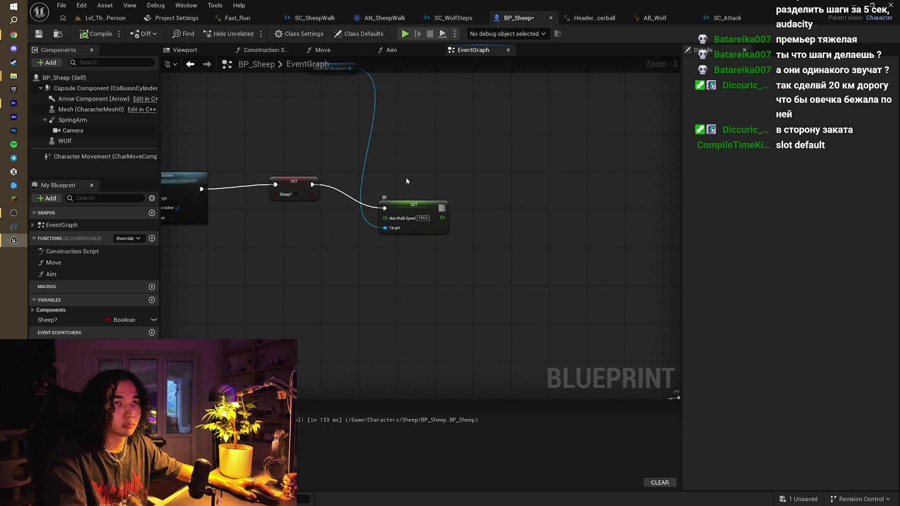
{"action": "mouse_move", "coordinate": [18, 35]}
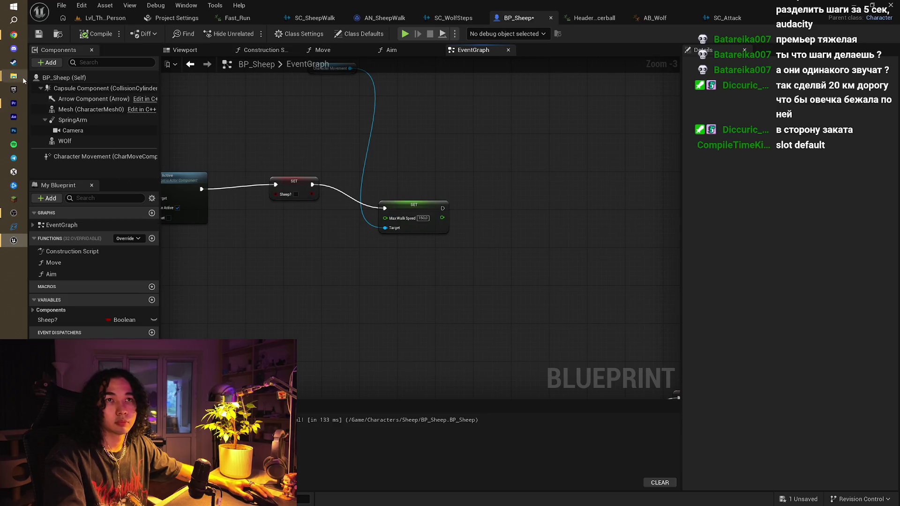
- Extract Evil Creature Noise 01 from the evil-creature zip into Desktop\SheepWolf\Wolf, then return to Unreal
{"action": "mouse_move", "coordinate": [19, 76]}
{"action": "left_click", "coordinate": [75, 172]}
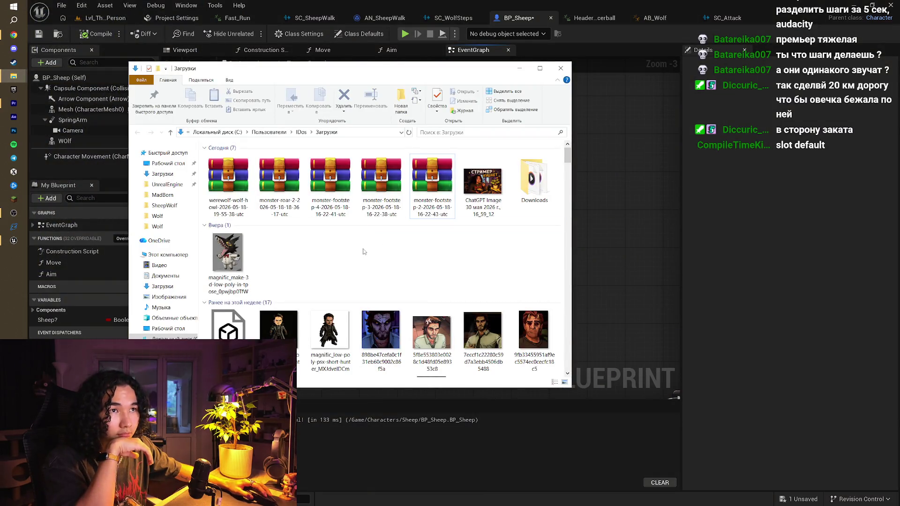
{"action": "left_click", "coordinate": [158, 215]}
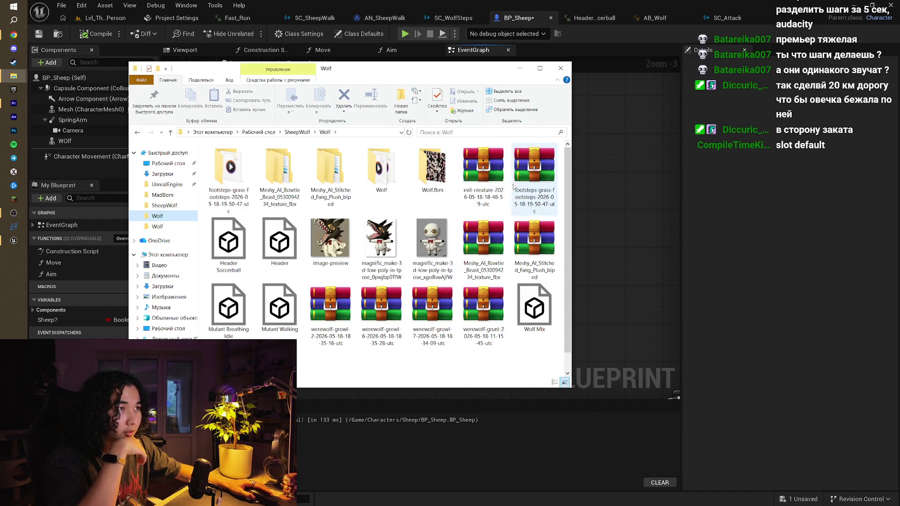
{"action": "double_click", "coordinate": [492, 187]}
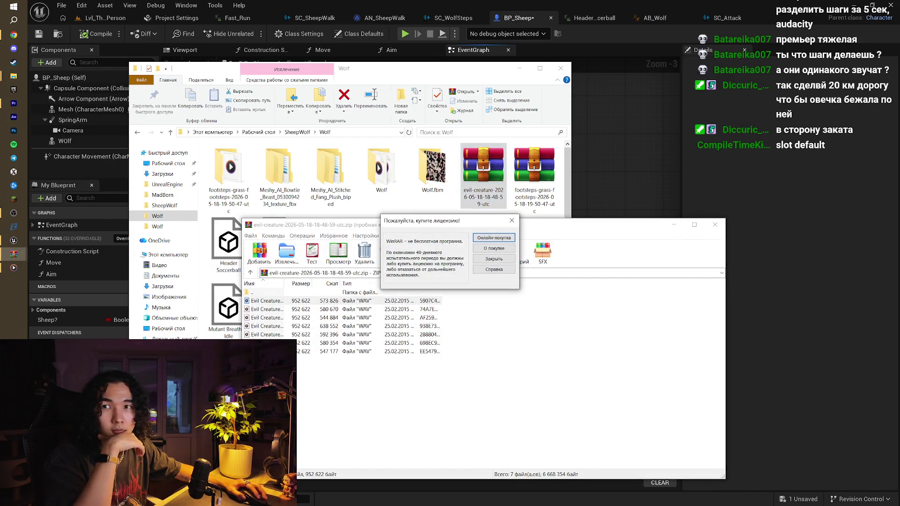
{"action": "left_click", "coordinate": [512, 220]}
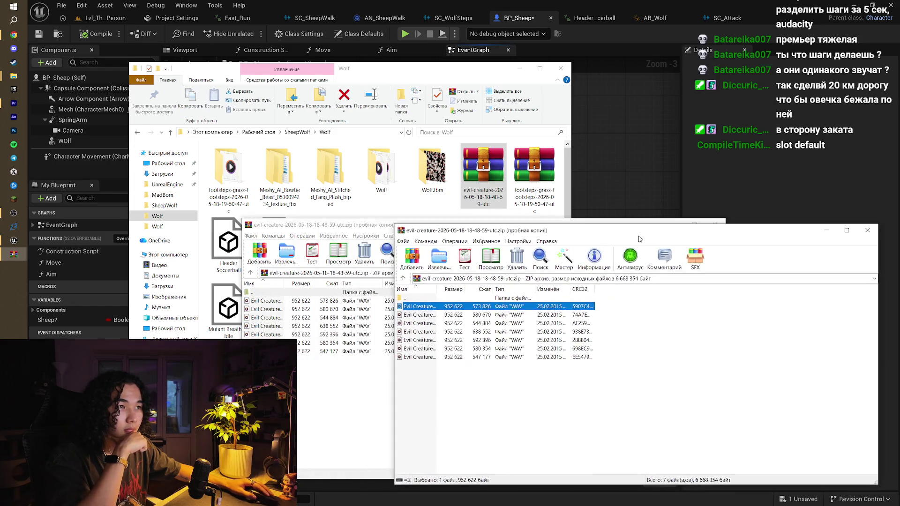
{"action": "left_click_drag", "start_coordinate": [449, 270], "coordinate": [597, 262]}
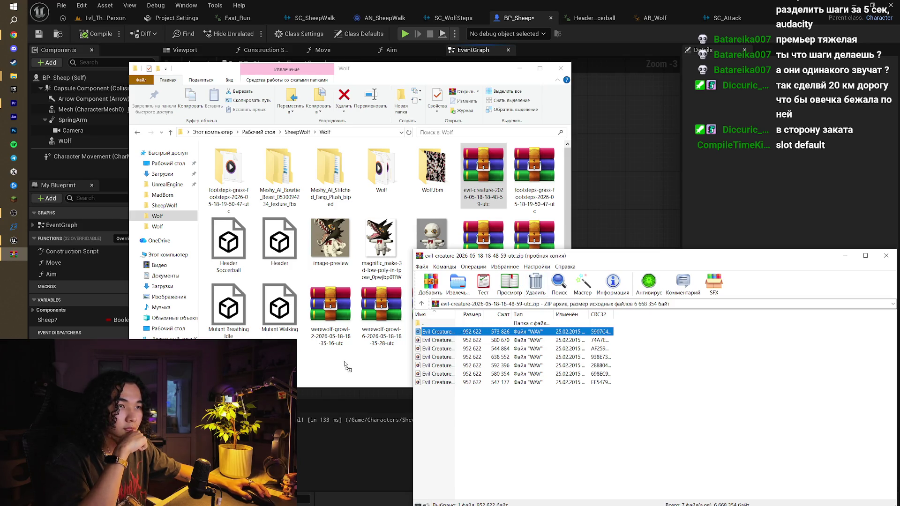
{"action": "left_click_drag", "start_coordinate": [347, 366], "coordinate": [347, 367]}
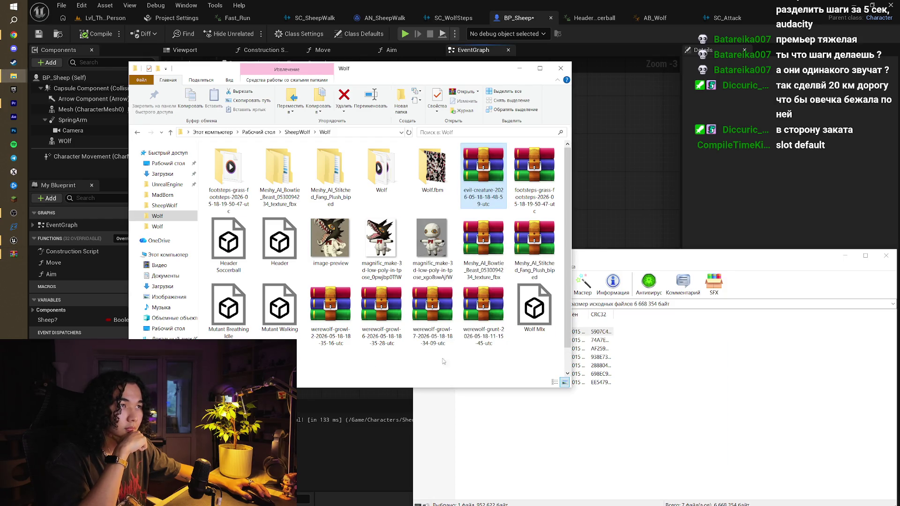
{"action": "key", "text": "Escape"}
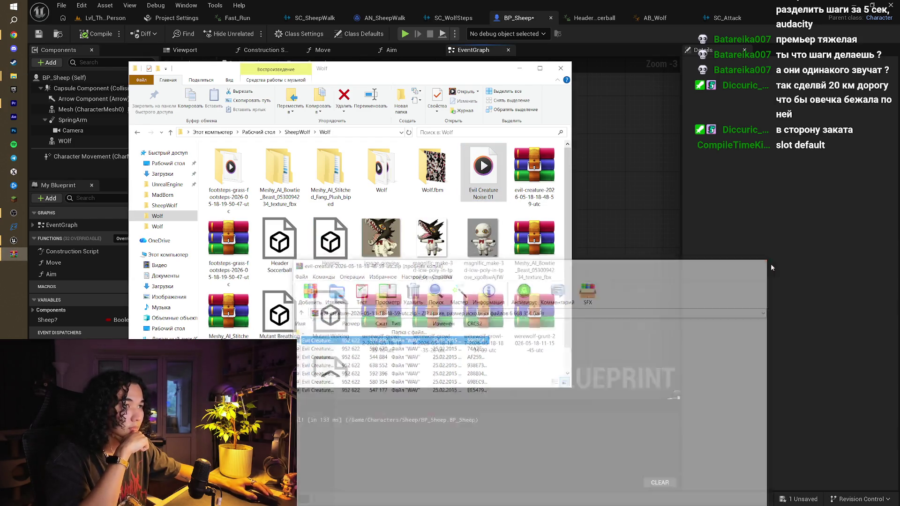
{"action": "left_click", "coordinate": [102, 17]}
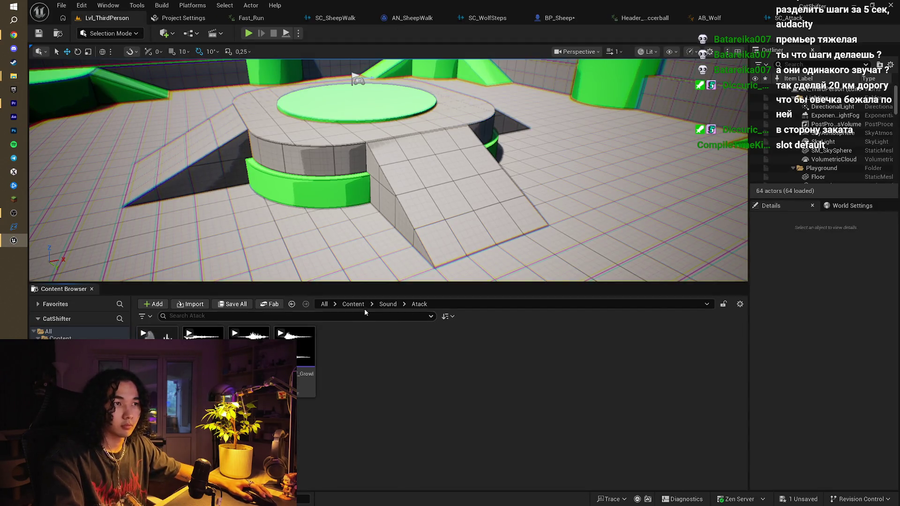
- Preview the sci-fi monster roar, Werewolf_Growl_6 and Werewolf_Growl_7 sounds in Sound > Walk
{"action": "left_click", "coordinate": [388, 303]}
{"action": "double_click", "coordinate": [204, 335]}
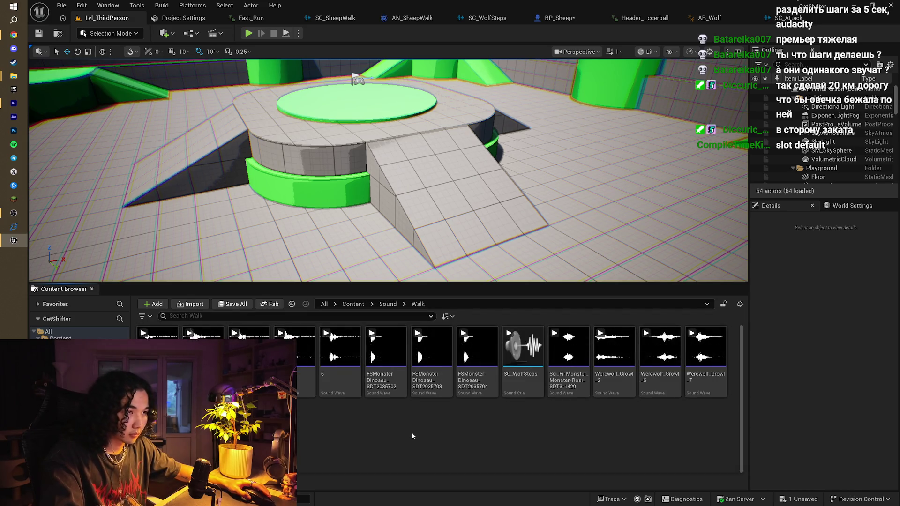
{"action": "left_click", "coordinate": [555, 333]}
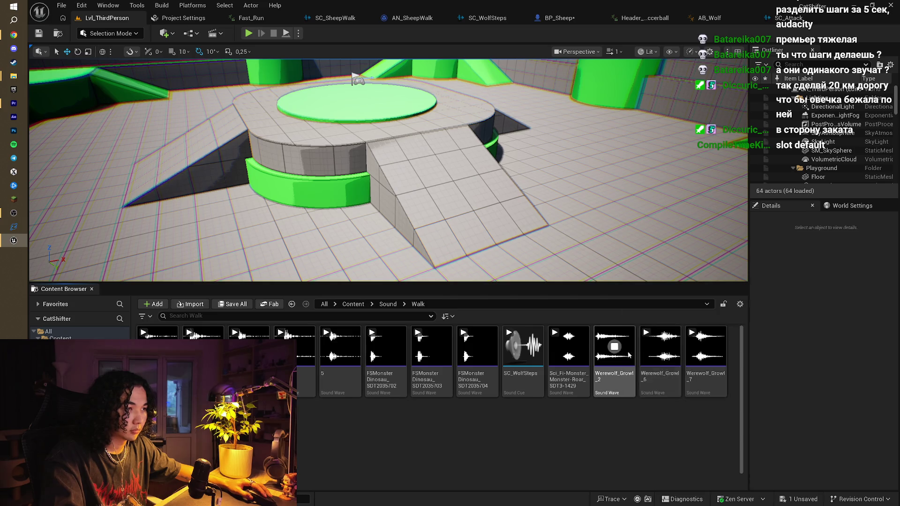
{"action": "left_click", "coordinate": [660, 346]}
{"action": "left_click", "coordinate": [703, 355]}
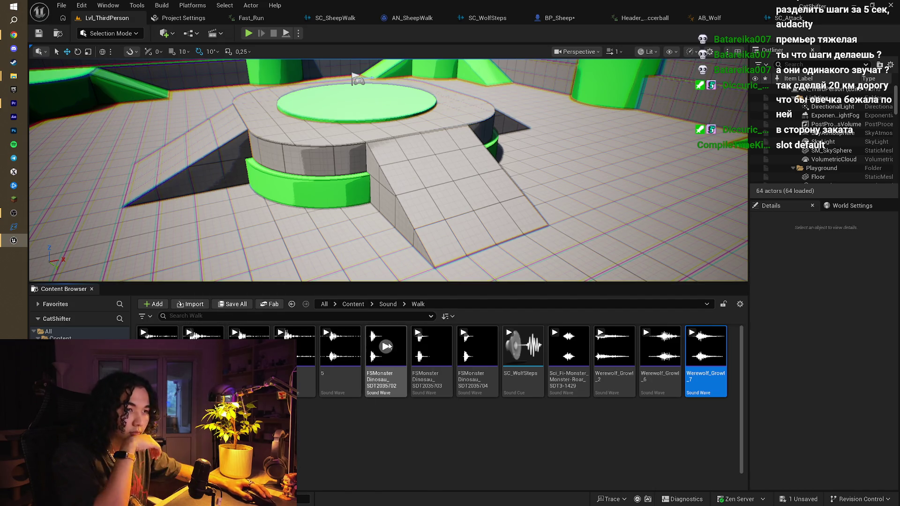
{"action": "left_click", "coordinate": [387, 304]}
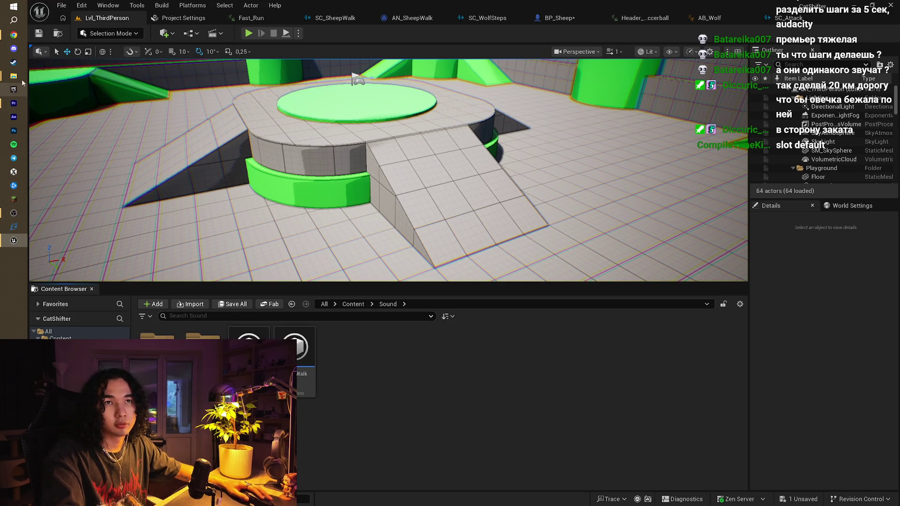
{"action": "left_click", "coordinate": [560, 19]}
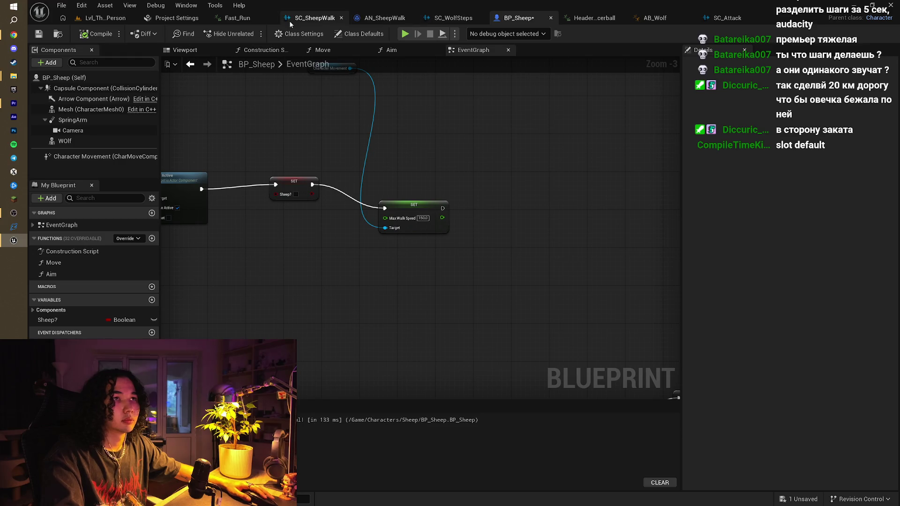
- Pan BP_Sheep's event graph to the SET Max Walk Speed node and reposition it
{"action": "scroll", "coordinate": [639, 173], "scroll_direction": "down", "scroll_amount": 2}
{"action": "mouse_move", "coordinate": [441, 170]}
{"action": "left_mouse_down"}
{"action": "mouse_move", "coordinate": [598, 173]}
{"action": "mouse_move", "coordinate": [490, 205]}
{"action": "mouse_move", "coordinate": [634, 173]}
{"action": "mouse_move", "coordinate": [484, 185]}
{"action": "mouse_move", "coordinate": [386, 245]}
{"action": "mouse_move", "coordinate": [492, 196]}
{"action": "mouse_move", "coordinate": [333, 219]}
{"action": "mouse_move", "coordinate": [583, 210]}
{"action": "mouse_move", "coordinate": [353, 219]}
{"action": "mouse_move", "coordinate": [348, 228]}
{"action": "left_mouse_up"}
{"action": "scroll", "coordinate": [422, 206], "scroll_direction": "up", "scroll_amount": 1}
{"action": "scroll", "coordinate": [352, 220], "scroll_direction": "up", "scroll_amount": 1}
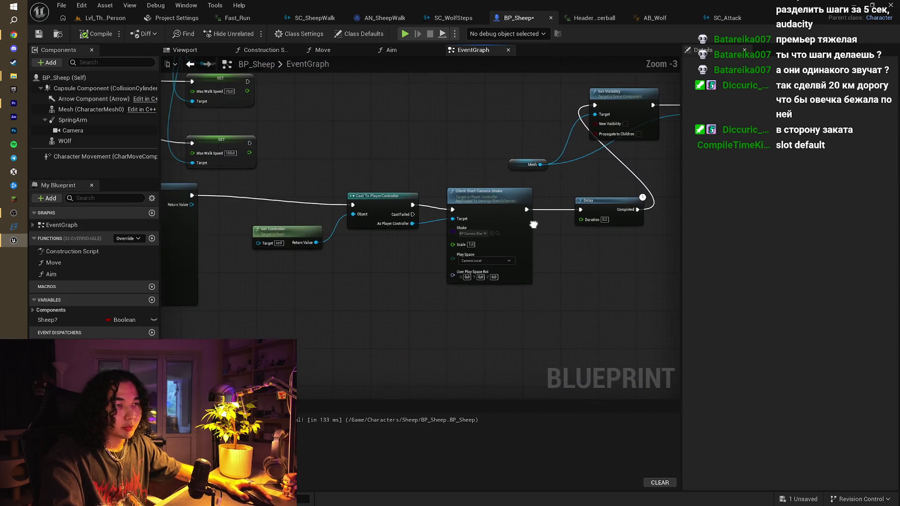
{"action": "mouse_move", "coordinate": [398, 244]}
{"action": "left_mouse_down"}
{"action": "mouse_move", "coordinate": [337, 260]}
{"action": "mouse_move", "coordinate": [368, 269]}
{"action": "left_mouse_up"}
{"action": "left_click_drag", "start_coordinate": [495, 261], "coordinate": [384, 296]}
{"action": "mouse_move", "coordinate": [461, 216]}
{"action": "left_mouse_down"}
{"action": "mouse_move", "coordinate": [414, 264]}
{"action": "mouse_move", "coordinate": [263, 209]}
{"action": "left_mouse_up"}
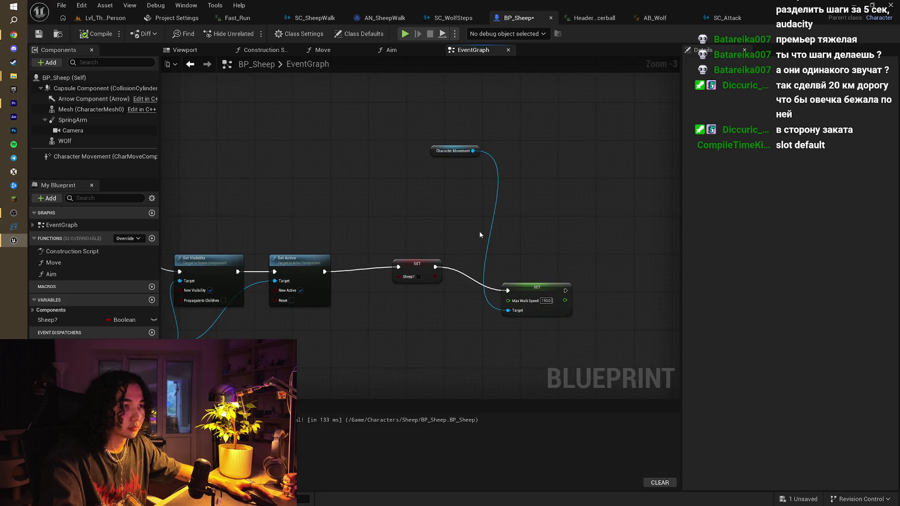
{"action": "left_click_drag", "start_coordinate": [512, 239], "coordinate": [489, 218]}
{"action": "mouse_move", "coordinate": [508, 264]}
{"action": "left_mouse_down"}
{"action": "mouse_move", "coordinate": [500, 237]}
{"action": "mouse_move", "coordinate": [496, 247]}
{"action": "mouse_move", "coordinate": [550, 254]}
{"action": "left_mouse_up"}
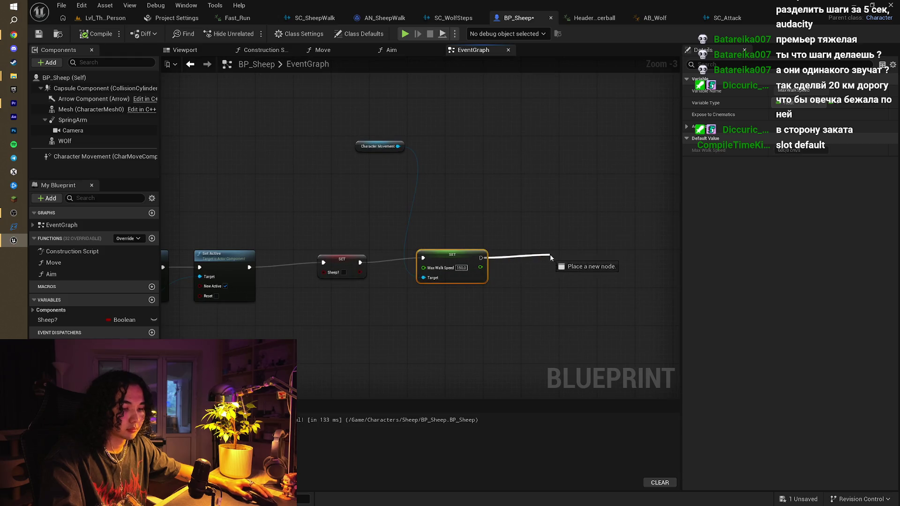
{"action": "left_click", "coordinate": [577, 204]}
{"action": "scroll", "coordinate": [577, 205], "scroll_direction": "down", "scroll_amount": 3}
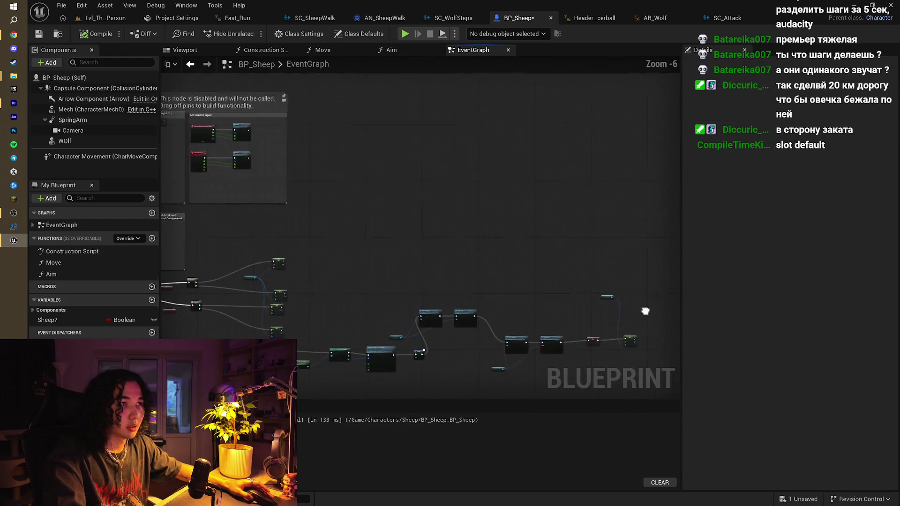
{"action": "scroll", "coordinate": [431, 155], "scroll_direction": "up", "scroll_amount": 2}
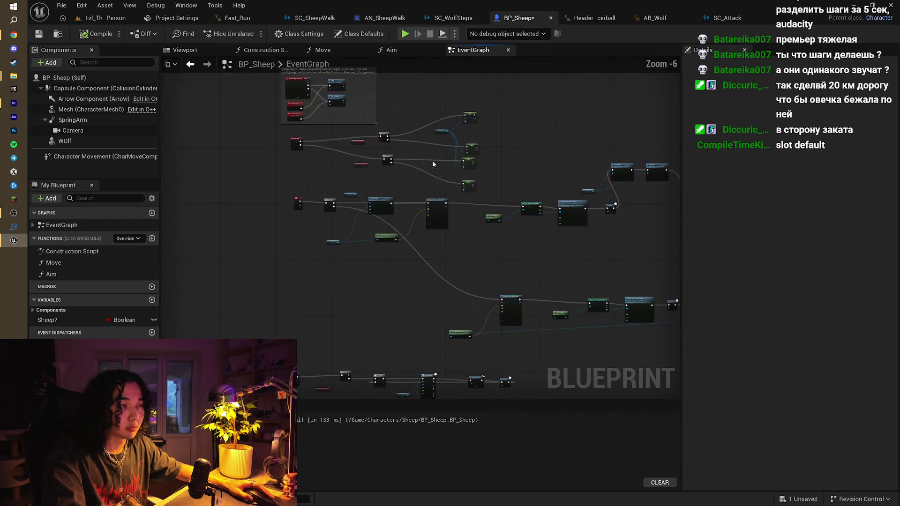
{"action": "scroll", "coordinate": [350, 231], "scroll_direction": "up", "scroll_amount": 1}
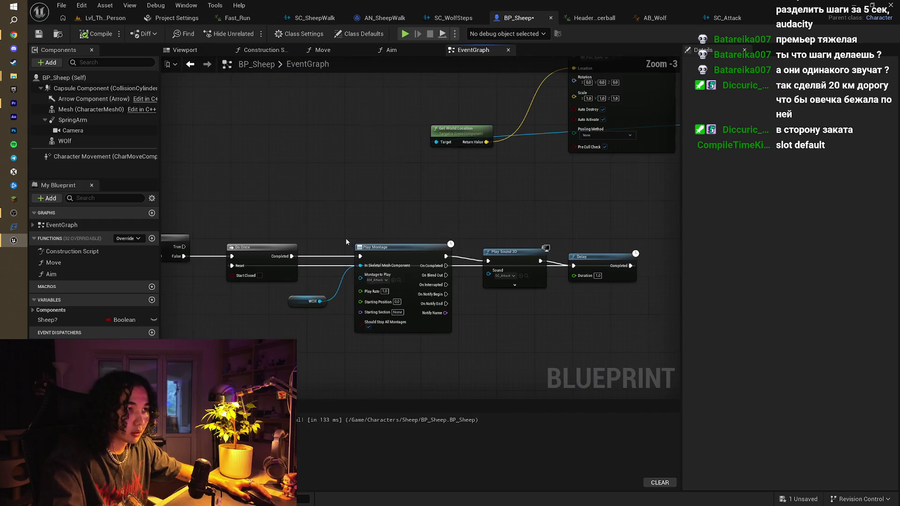
- Wire SET Max Walk Speed into Play Montage and set its montage to AM_AUF
{"action": "mouse_move", "coordinate": [313, 227]}
{"action": "left_mouse_down"}
{"action": "mouse_move", "coordinate": [446, 346]}
{"action": "mouse_move", "coordinate": [527, 355]}
{"action": "left_mouse_up"}
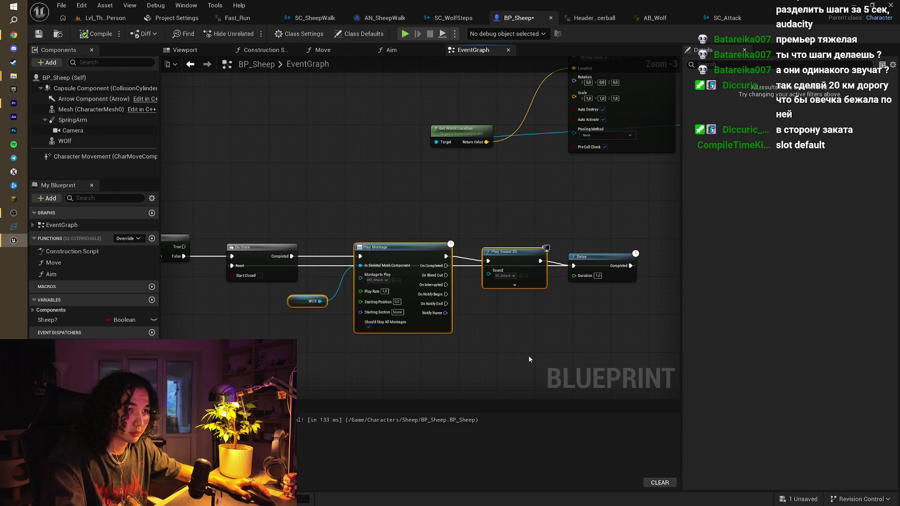
{"action": "scroll", "coordinate": [523, 301], "scroll_direction": "down", "scroll_amount": 4}
{"action": "scroll", "coordinate": [523, 301], "scroll_direction": "up", "scroll_amount": 3}
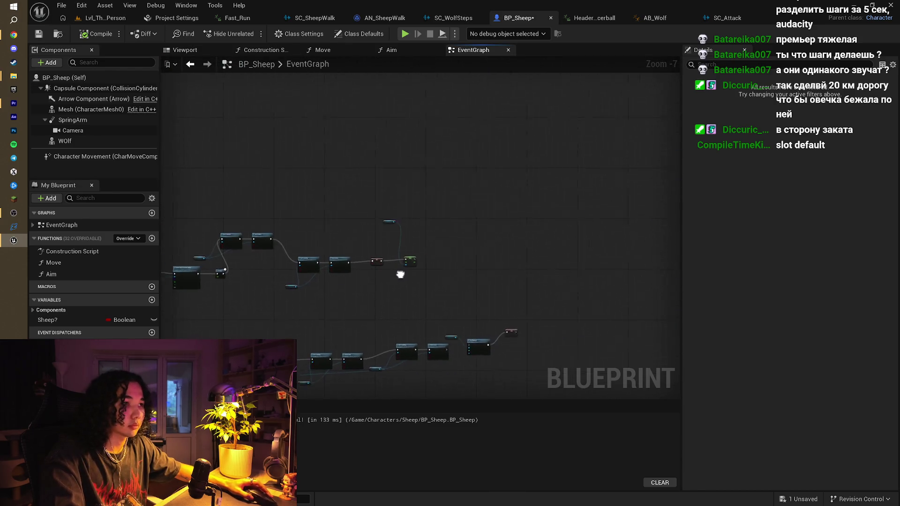
{"action": "scroll", "coordinate": [447, 259], "scroll_direction": "up", "scroll_amount": 2}
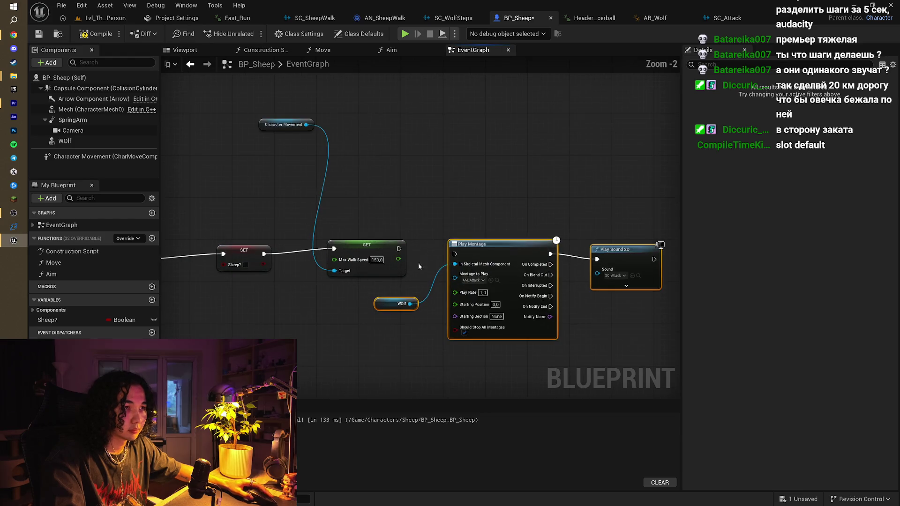
{"action": "left_click_drag", "start_coordinate": [399, 248], "coordinate": [454, 253]}
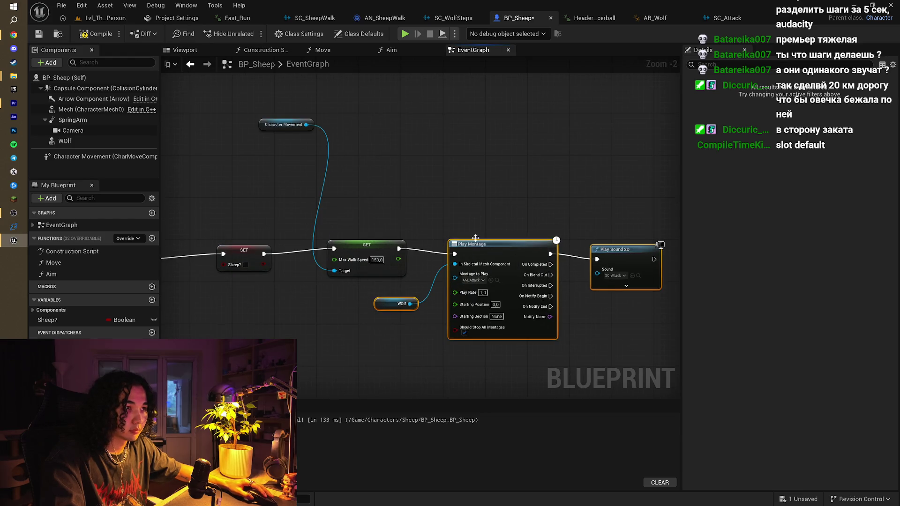
{"action": "left_click", "coordinate": [474, 280]}
{"action": "left_click", "coordinate": [516, 359]}
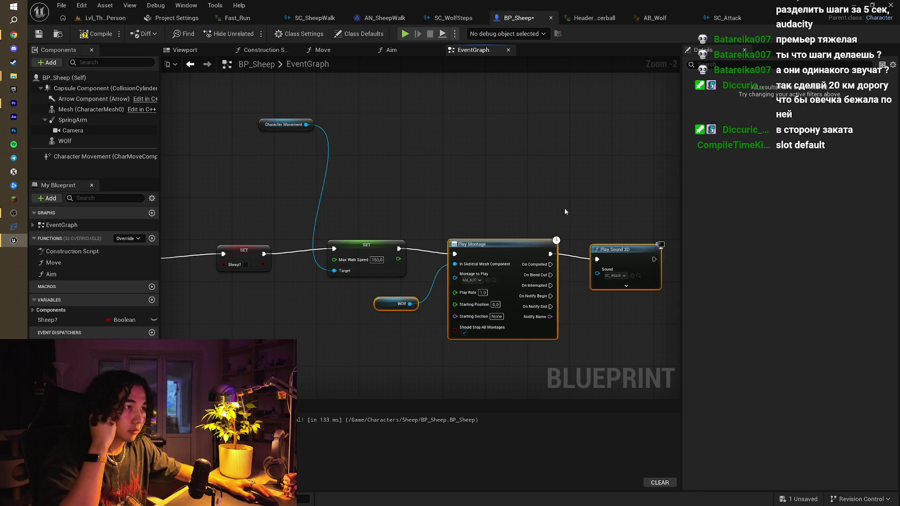
{"action": "left_click", "coordinate": [619, 276]}
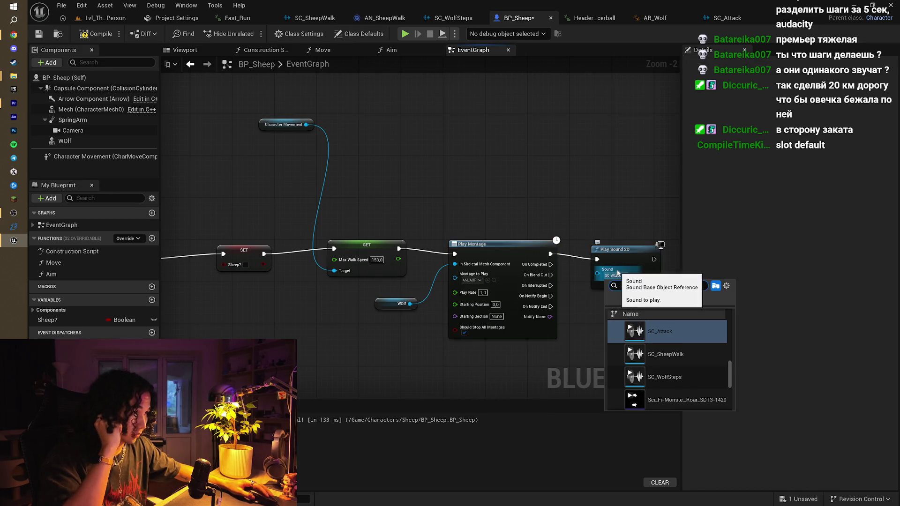
- Browse the Werewolf_Growl sounds but keep SC_Attack on Play Sound 2D, then save BP_Sheep
{"action": "scroll", "coordinate": [675, 380], "scroll_direction": "down", "scroll_amount": 1}
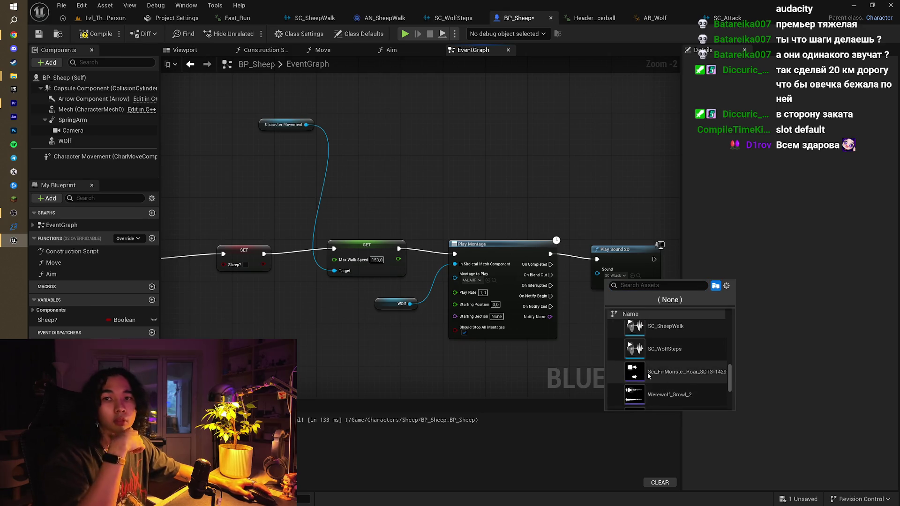
{"action": "scroll", "coordinate": [700, 387], "scroll_direction": "down", "scroll_amount": 5}
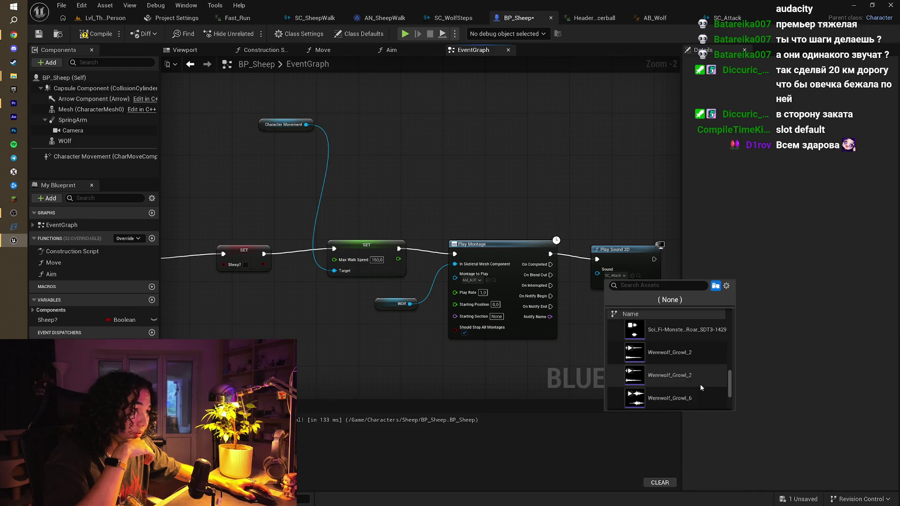
{"action": "scroll", "coordinate": [699, 384], "scroll_direction": "down", "scroll_amount": 3}
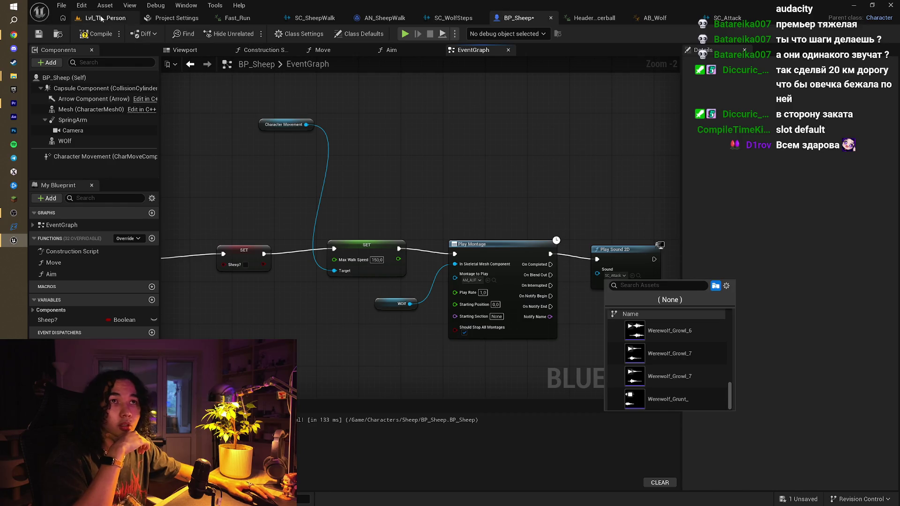
{"action": "key", "text": "Escape"}
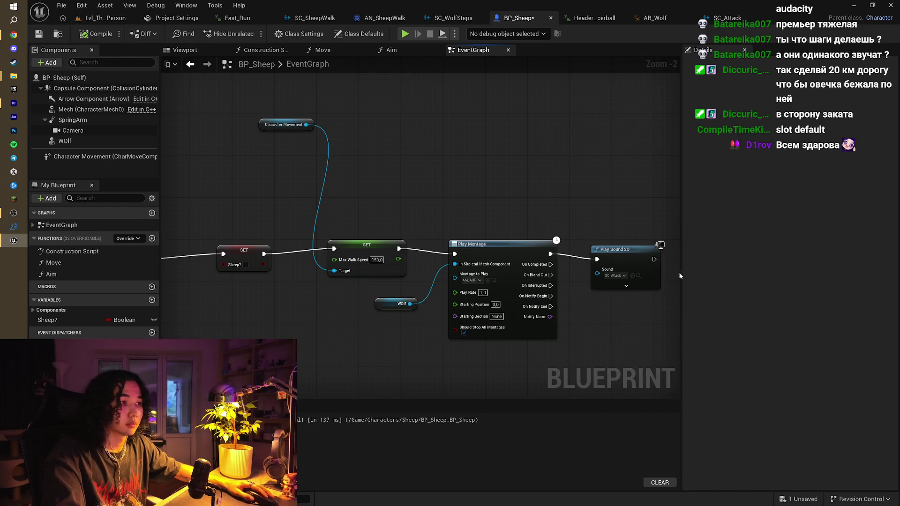
{"action": "left_click", "coordinate": [615, 275]}
{"action": "scroll", "coordinate": [696, 386], "scroll_direction": "down", "scroll_amount": 5}
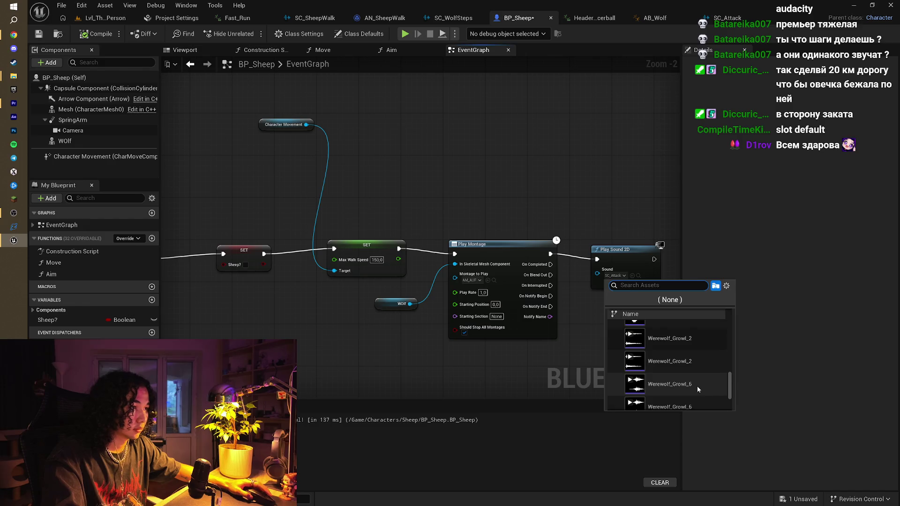
{"action": "left_click", "coordinate": [608, 193]}
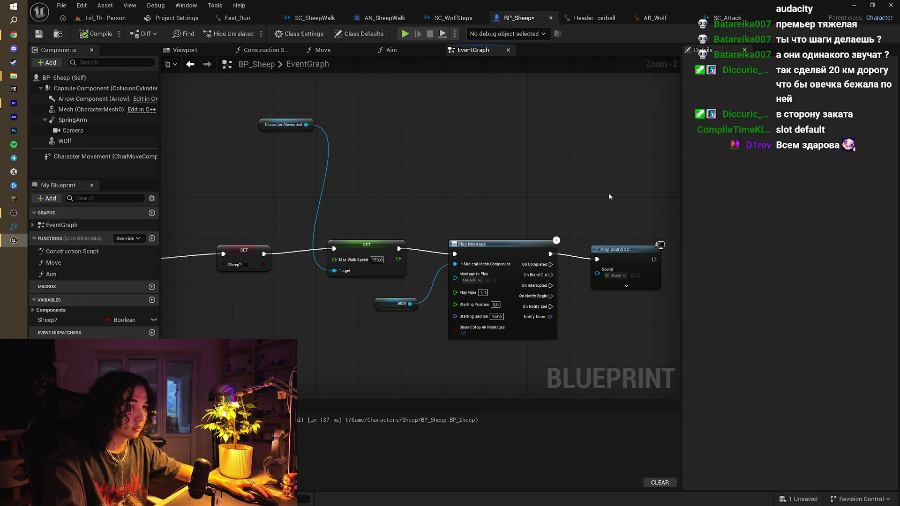
{"action": "key", "text": "ctrl+s"}
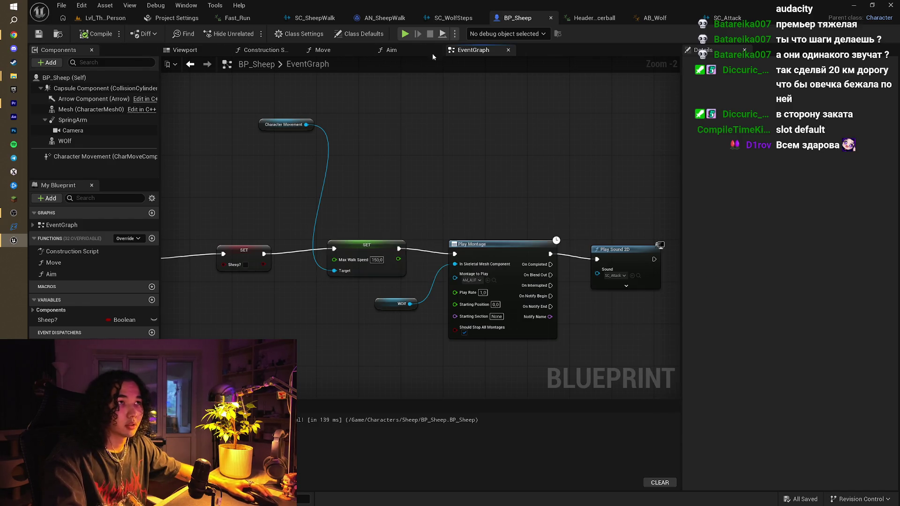
{"action": "left_click", "coordinate": [406, 35]}
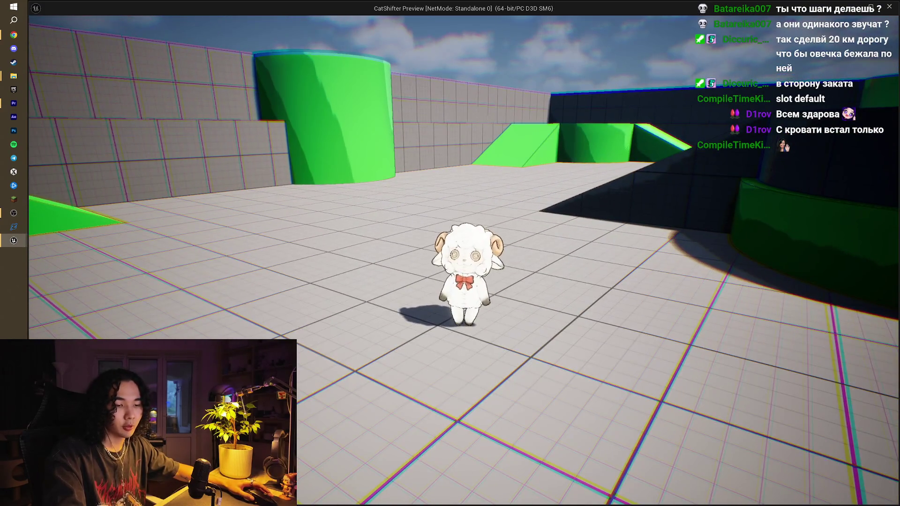
{"action": "key", "text": "e"}
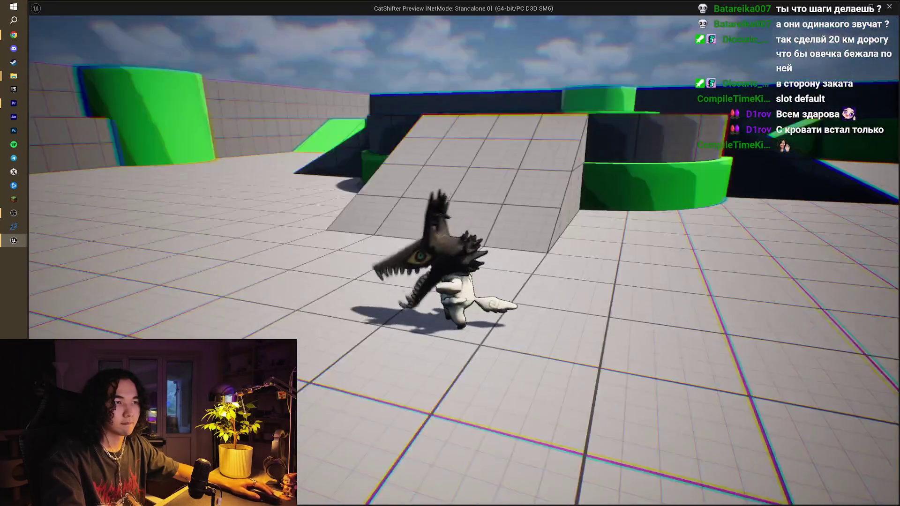
{"action": "key", "text": "Escape"}
{"action": "mouse_move", "coordinate": [592, 192]}
{"action": "left_mouse_down"}
{"action": "mouse_move", "coordinate": [425, 182]}
{"action": "mouse_move", "coordinate": [483, 179]}
{"action": "left_mouse_up"}
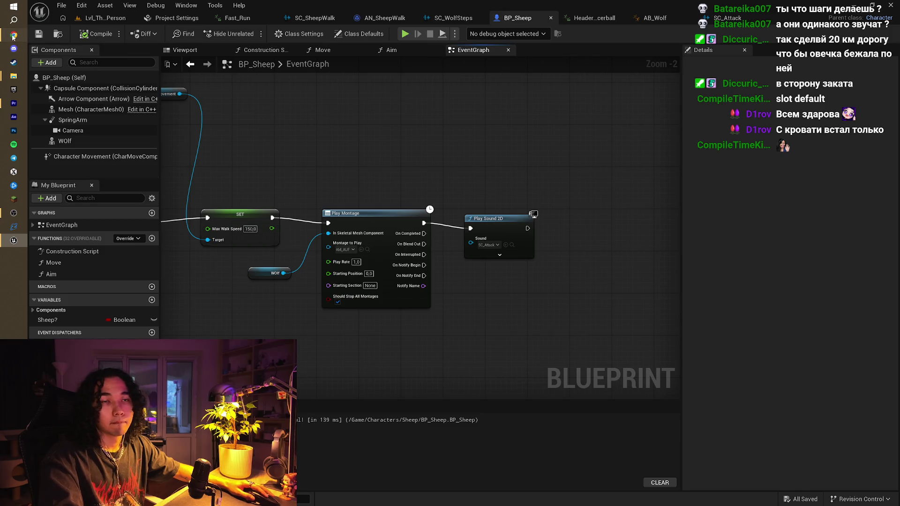
{"action": "left_click", "coordinate": [13, 35]}
- Search Envato sound effects for 'impact' and preview the first several Impact results
{"action": "type", "text": "impsct"}
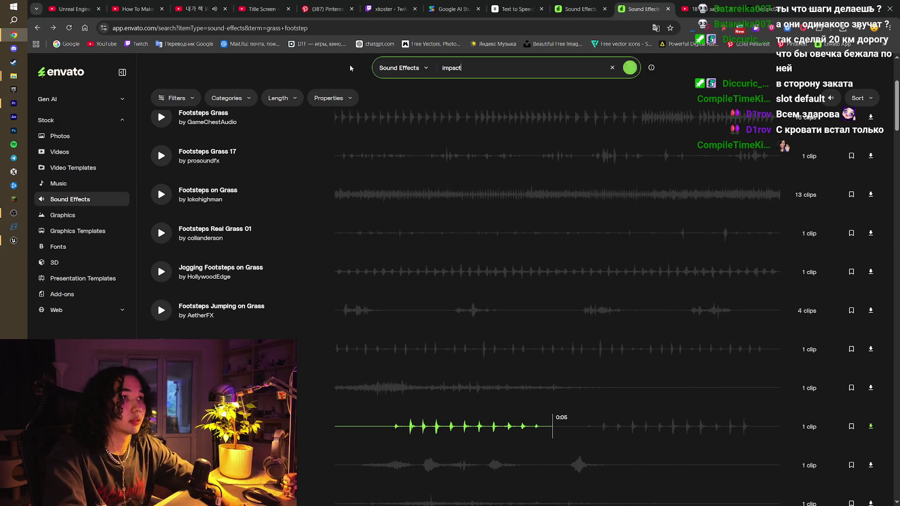
{"action": "key", "text": "Return"}
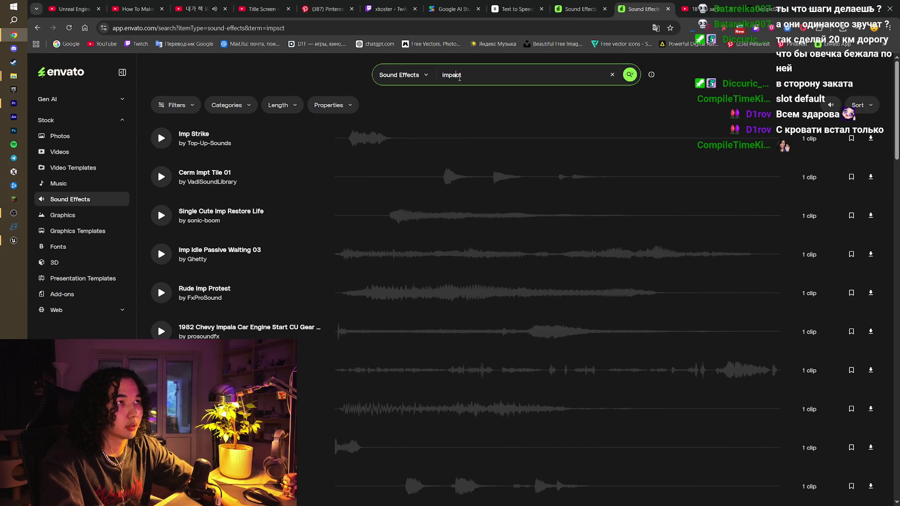
{"action": "left_click", "coordinate": [157, 141]}
{"action": "left_click", "coordinate": [161, 215]}
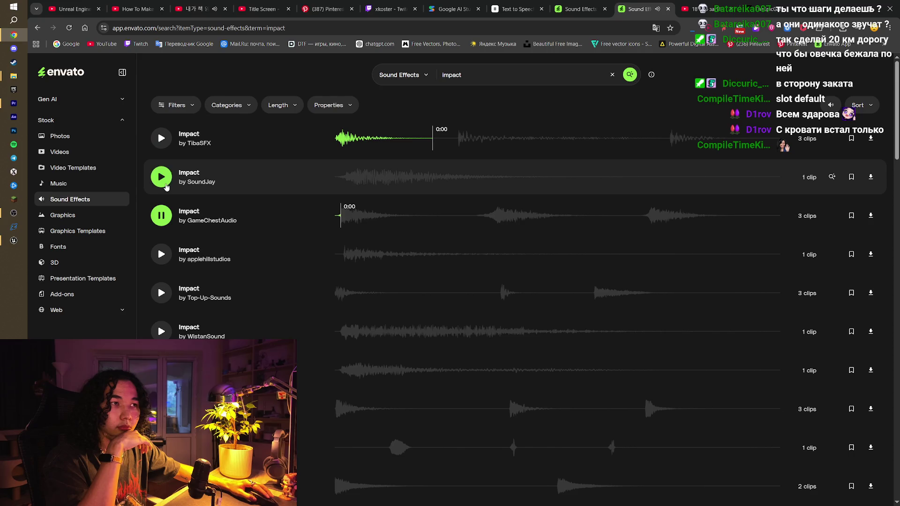
{"action": "left_click", "coordinate": [162, 253]}
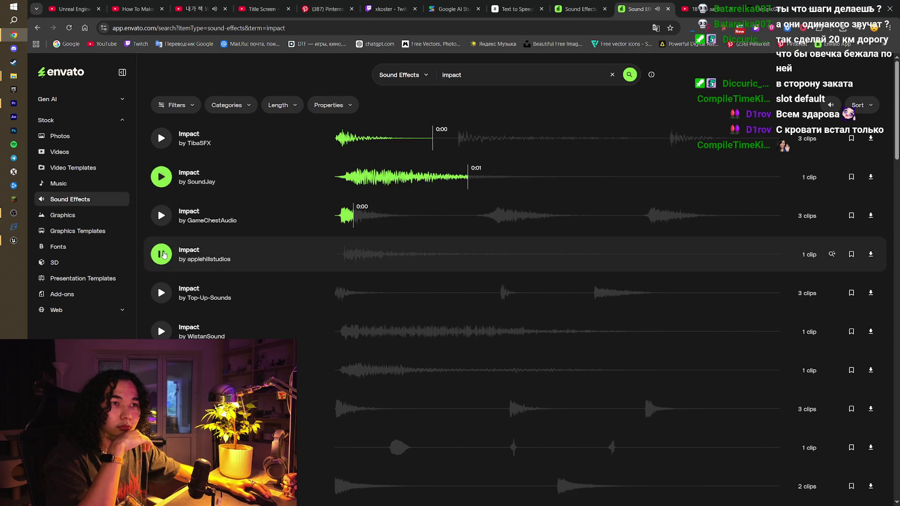
{"action": "mouse_move", "coordinate": [832, 122]}
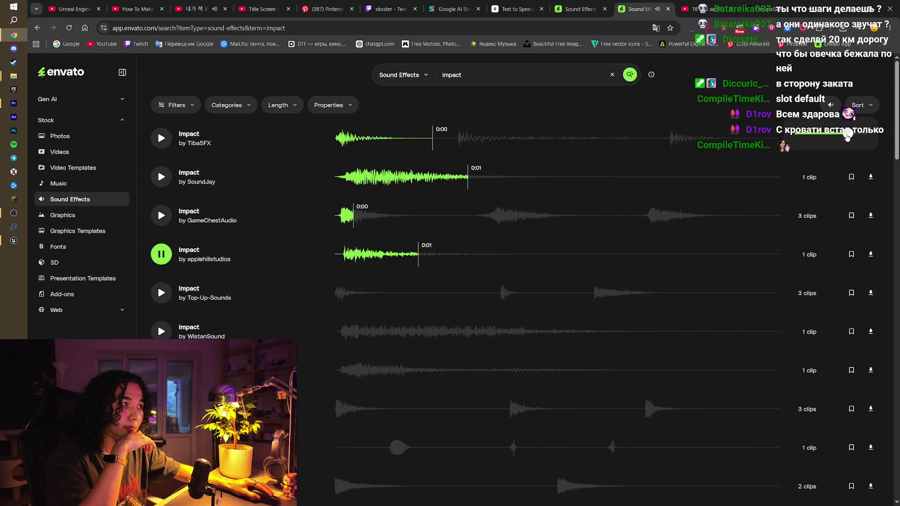
{"action": "left_click", "coordinate": [161, 332]}
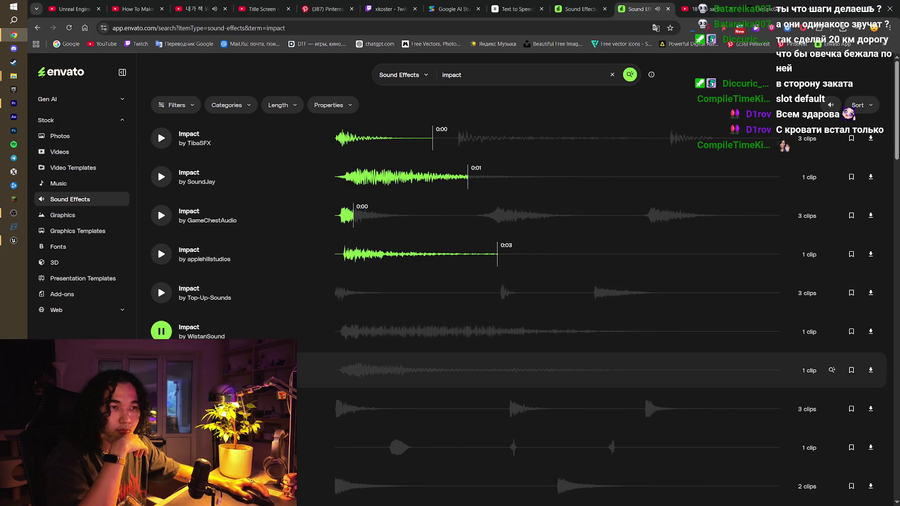
{"action": "left_click", "coordinate": [161, 370]}
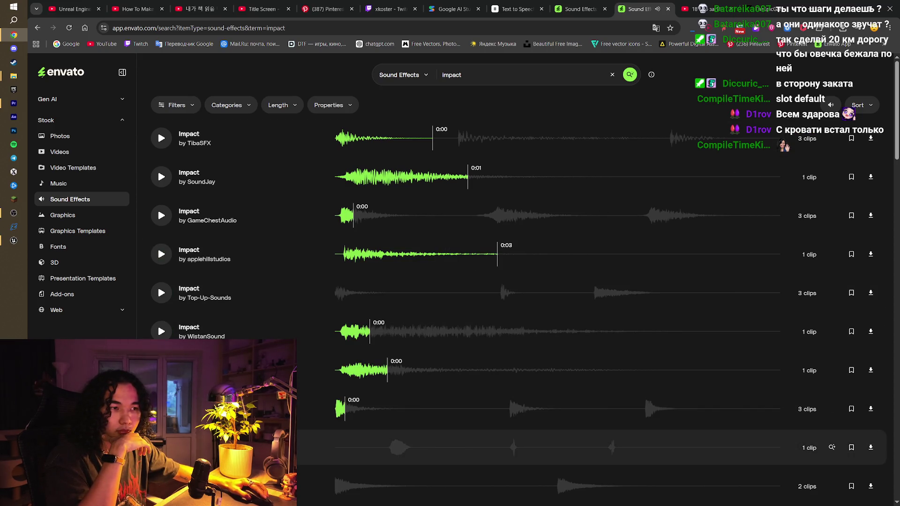
- Preview more impact sounds further down, including Leaves Impact 05 and Boing Impact
{"action": "scroll", "coordinate": [563, 445], "scroll_direction": "down", "scroll_amount": 1}
{"action": "scroll", "coordinate": [562, 440], "scroll_direction": "down", "scroll_amount": 1}
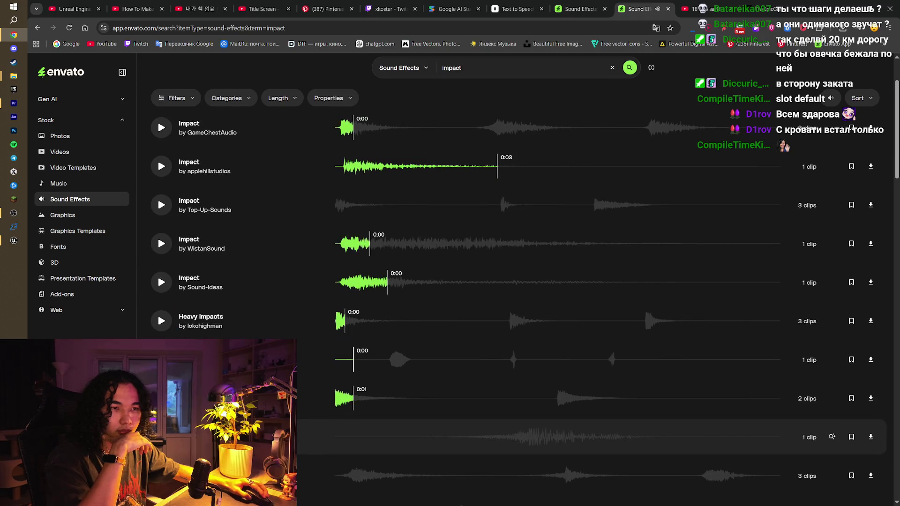
{"action": "scroll", "coordinate": [562, 435], "scroll_direction": "down", "scroll_amount": 2}
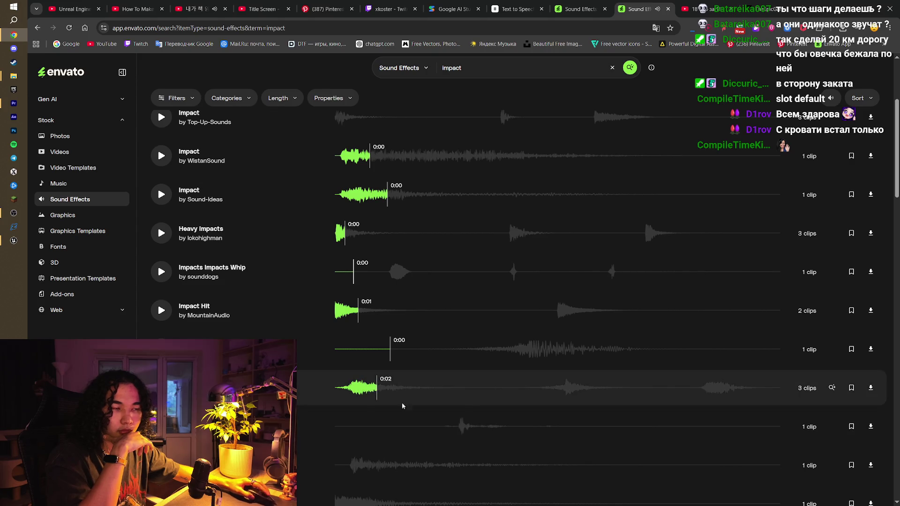
{"action": "scroll", "coordinate": [563, 389], "scroll_direction": "down", "scroll_amount": 2}
{"action": "left_click", "coordinate": [161, 377]}
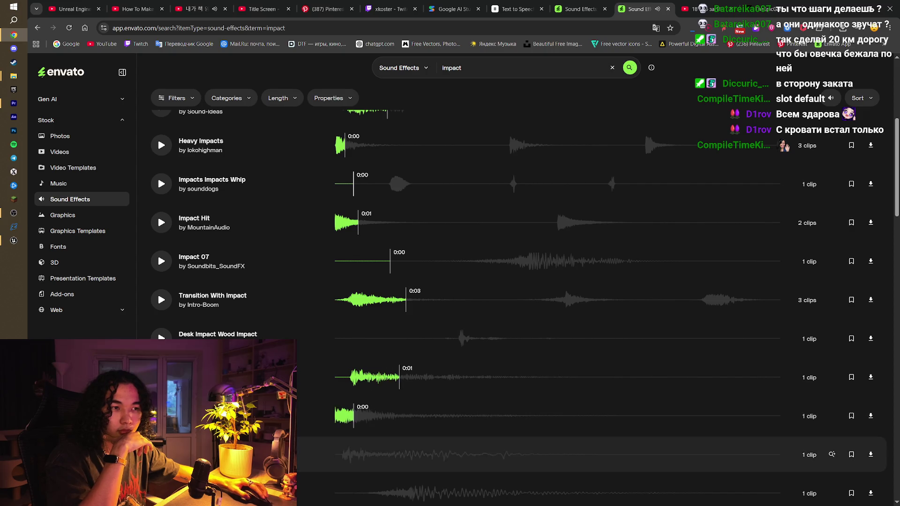
{"action": "scroll", "coordinate": [563, 412], "scroll_direction": "down", "scroll_amount": 2}
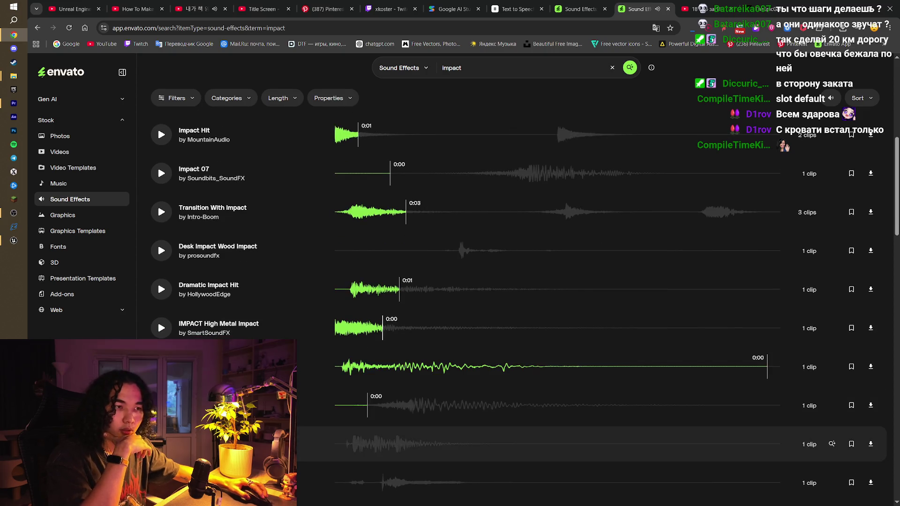
{"action": "scroll", "coordinate": [562, 351], "scroll_direction": "down", "scroll_amount": 3}
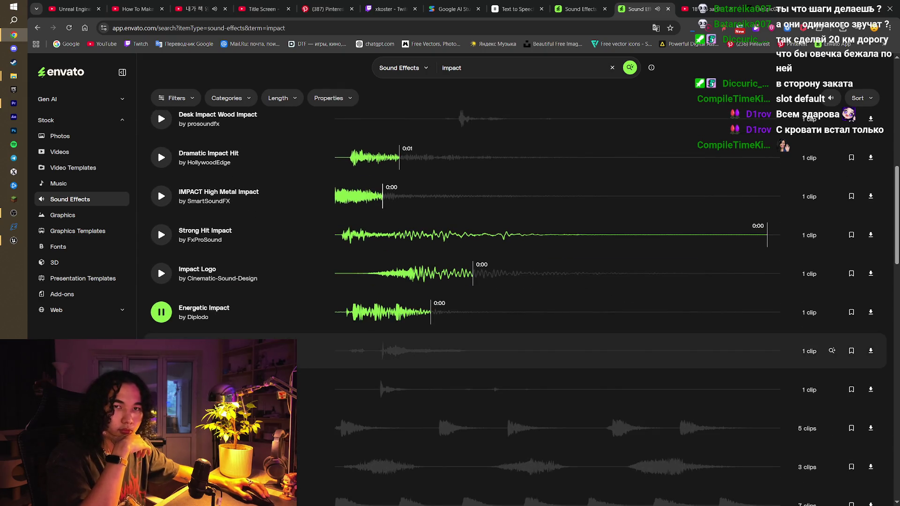
{"action": "scroll", "coordinate": [562, 375], "scroll_direction": "down", "scroll_amount": 2}
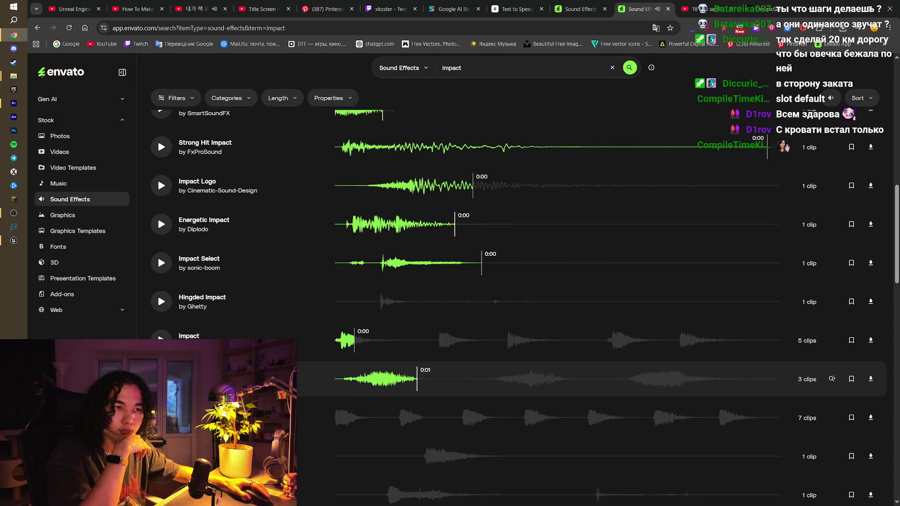
{"action": "scroll", "coordinate": [562, 396], "scroll_direction": "down", "scroll_amount": 1}
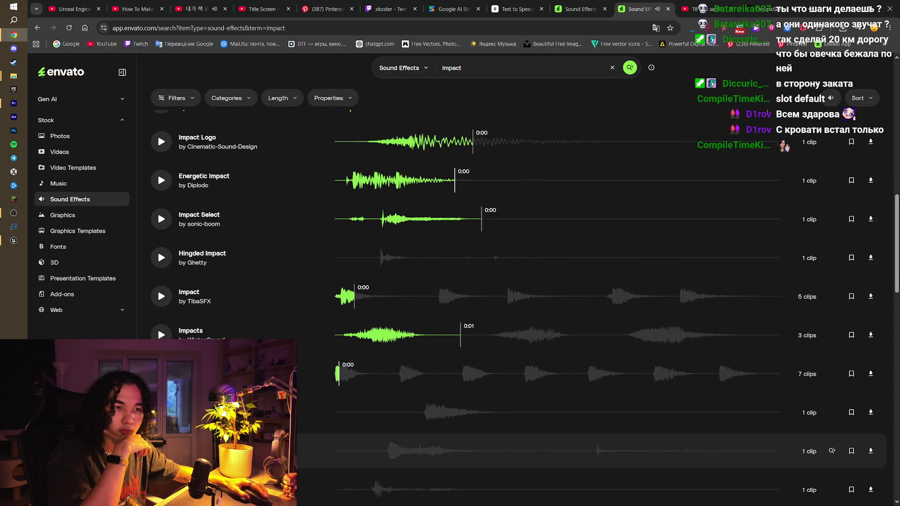
{"action": "scroll", "coordinate": [562, 438], "scroll_direction": "down", "scroll_amount": 5}
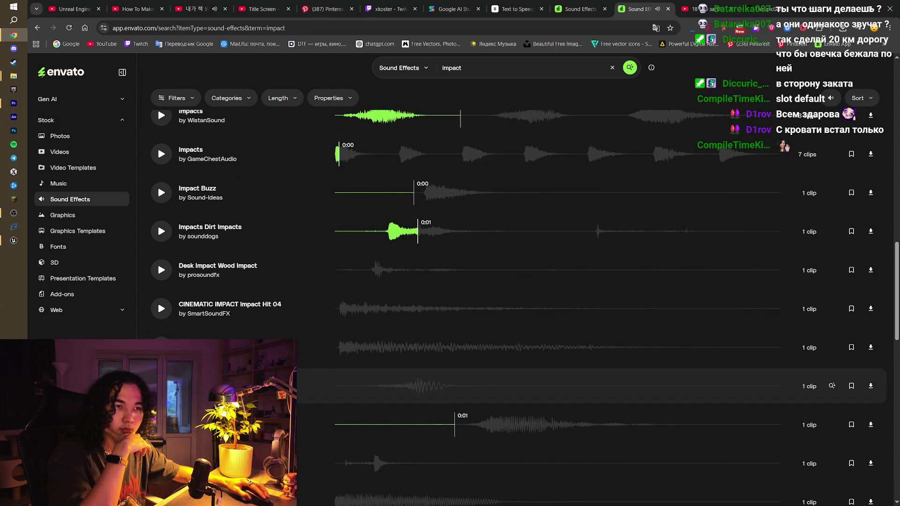
{"action": "scroll", "coordinate": [562, 395], "scroll_direction": "down", "scroll_amount": 3}
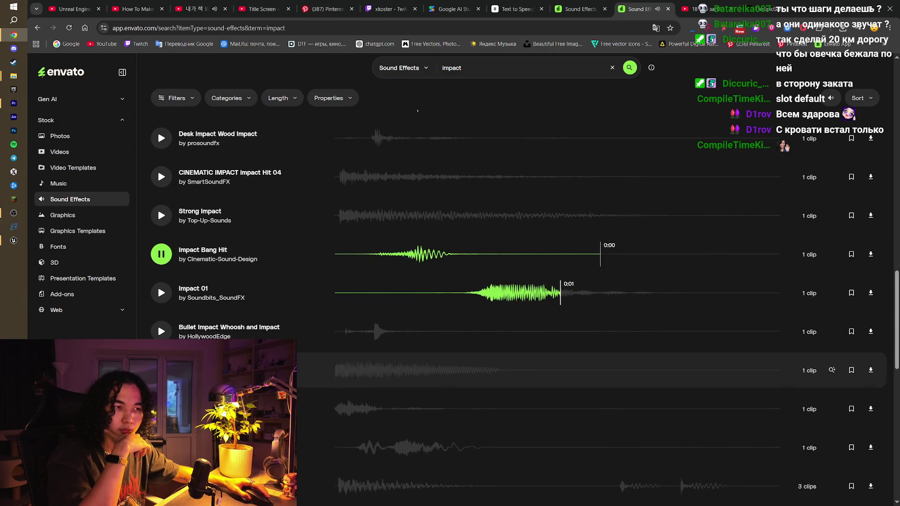
{"action": "left_click", "coordinate": [605, 408]}
{"action": "scroll", "coordinate": [605, 413], "scroll_direction": "down", "scroll_amount": 3}
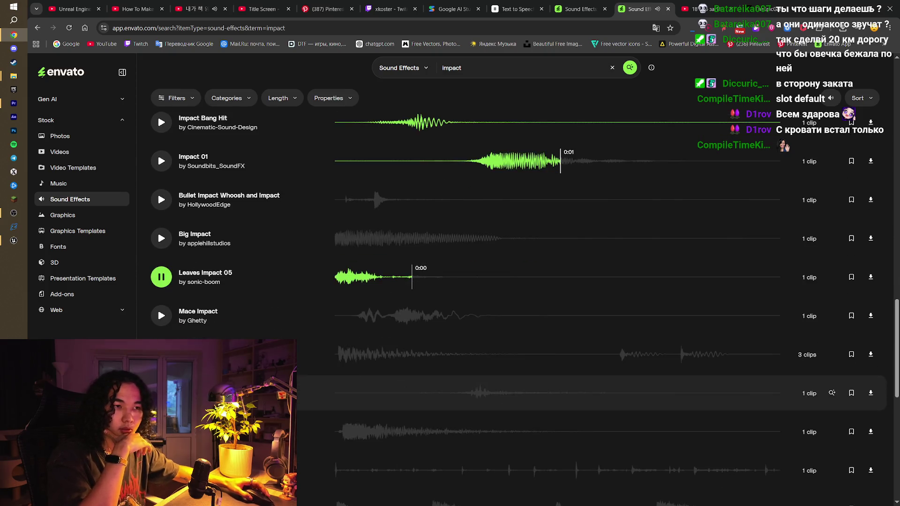
{"action": "left_click", "coordinate": [362, 363]}
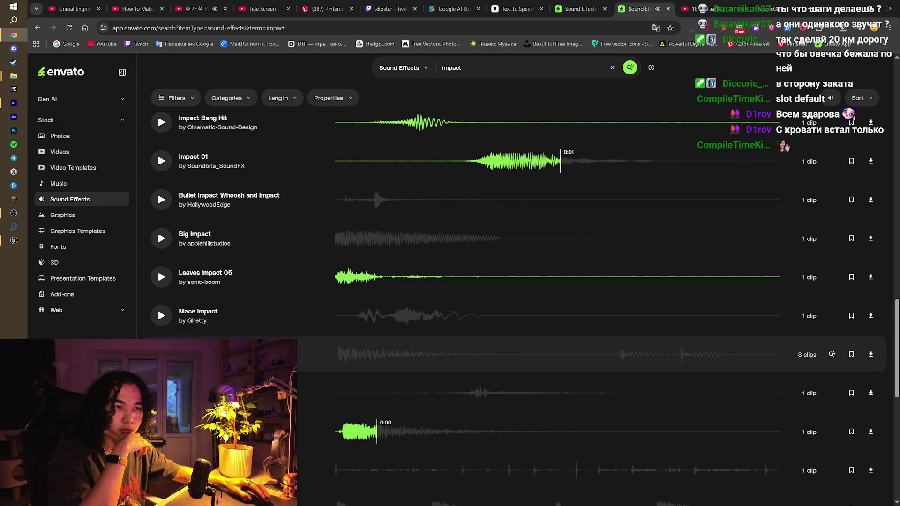